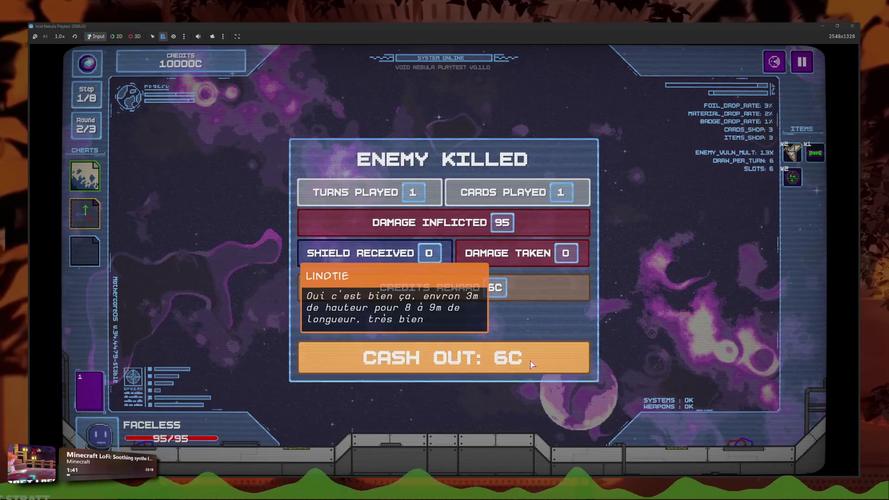
Step: Collect the reward, reroll, buy Holographic Dragon and give Flagellation a random foil
click(531, 363)
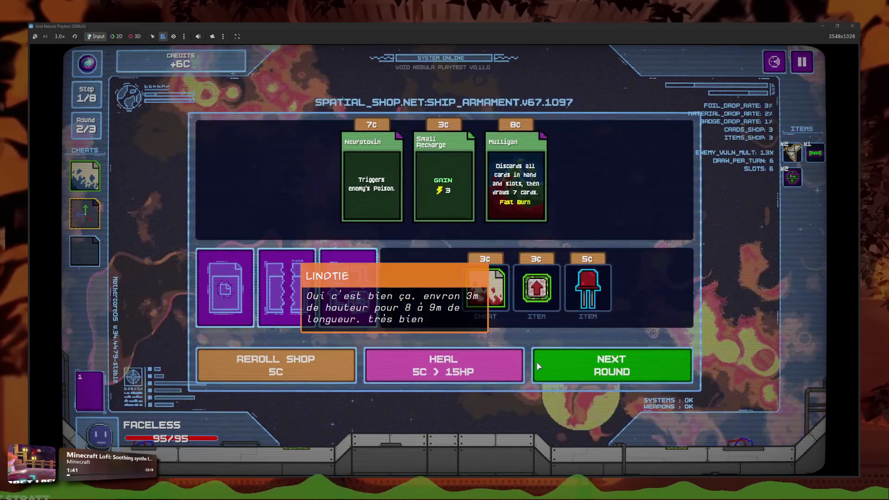
click(307, 367)
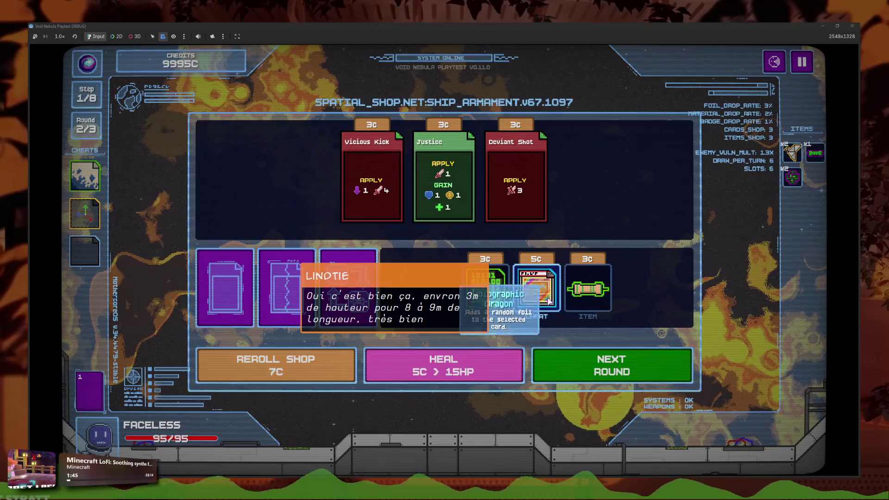
click(549, 302)
click(85, 251)
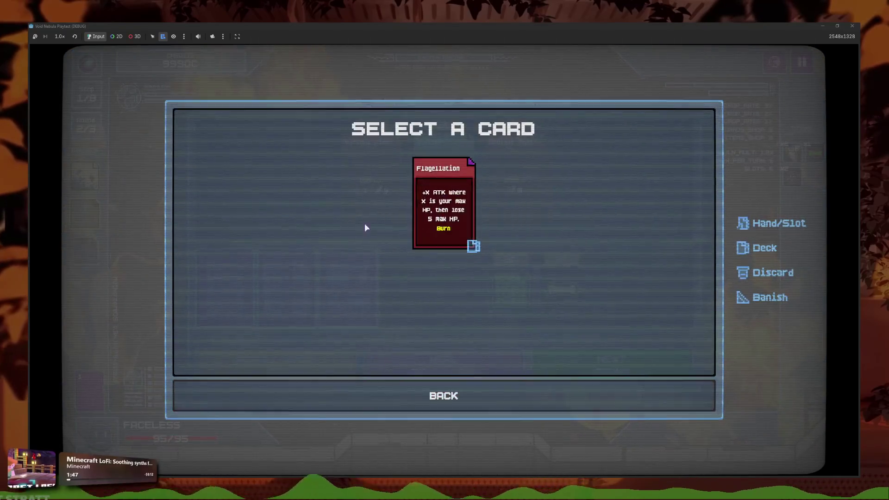
click(165, 235)
Step: Use Space Upgrade to add a cheat slot, then reroll the shop five times
click(88, 215)
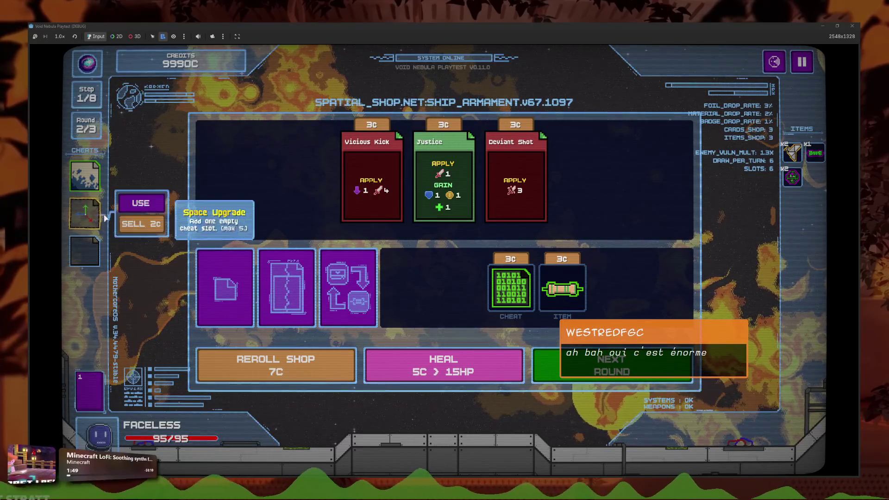
click(141, 203)
click(319, 368)
click(322, 370)
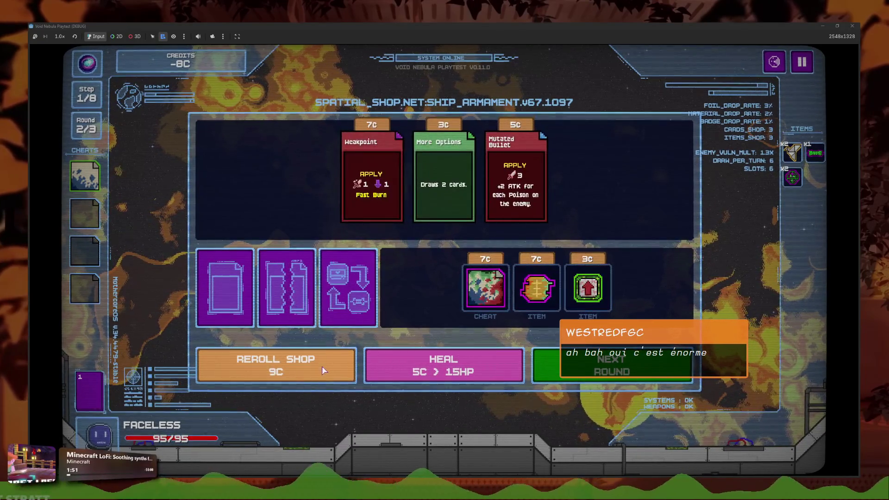
click(323, 371)
click(322, 369)
click(321, 368)
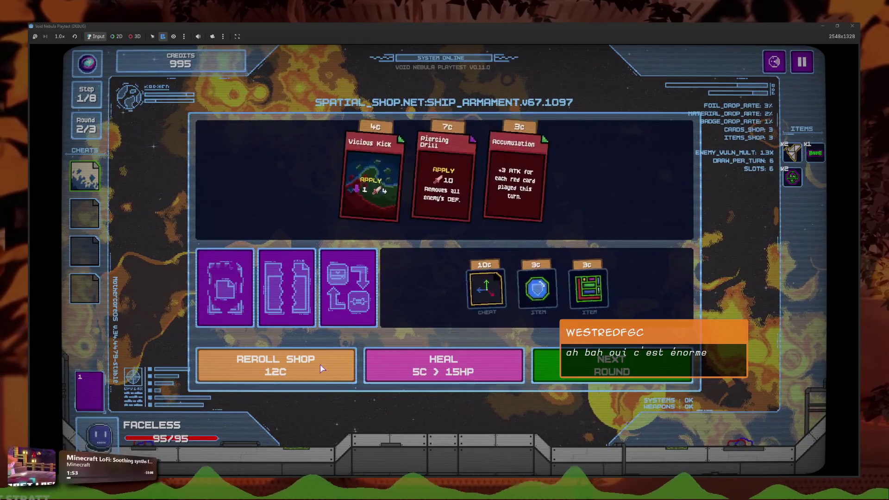
Step: Buy the 10C cheat into the second slot, use it, and reroll again
drag(486, 288, 106, 216)
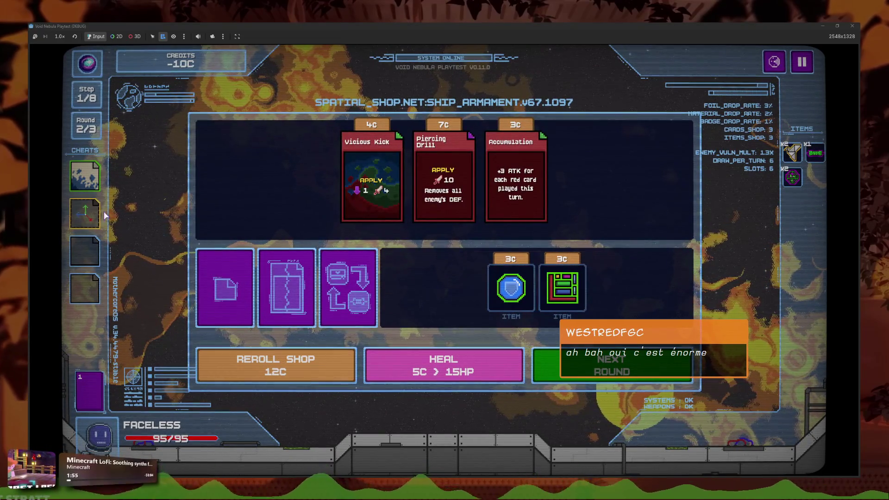
click(139, 200)
click(322, 366)
click(323, 361)
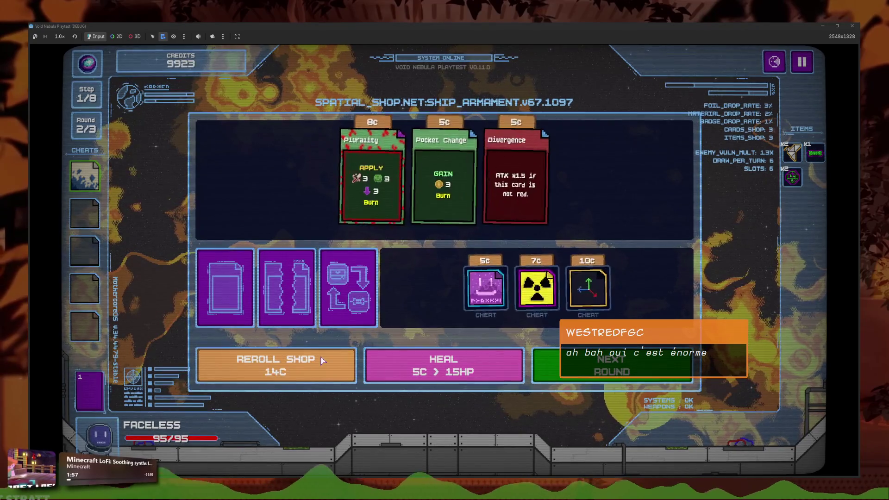
Step: View the deck, then open Fusion and choose two cards for the fusion slots
click(96, 385)
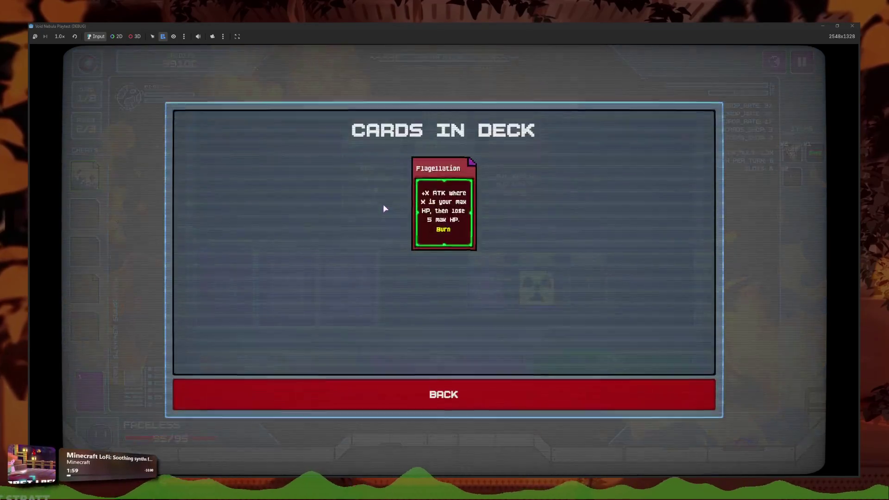
key(Escape)
click(391, 248)
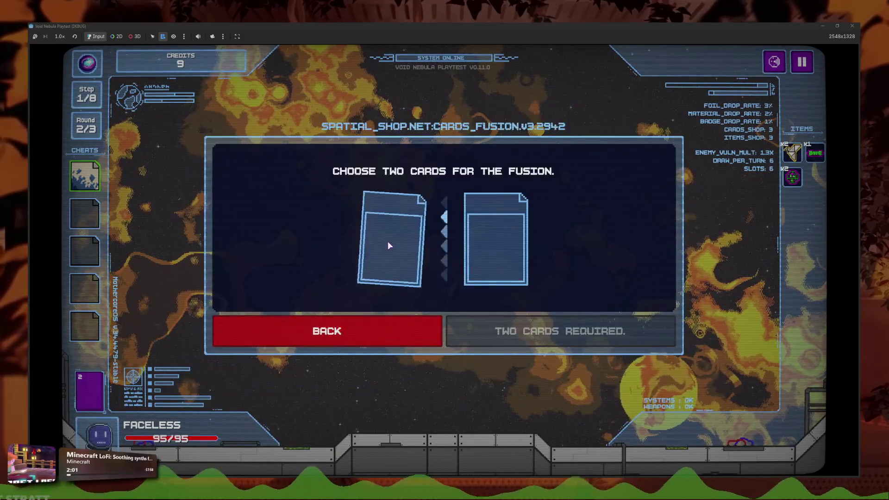
click(391, 248)
click(407, 224)
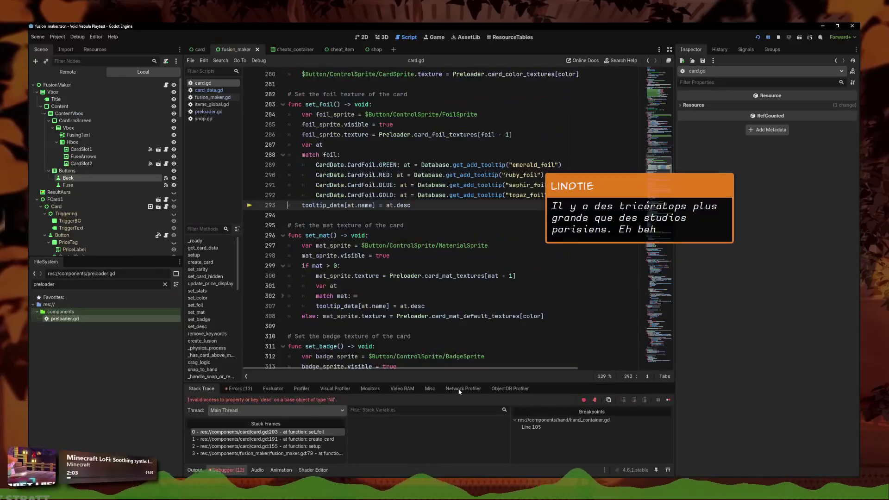
Step: Put the caret at the end of the GOLD foil case in set_foil
click(433, 215)
scroll(428, 243, up, 1)
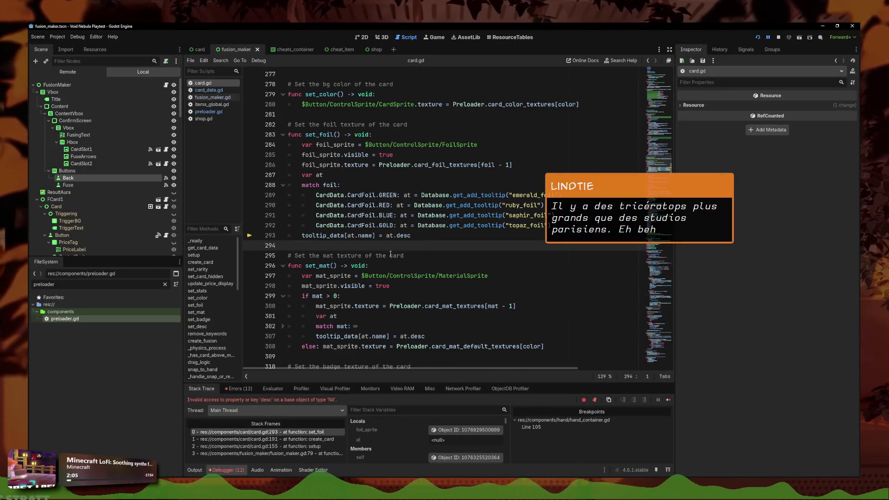
mouse_move(549, 226)
mouse_down()
mouse_move(287, 222)
mouse_move(287, 155)
mouse_move(325, 215)
mouse_move(306, 185)
mouse_move(370, 245)
mouse_up()
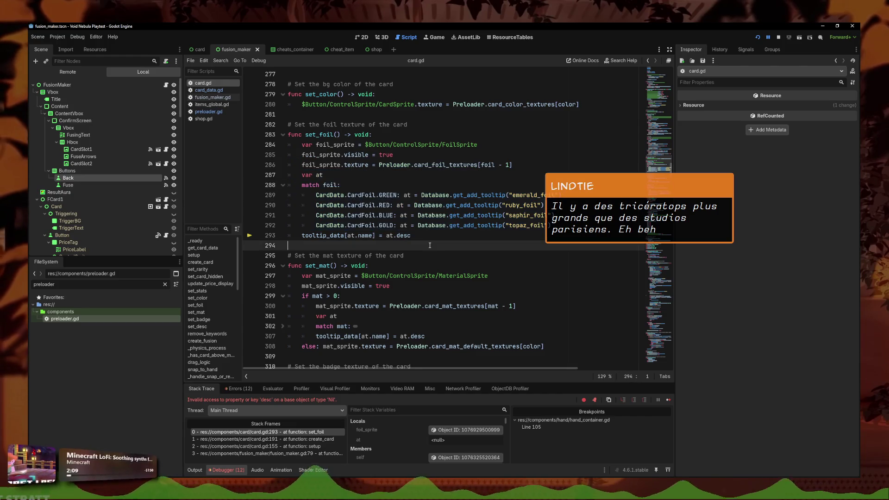
click(418, 234)
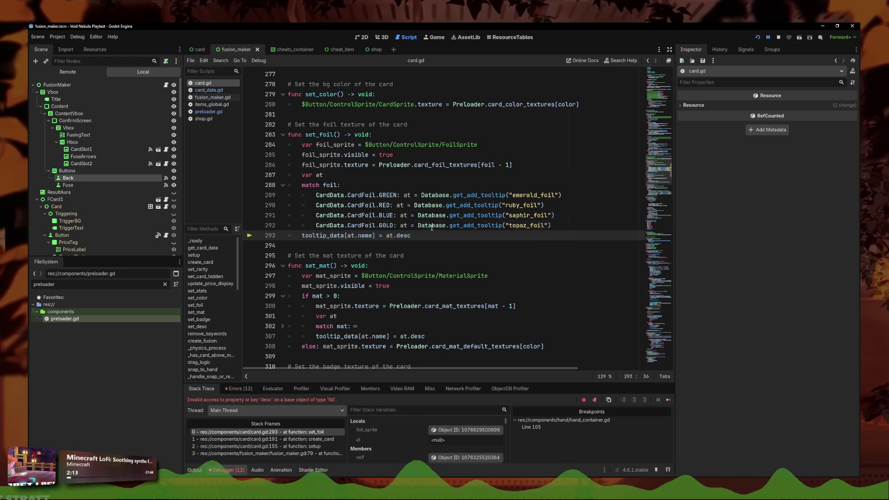
drag(551, 226, 383, 226)
click(599, 224)
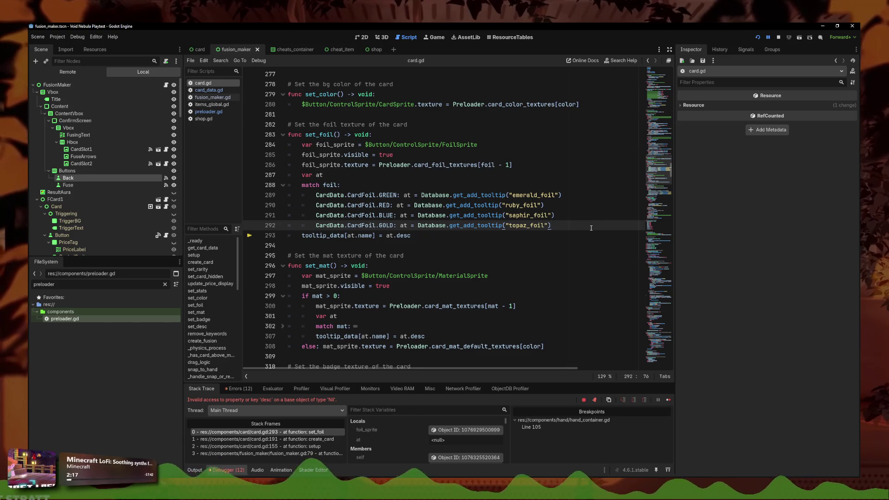
Step: Add a new CardData.CardFoil.AMBER: case line below GOLD using autocomplete
key(Return)
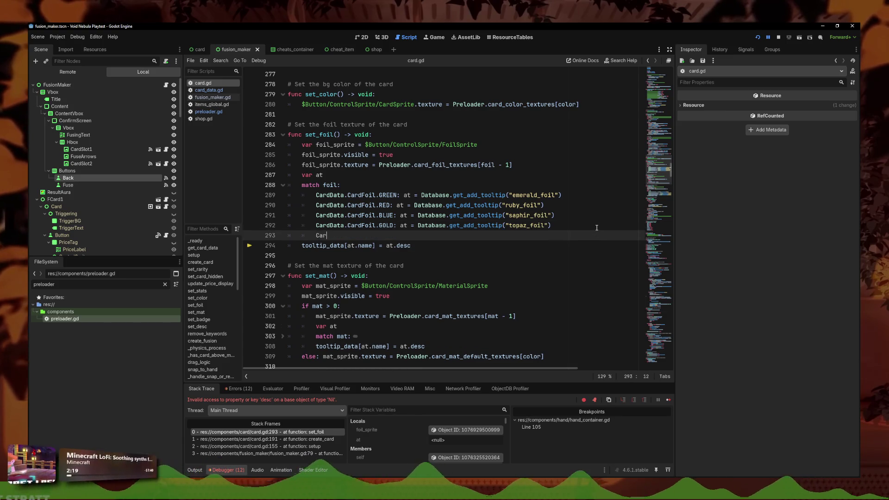
text(dData/)
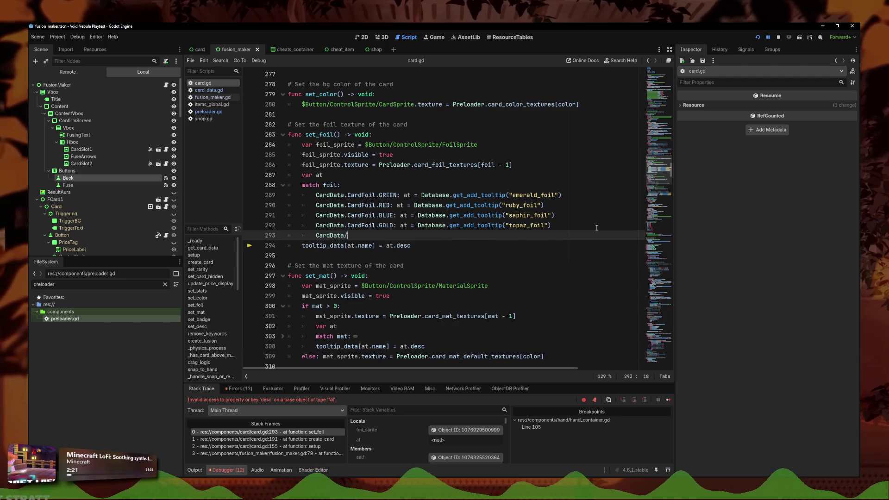
key(BackSpace)
text(Card)
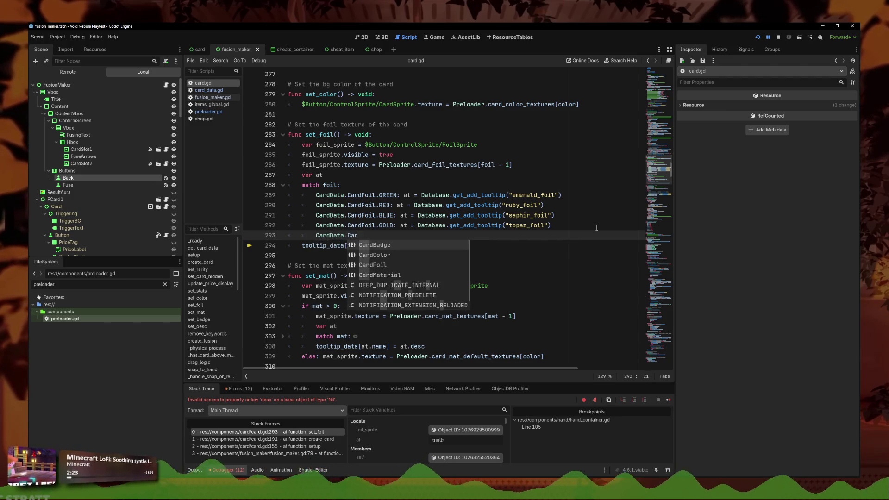
text(Foil)
text(.am)
key(Return)
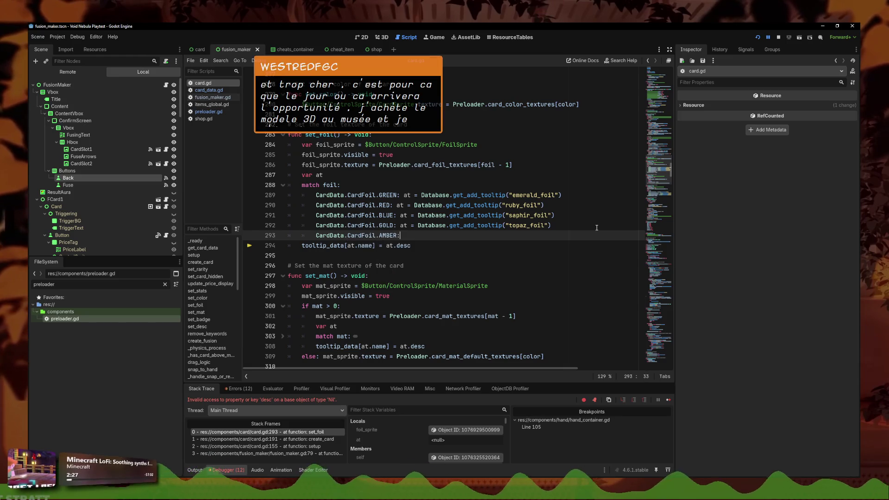
Step: Copy the AMBER case line and paste it again on a new line
drag(429, 231, 313, 233)
key(ctrl+c)
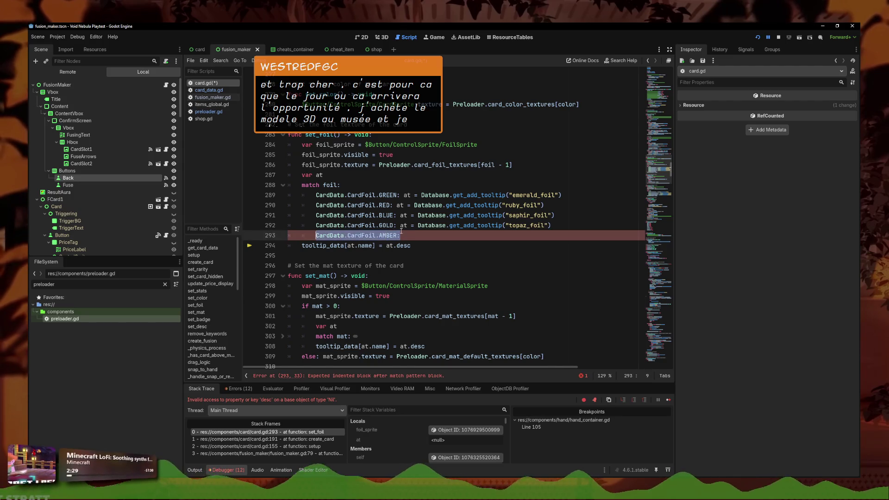
key(Return)
key(ctrl+v)
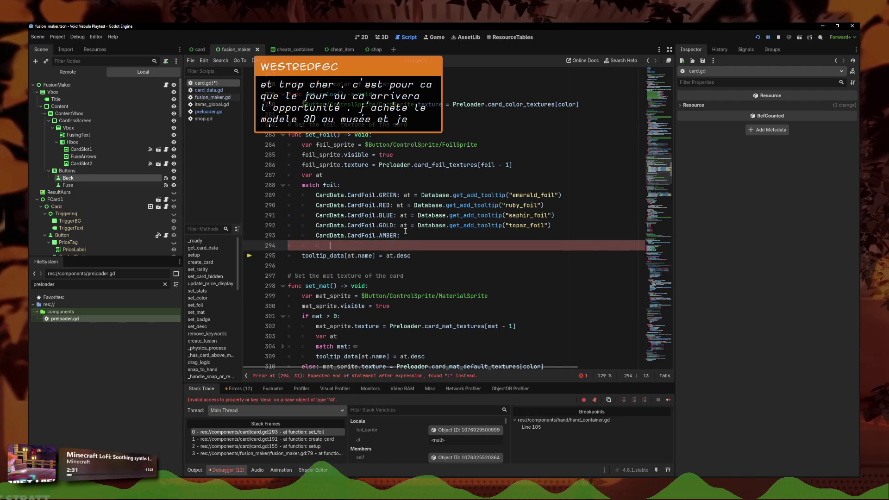
key(BackSpace)
key(BackSpace)
key(BackSpace)
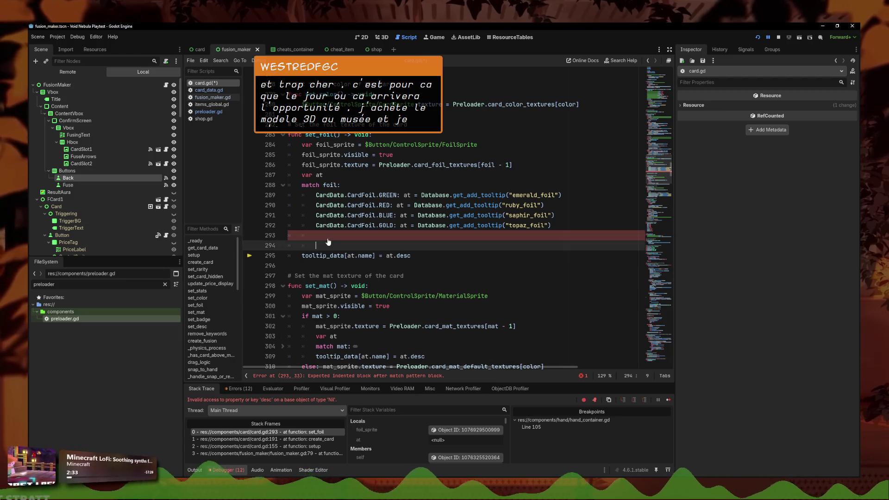
key(Return)
key(ctrl+v)
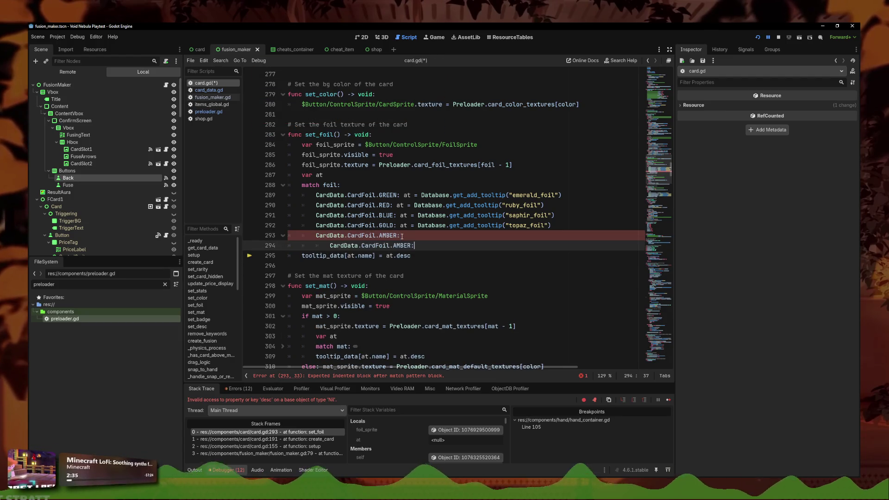
Step: Duplicate the AMBER case into several more case lines with Ctrl+Shift+D
drag(401, 246, 267, 249)
click(430, 243)
key(Return)
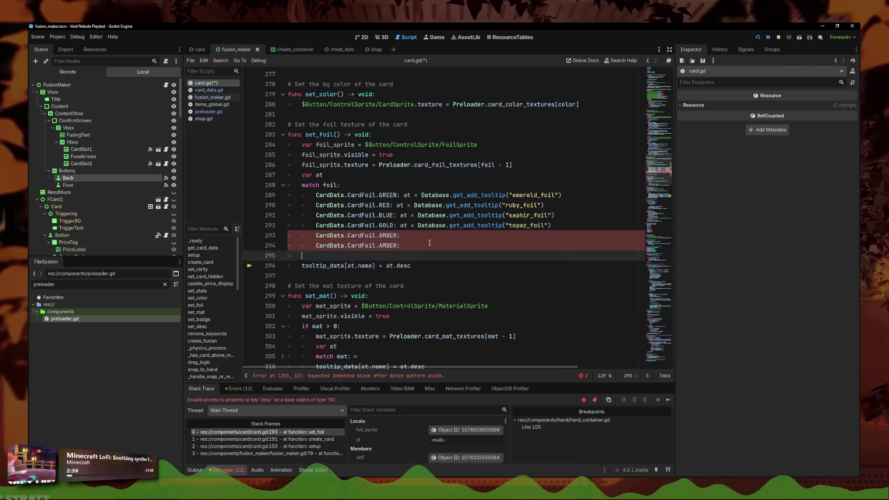
key(Return)
key(BackSpace)
key(BackSpace)
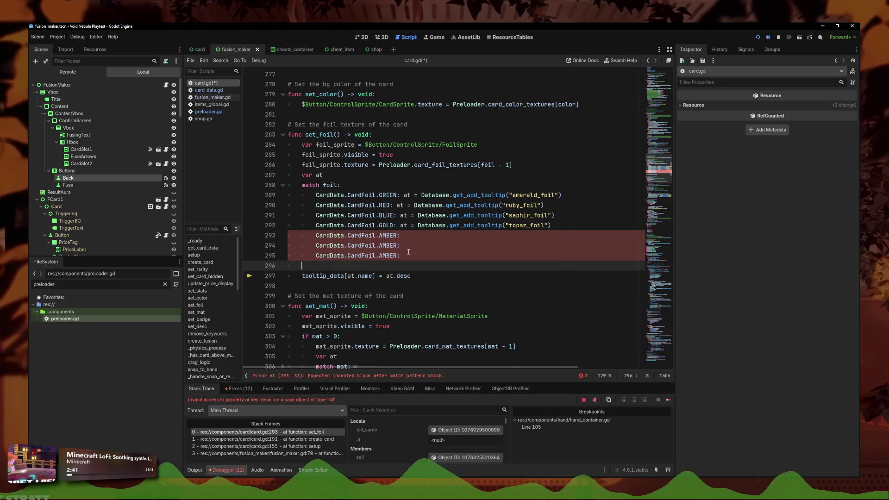
key(ctrl+shift+d)
key(Return)
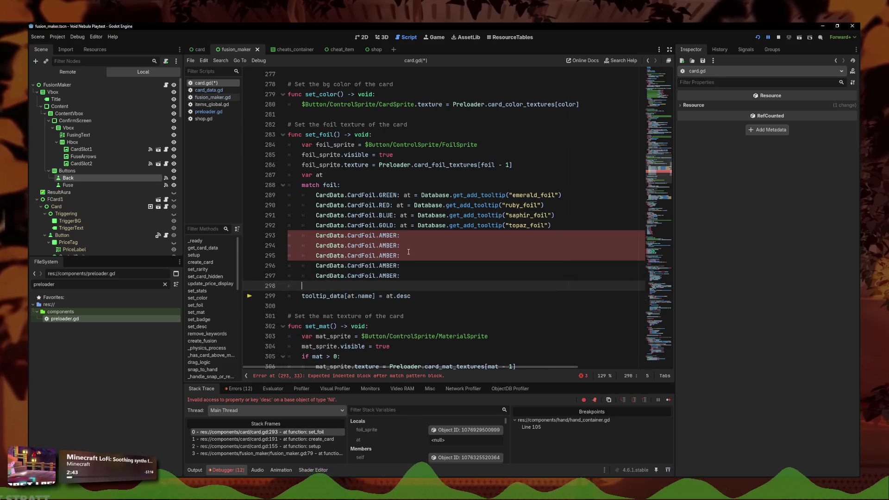
Step: Change the second and third duplicated cases to AMETHYST and DIAMOND
click(420, 248)
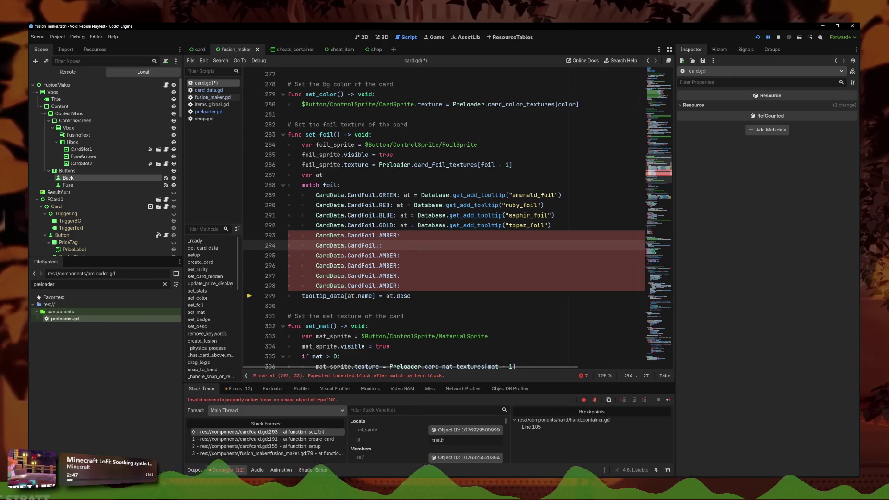
text(ame)
key(Return)
key(Down)
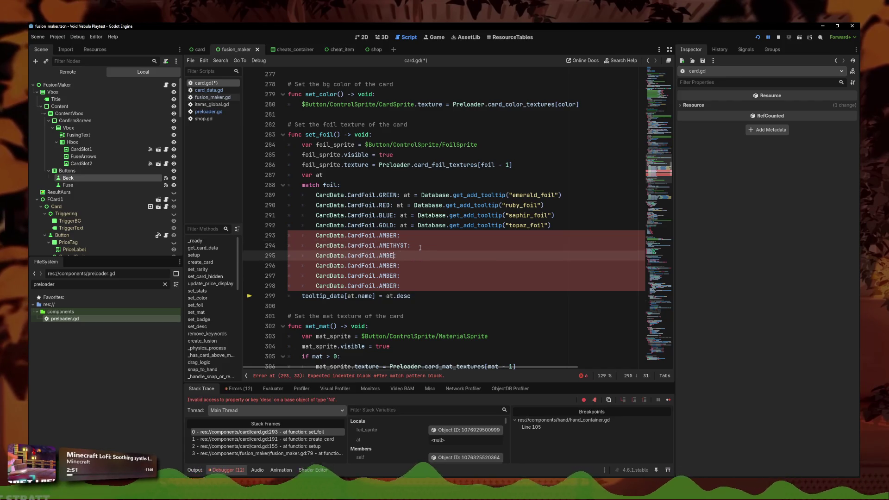
text(DIAMOND:)
key(Return)
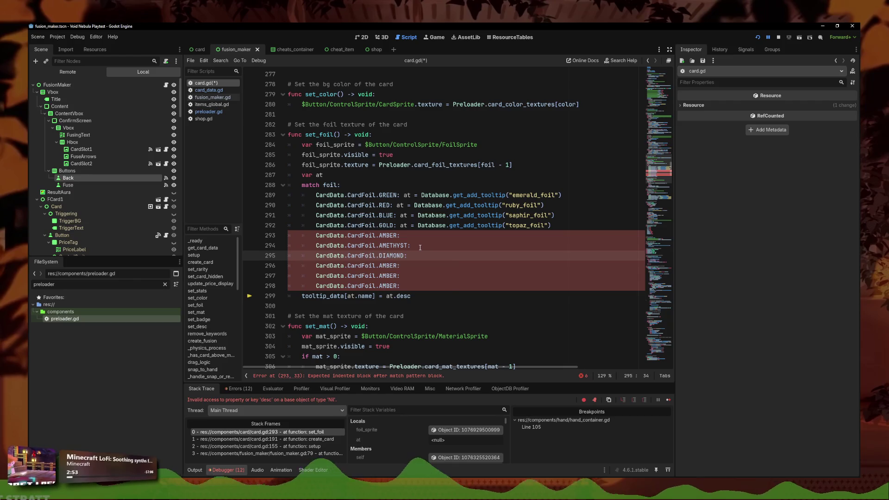
key(Down)
key(BackSpace)
key(BackSpace)
key(BackSpace)
key(BackSpace)
Step: Change the remaining cases to PERIDOT, TURQUOISE and ZIRCON, and save the script
key(Down)
key(Down)
key(Down)
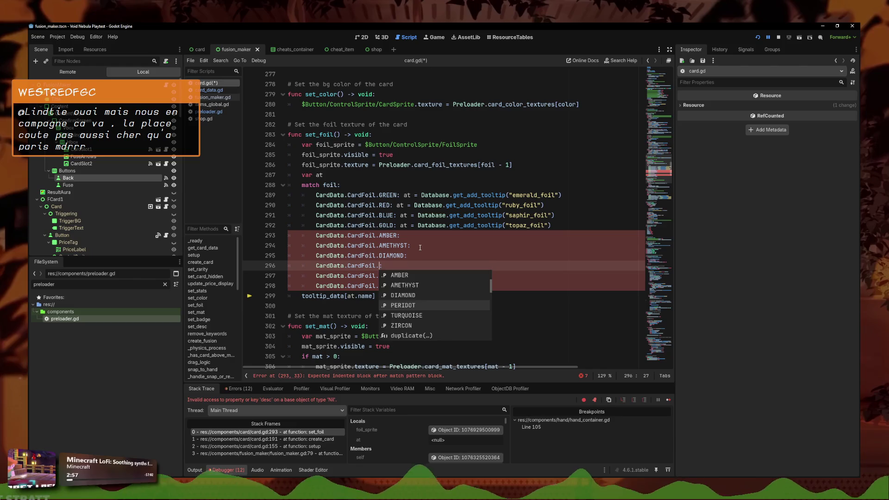
key(Return)
key(Down)
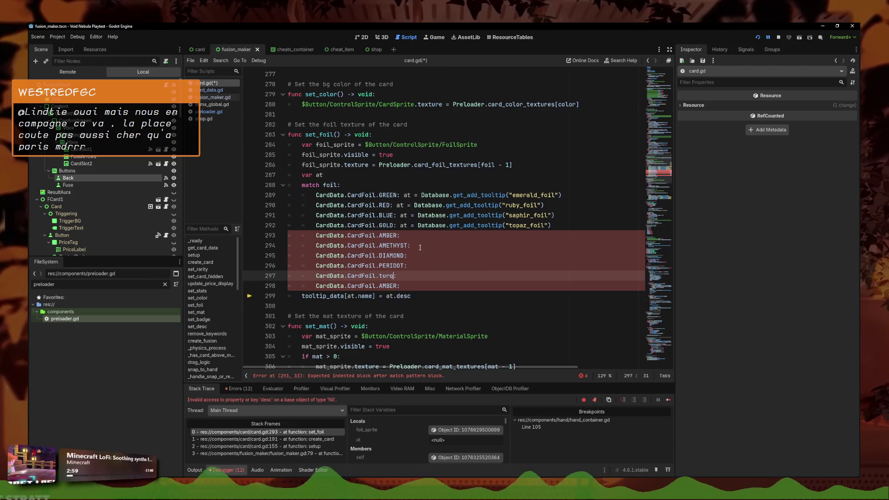
key(Return)
key(Down)
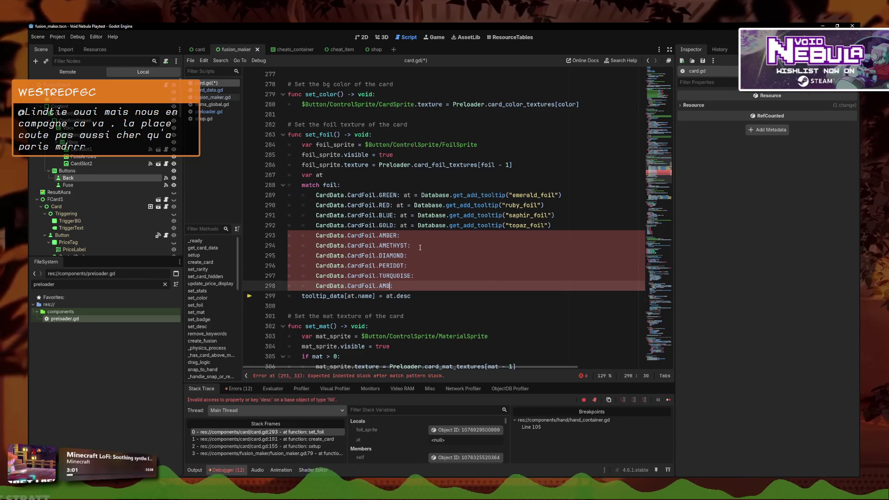
text(ZIRCON:)
key(Return)
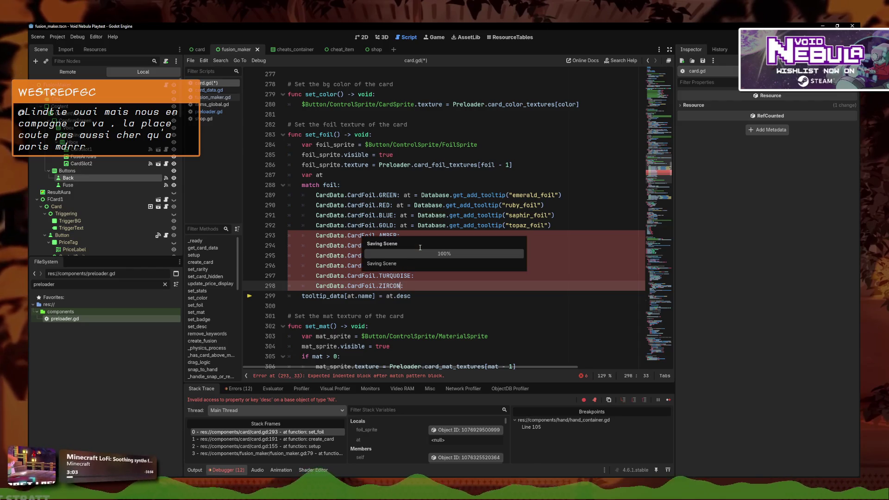
key(ctrl+s)
Step: Copy the topaz_foil tooltip assignment onto the AMBER, AMETHYST and DIAMOND cases
drag(551, 225, 408, 225)
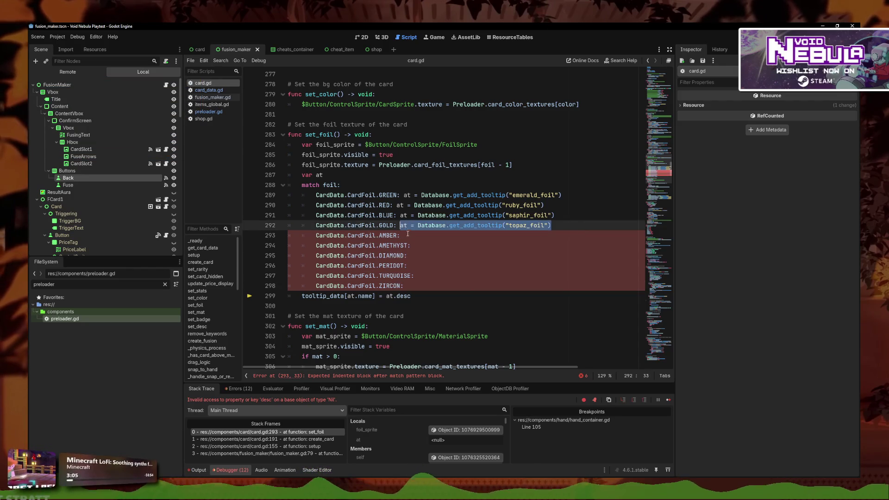
key(ctrl+c)
click(406, 235)
key(ctrl+v)
click(419, 246)
key(ctrl+v)
click(419, 256)
key(ctrl+v)
Step: Add the same assignment to PERIDOT, TURQUOISE and ZIRCON, save, and resume the game with F12
click(421, 265)
key(ctrl+v)
click(426, 276)
key(ctrl+v)
click(419, 286)
key(ctrl+v)
key(ctrl+s)
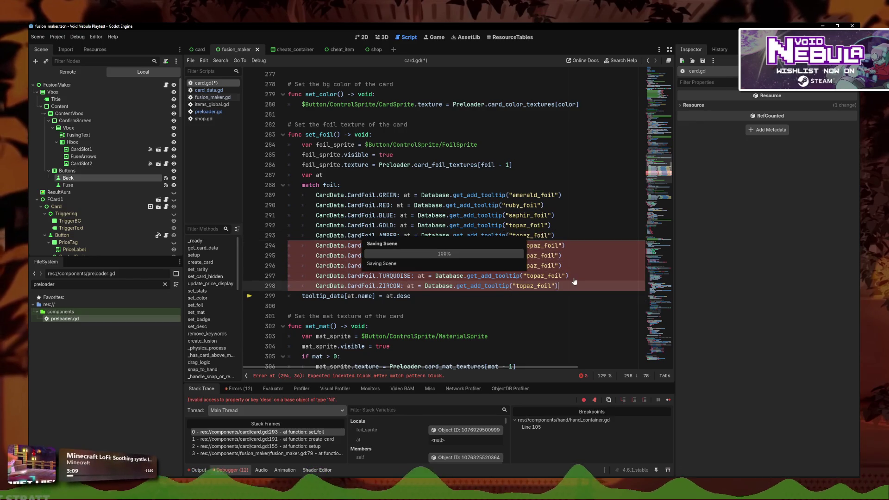
key(F12)
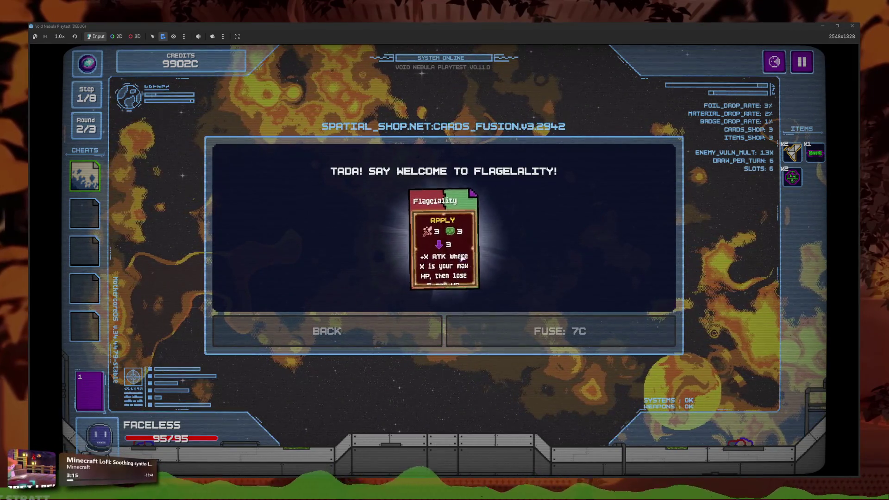
Step: Open the deck list to inspect the fused Flagelality card, then close it
click(91, 395)
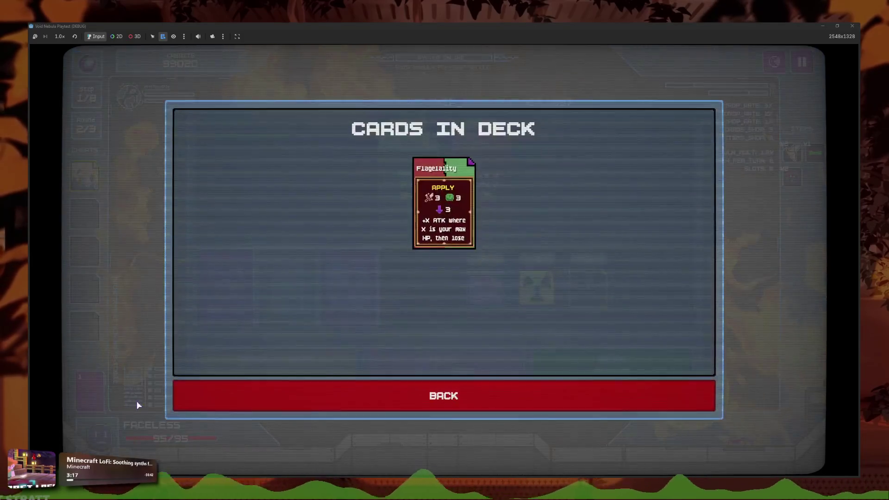
mouse_move(455, 227)
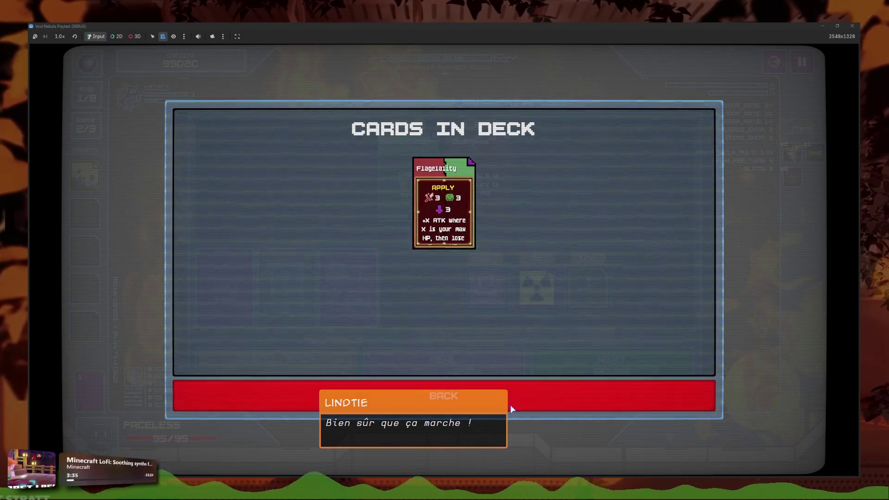
click(510, 404)
Step: Reroll the shop fifteen times looking for useful cards
click(315, 377)
click(315, 377)
click(315, 378)
click(320, 379)
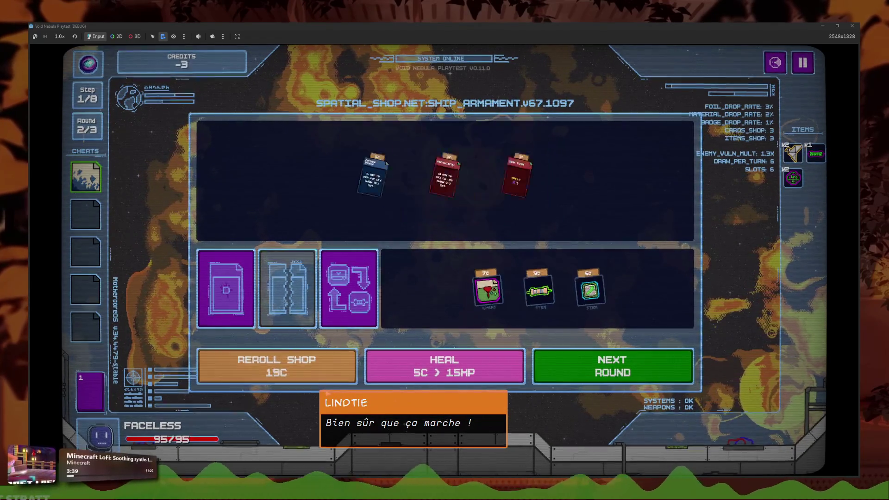
click(334, 381)
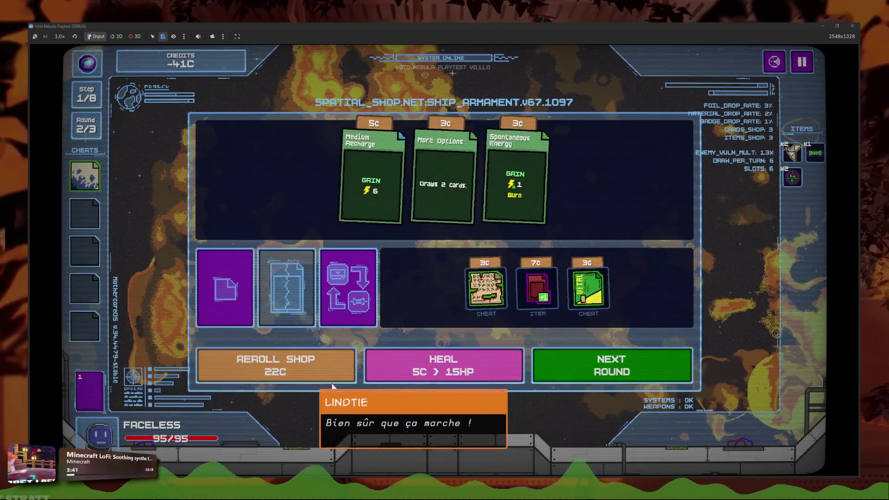
click(336, 381)
click(338, 381)
click(336, 380)
click(331, 380)
click(325, 380)
click(324, 384)
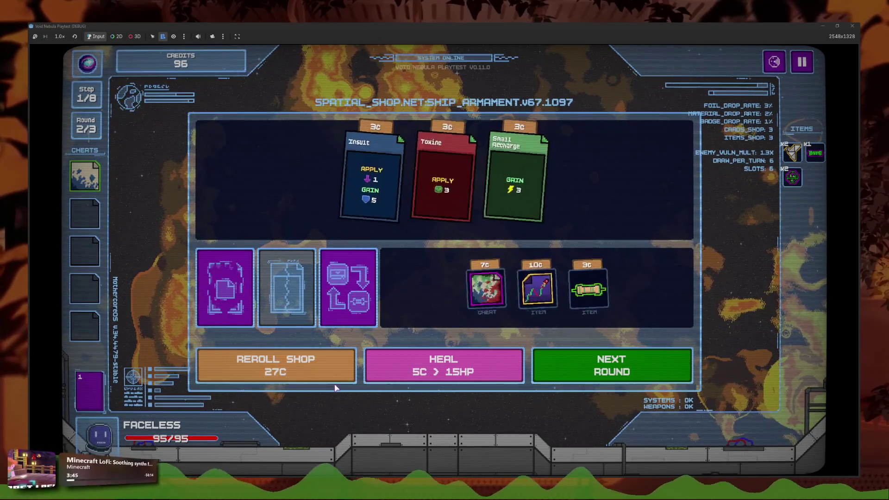
click(321, 382)
click(320, 381)
click(320, 381)
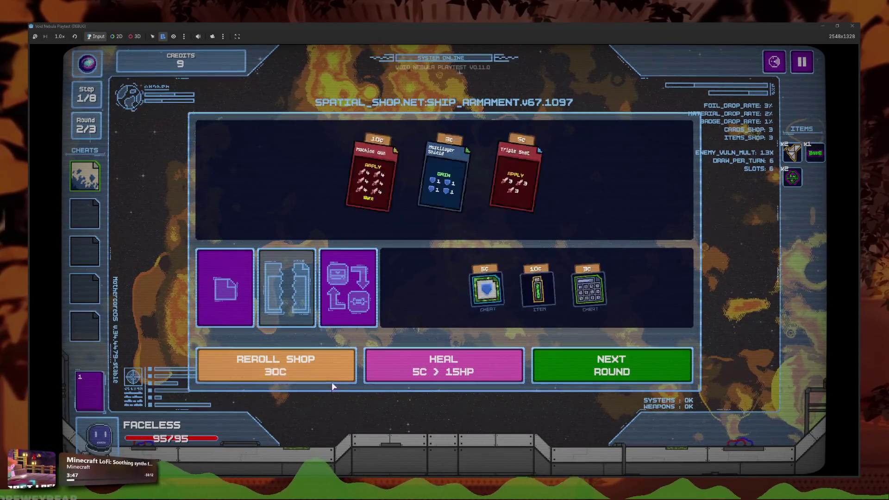
click(320, 381)
Step: Buy Critical Shot and Quick Attacks, win the next fight, and cash out
click(444, 203)
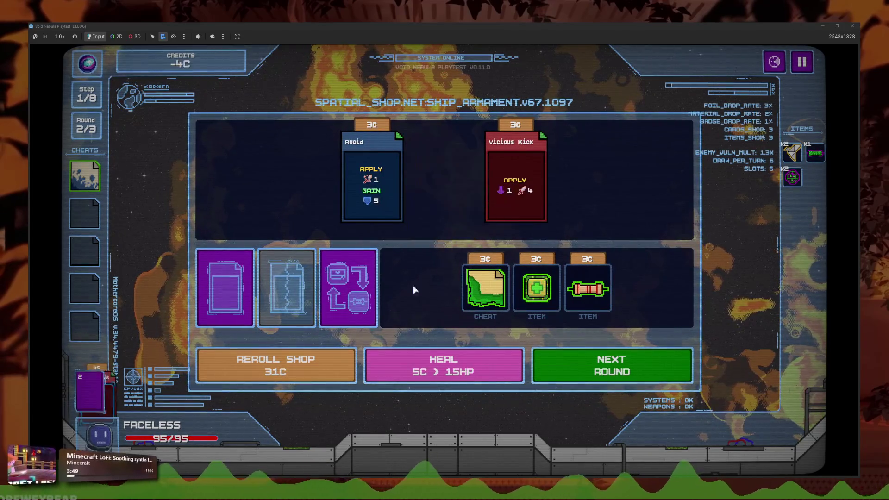
key(r)
key(r)
click(441, 204)
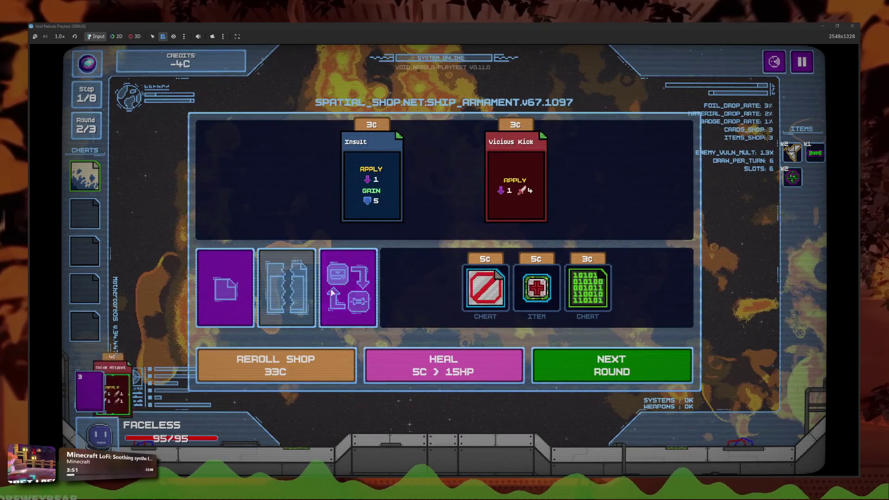
click(665, 366)
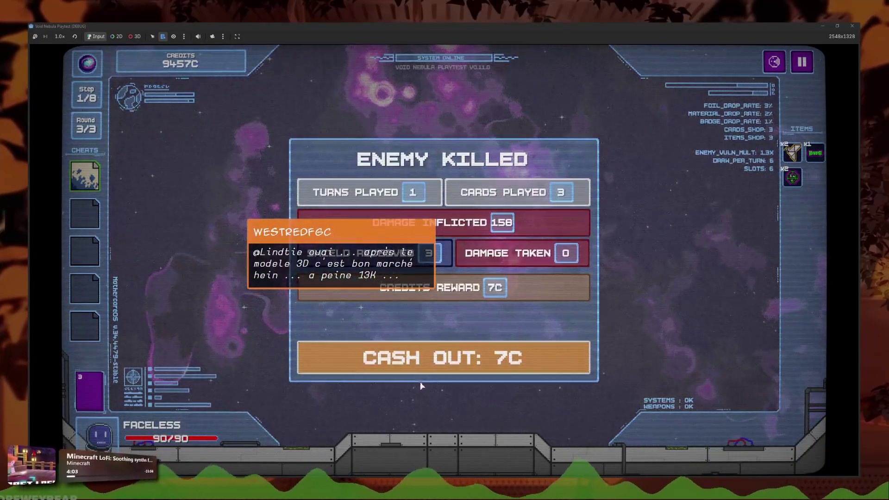
click(422, 361)
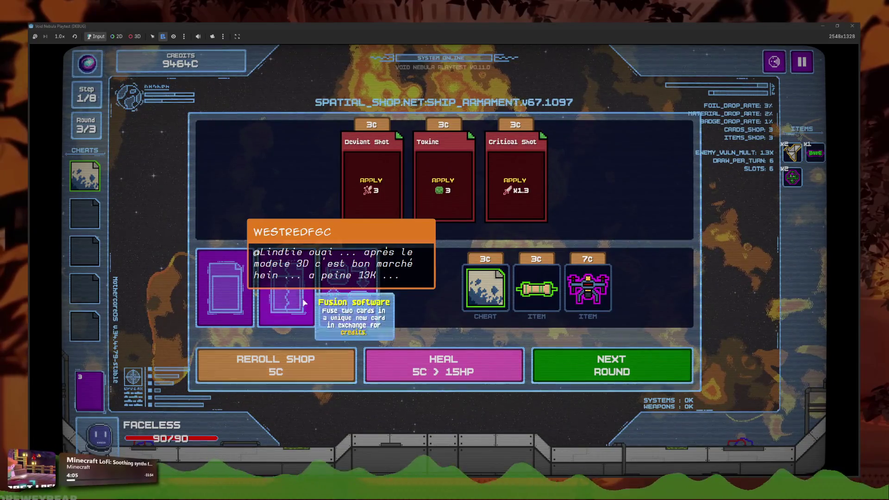
Step: Open the fusion software and place Critical Shot and Quick Attacks in its slots
click(304, 307)
click(389, 241)
click(406, 213)
click(491, 241)
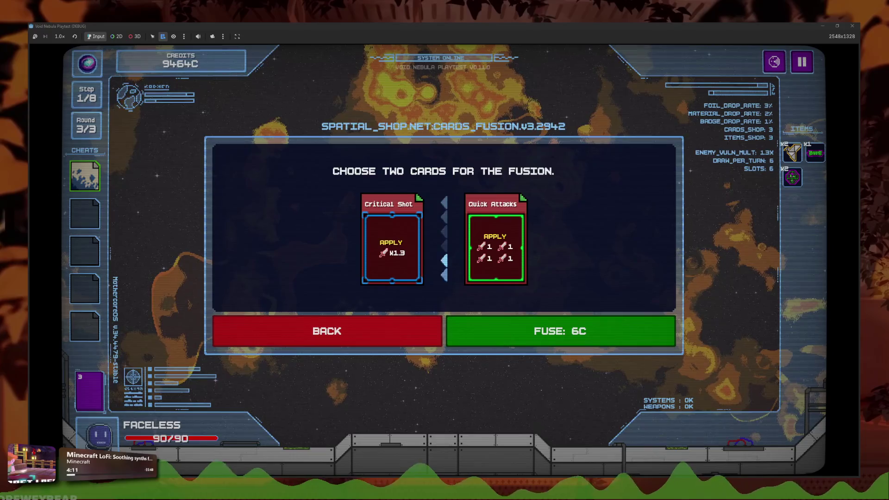
Step: Fuse the two cards for 6C, dismiss the result, and view the deck
click(580, 331)
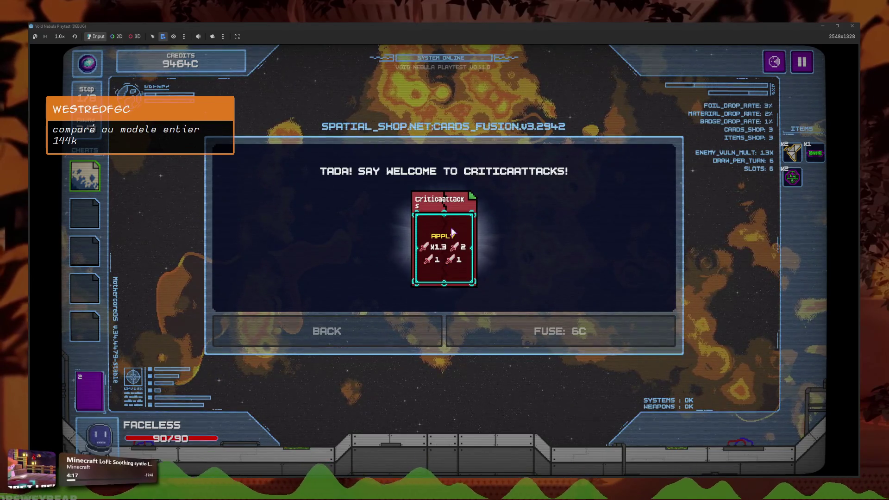
click(452, 232)
click(100, 391)
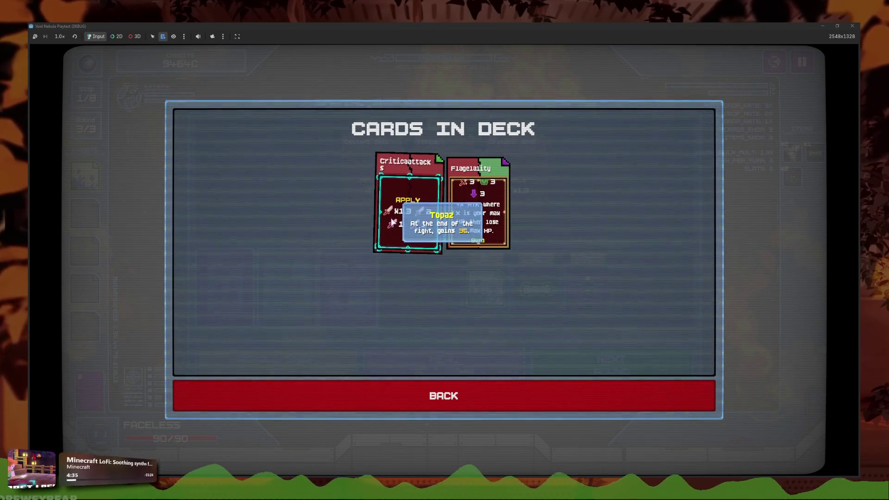
mouse_move(471, 213)
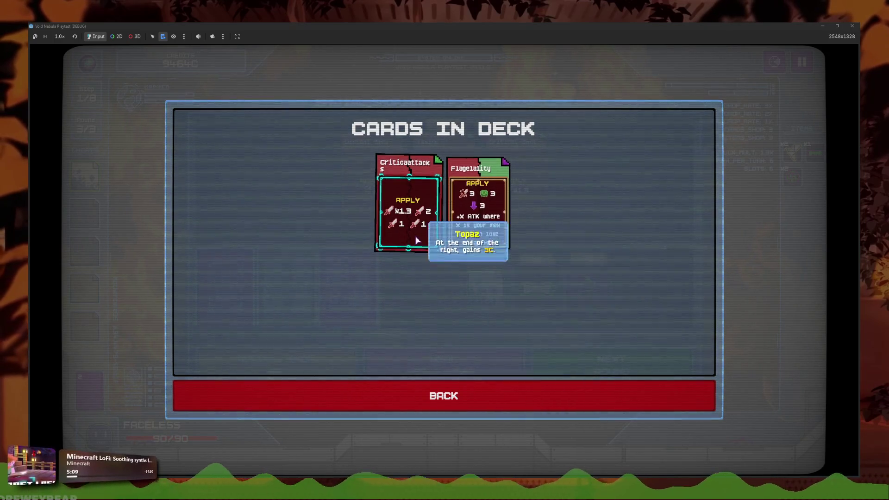
click(473, 391)
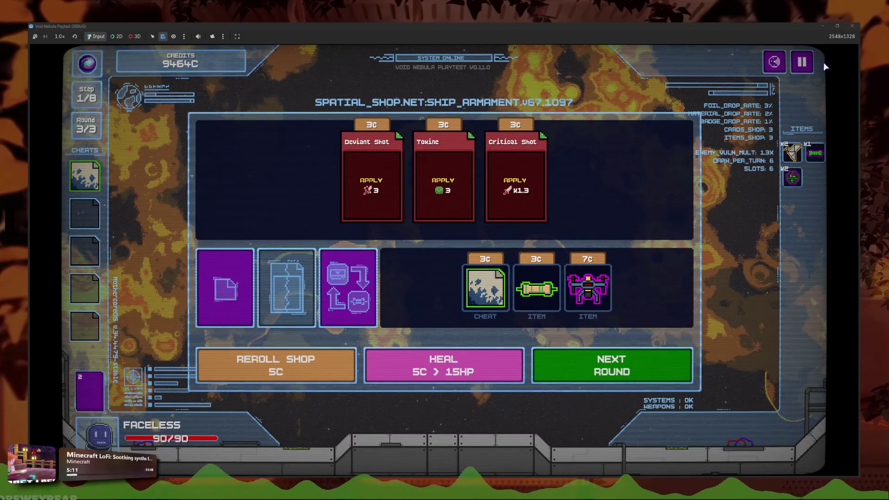
Step: Pause the game, look at the codex categories, and resume
click(802, 62)
click(496, 261)
click(494, 345)
click(491, 326)
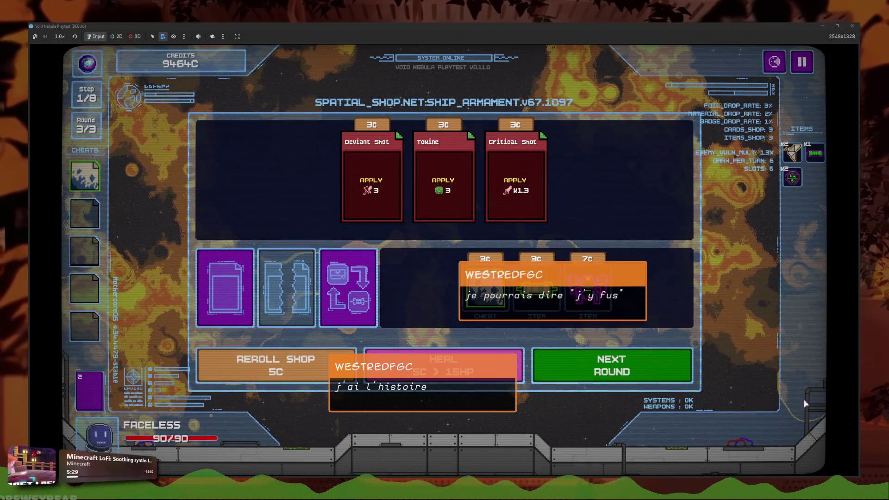
Step: Start the next round, play Criticaattacks and Flagelality, and end the turn
click(647, 383)
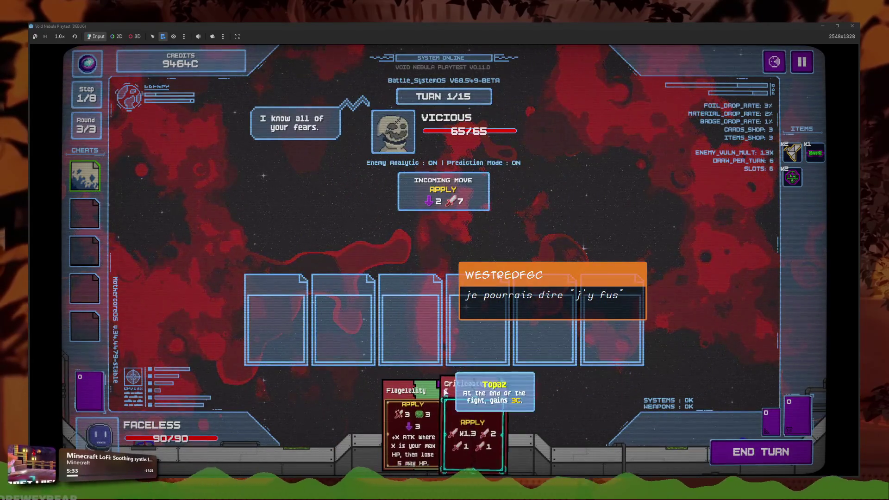
click(446, 391)
click(437, 416)
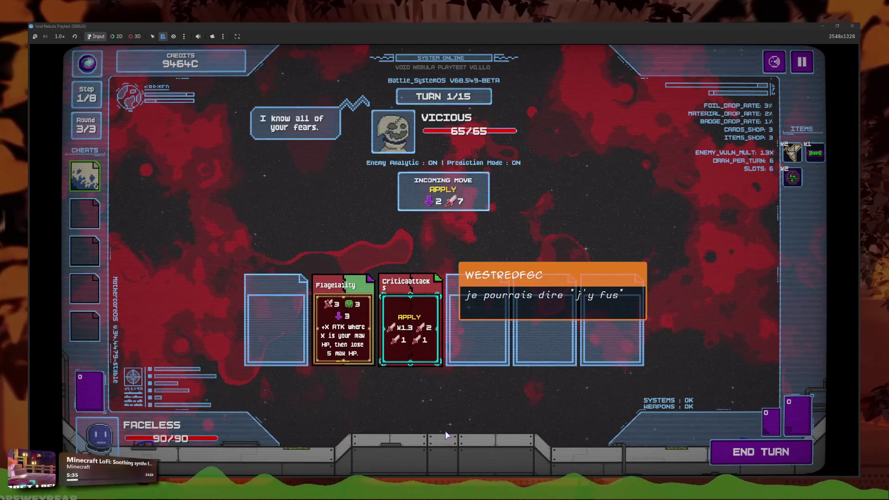
click(760, 452)
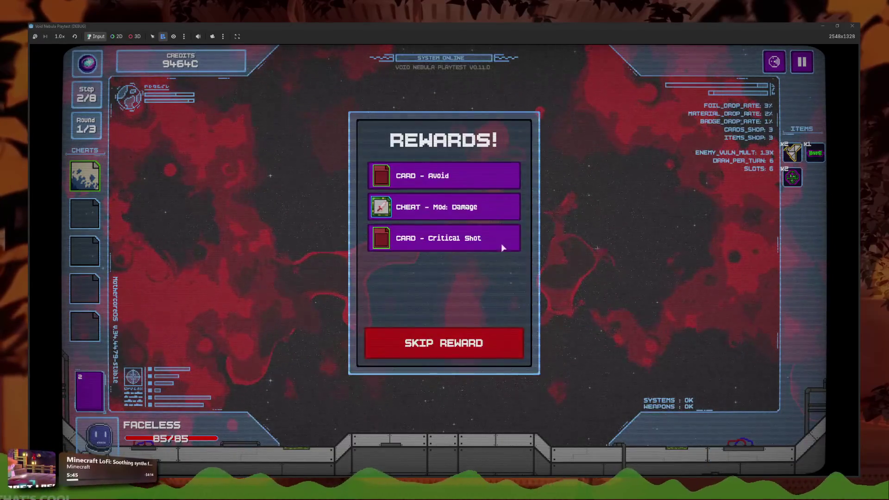
Step: Take the Mod: Damage reward, cash out, and reroll the shop fourteen times
click(493, 203)
click(464, 287)
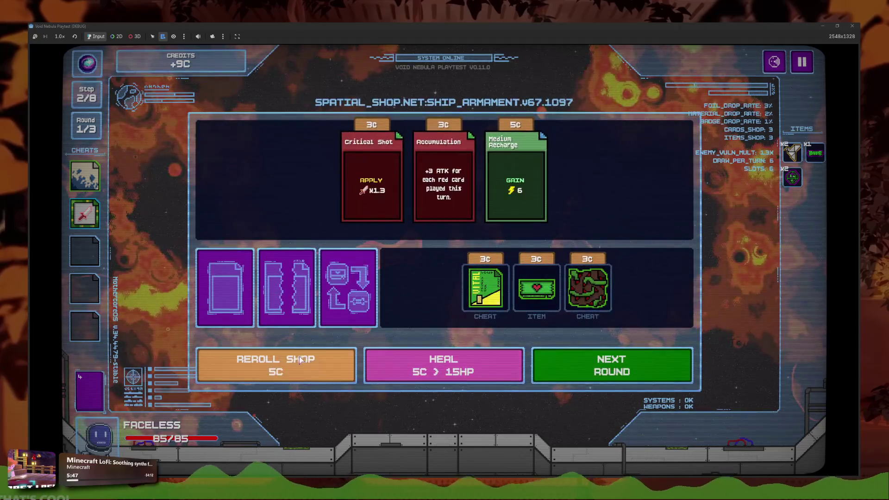
click(309, 365)
click(310, 366)
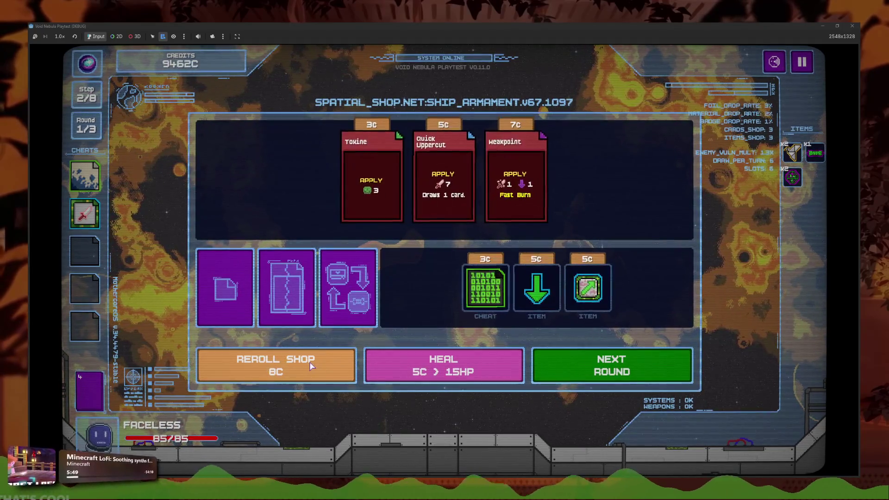
click(311, 366)
click(313, 365)
click(314, 362)
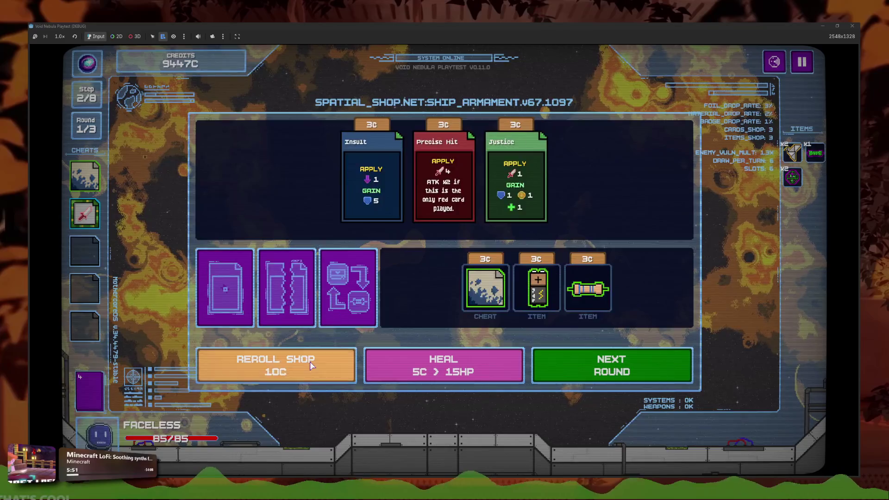
click(316, 358)
click(317, 358)
click(318, 359)
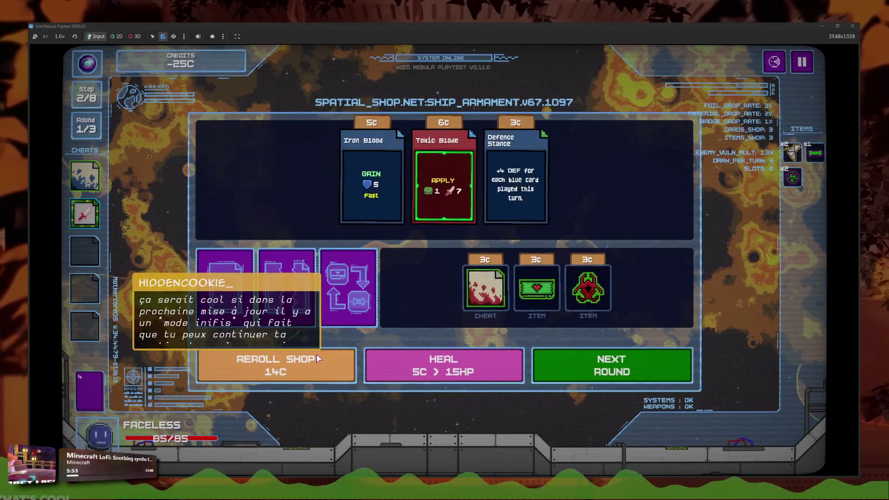
click(318, 360)
click(319, 359)
click(320, 360)
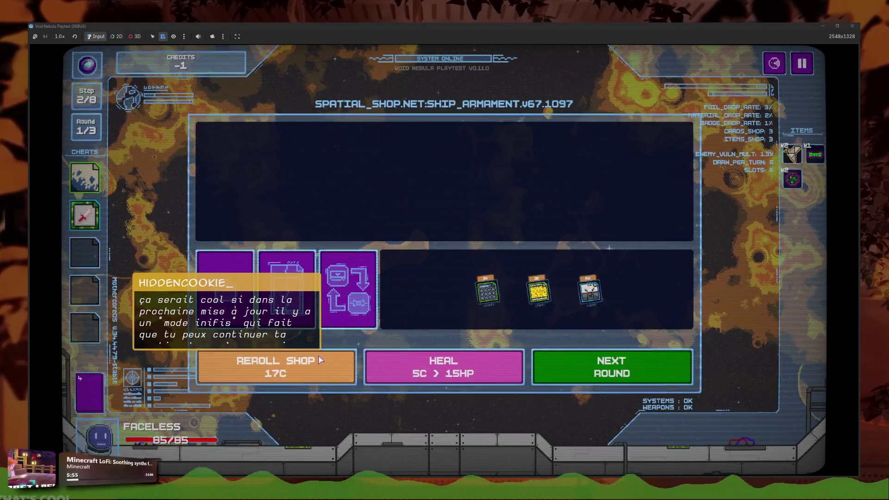
click(322, 359)
click(323, 360)
click(322, 360)
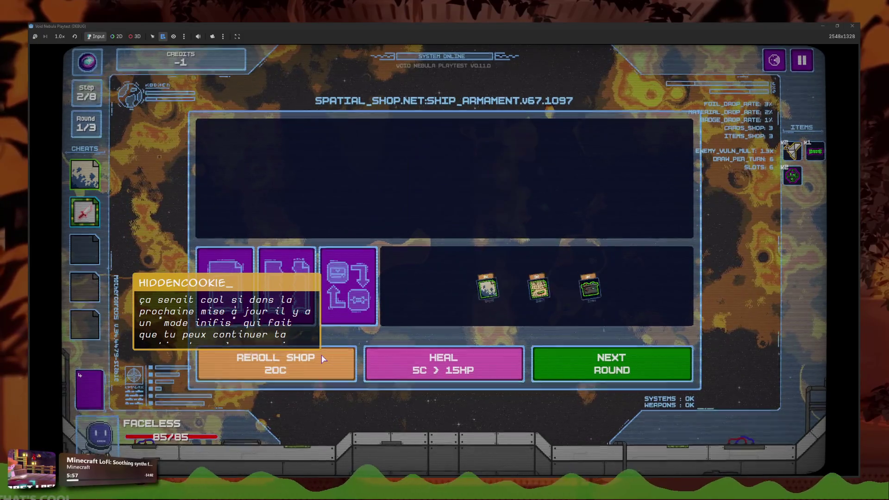
Step: Buy Defence Stance, reroll three more times, then stop the playtest with F8
click(442, 233)
click(323, 373)
click(324, 378)
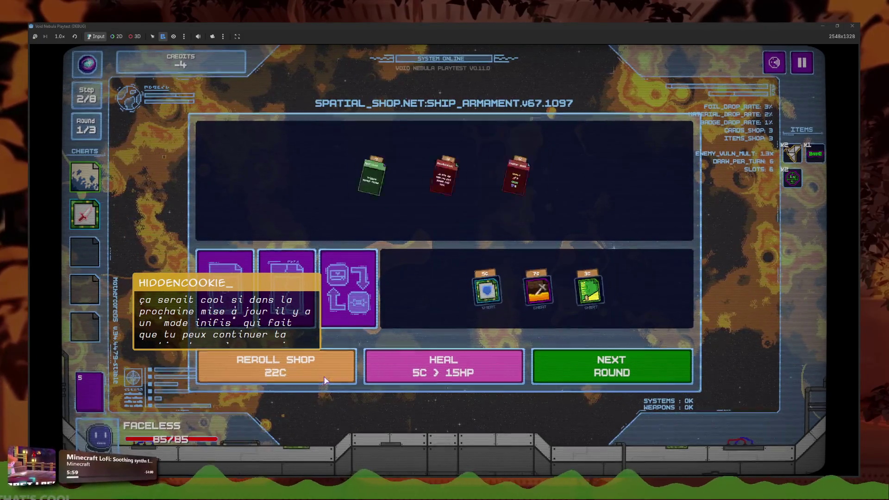
click(324, 379)
key(F8)
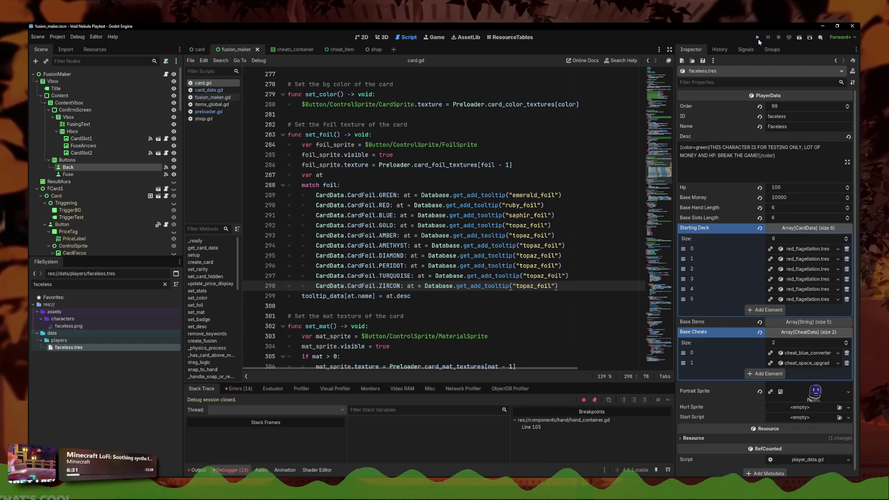
Step: Relaunch the playtest and begin a new run setup with Faceless on VOID difficulty
click(758, 37)
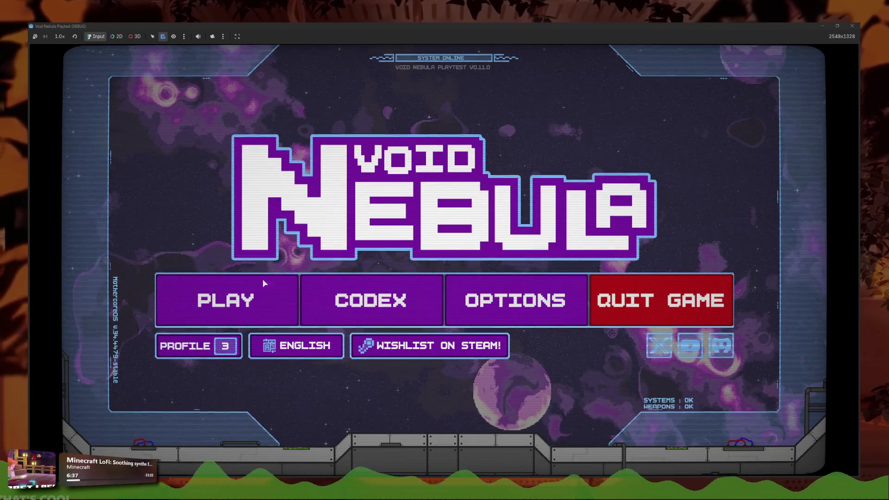
click(265, 280)
click(335, 121)
click(227, 178)
click(316, 264)
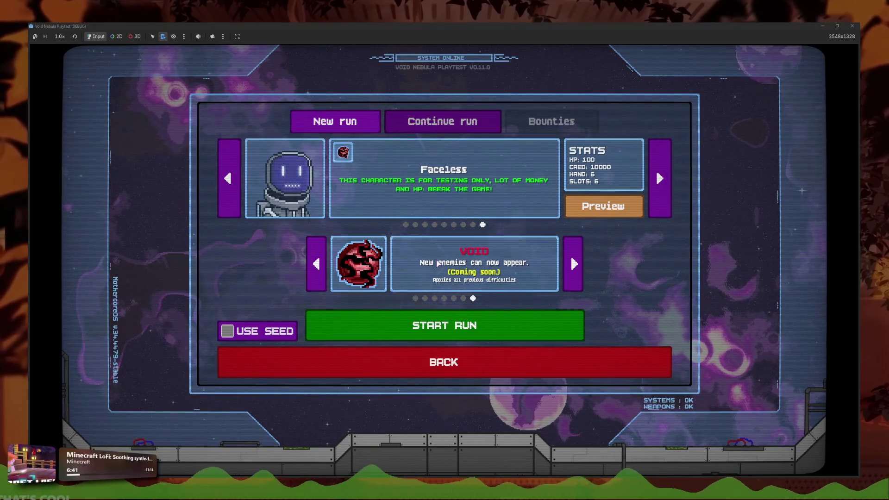
Step: Cycle the characters back to Faceless, set difficulty back to VOID, and start the run
click(406, 225)
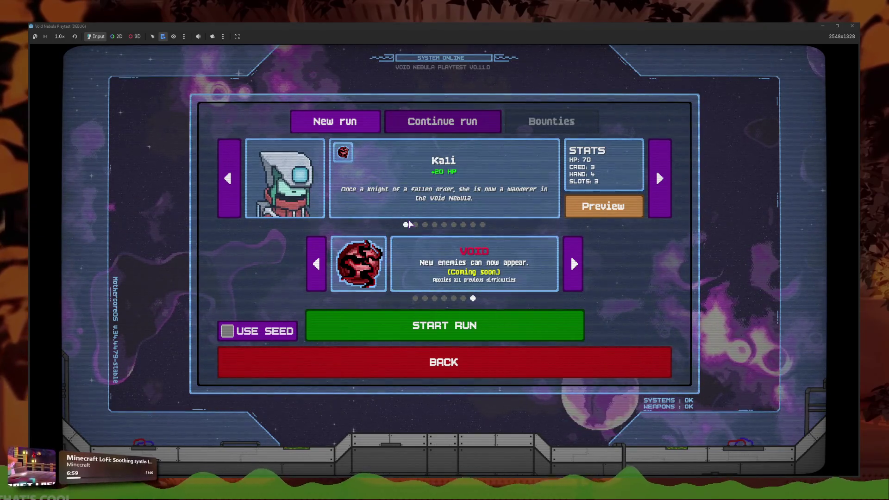
click(482, 225)
click(451, 225)
click(473, 226)
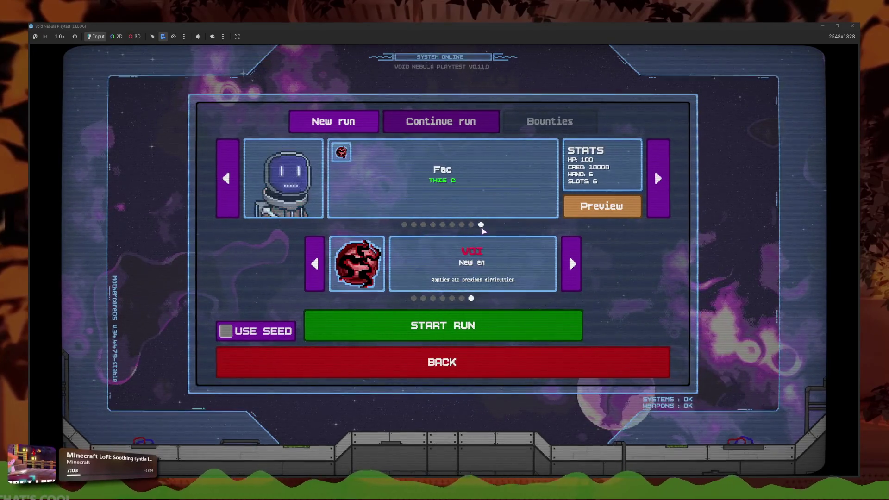
click(483, 226)
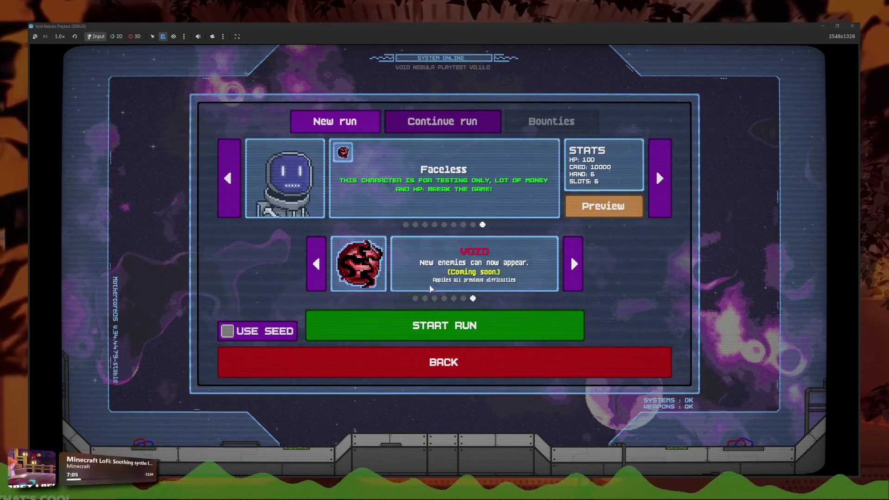
click(416, 300)
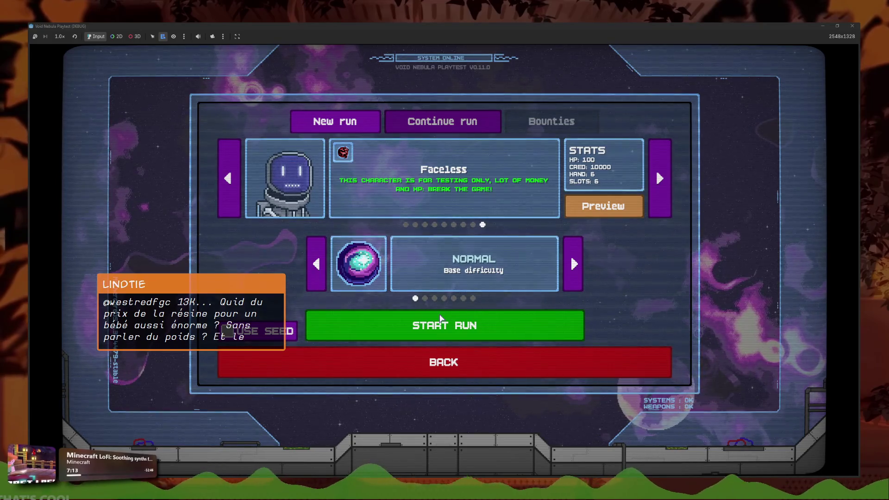
key(Left)
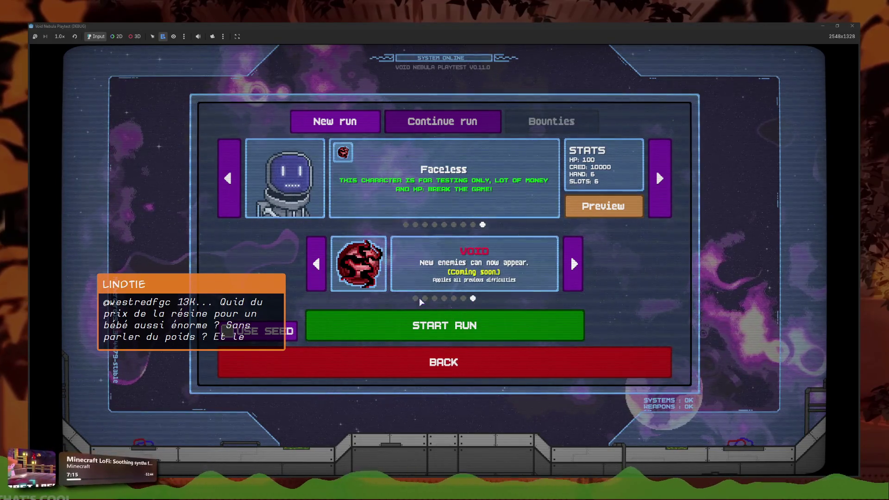
click(422, 315)
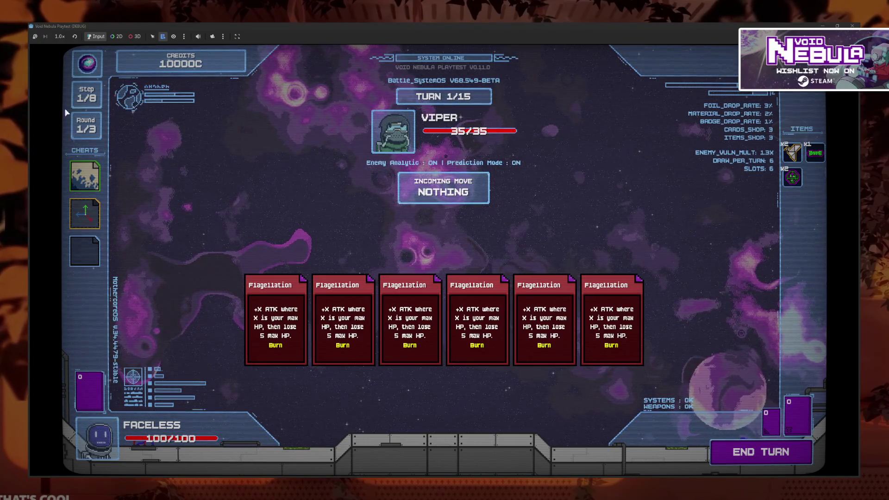
Step: End the turn so the Flagellation cards deal 495 damage, then stop the playtest
click(791, 461)
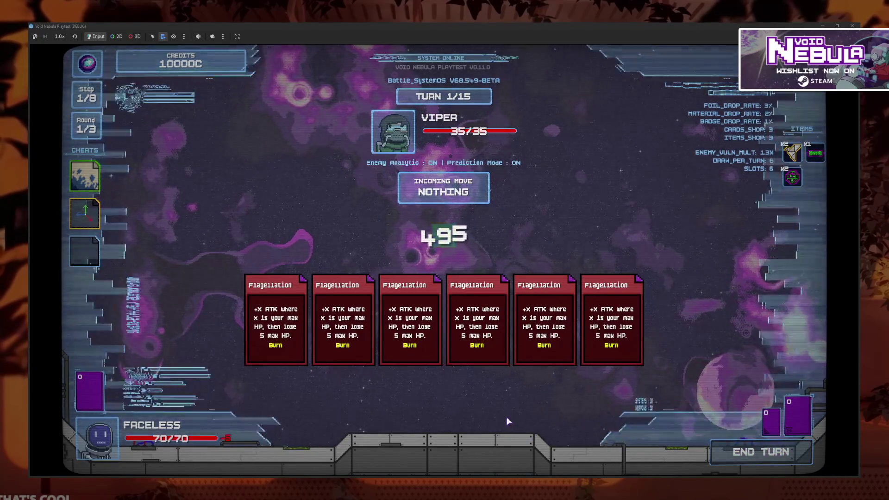
key(F8)
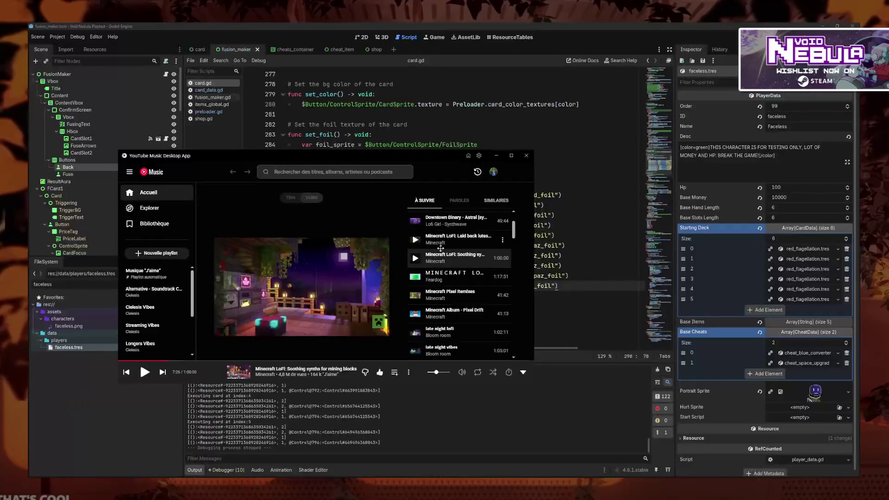
Step: Save the scene and open red_flagellation.tres using a 'flage' FileSystem filter
key(ctrl+s)
double_click(73, 282)
text(flage)
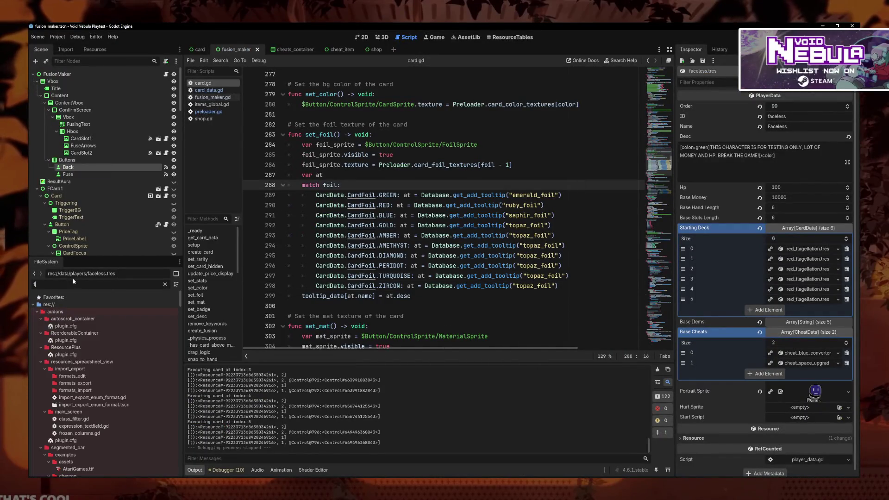
click(93, 326)
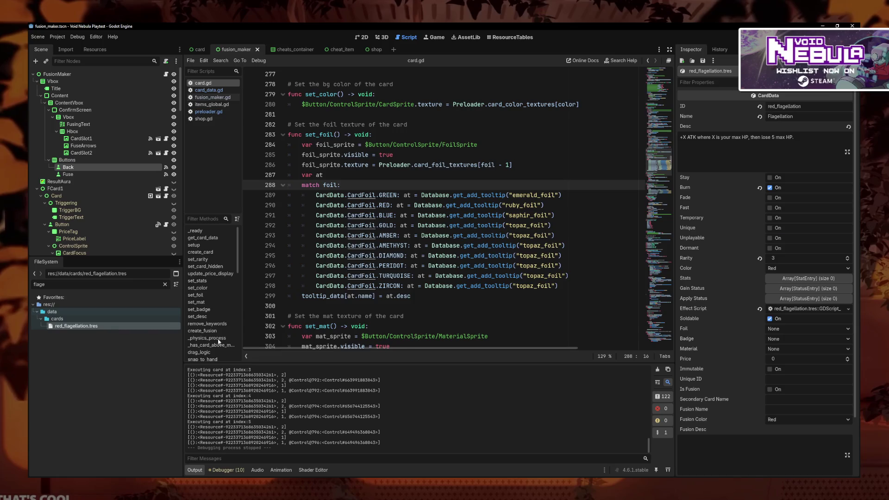
Step: Add 'await' before Player.card_declare_attack in the Flagellation effect script, save, and relaunch the game
click(793, 309)
drag(441, 114, 478, 113)
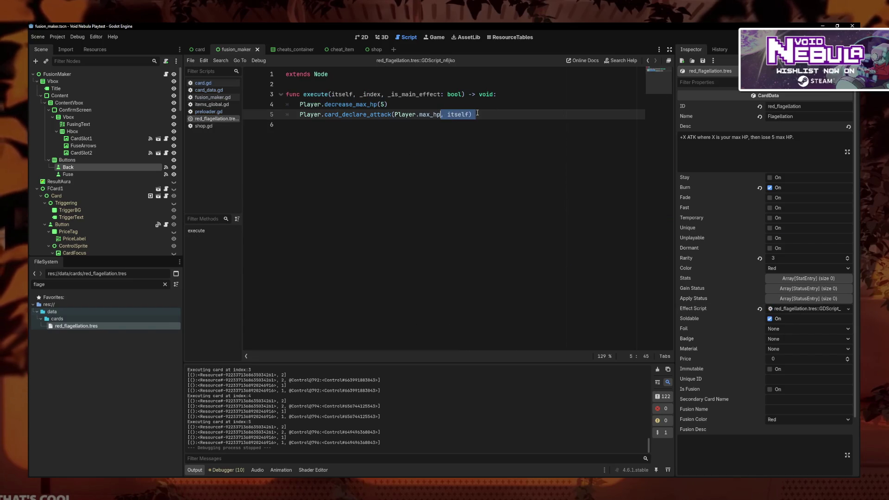
click(302, 114)
text(await)
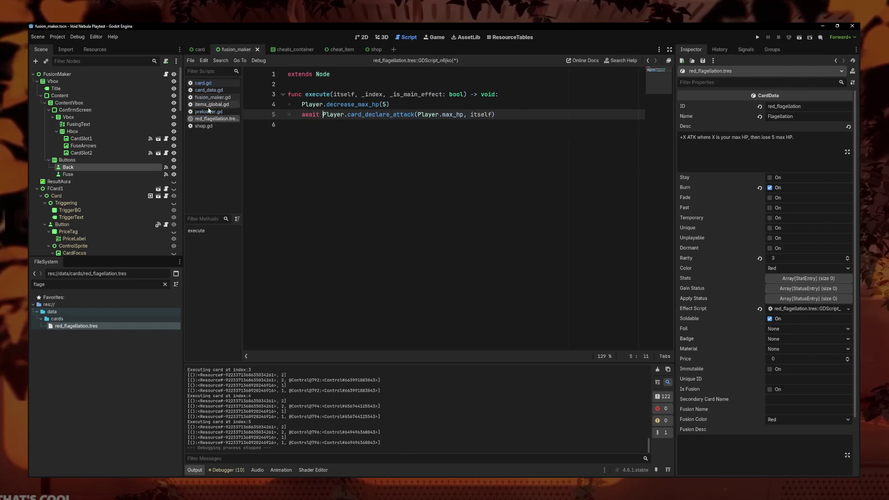
drag(242, 125, 301, 125)
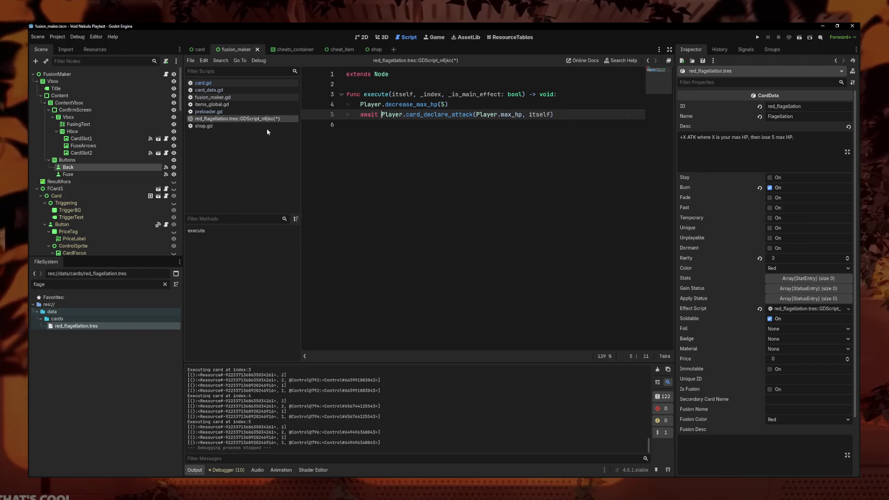
click(486, 149)
key(ctrl+s)
click(759, 37)
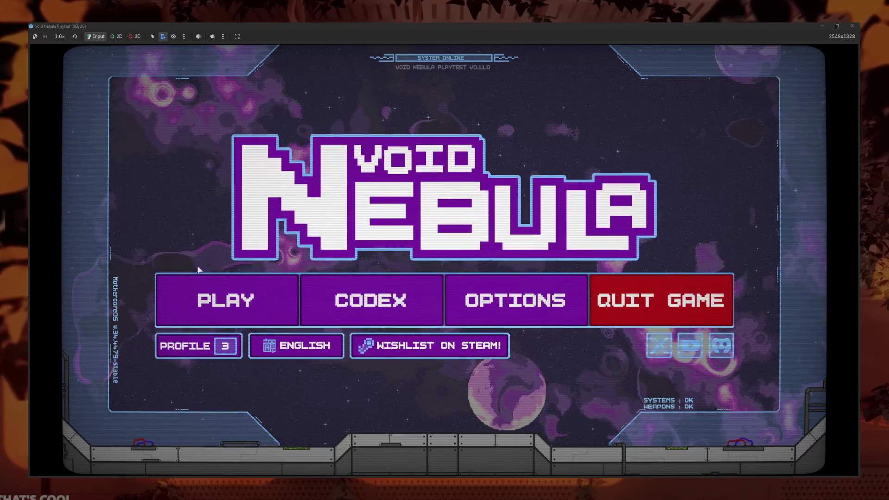
Step: Start a new Faceless run and end the turn so five Flagellation cards hit Newbie for 425
click(211, 300)
click(341, 120)
click(483, 225)
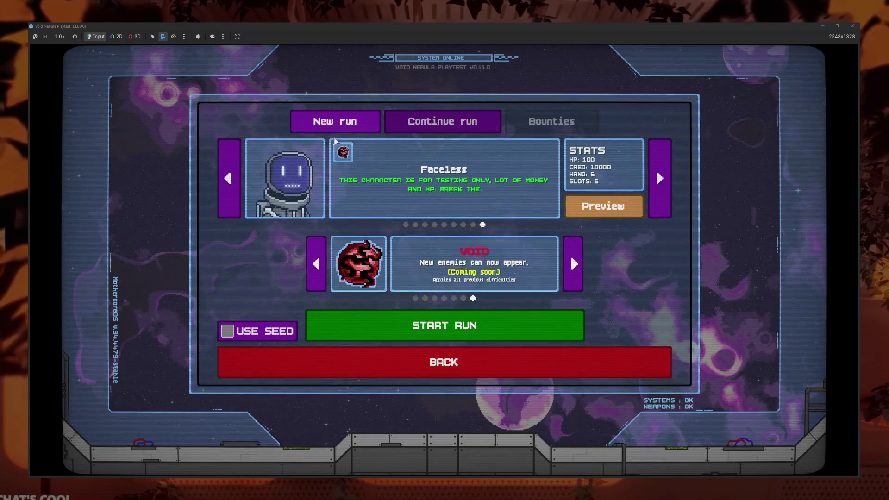
click(480, 319)
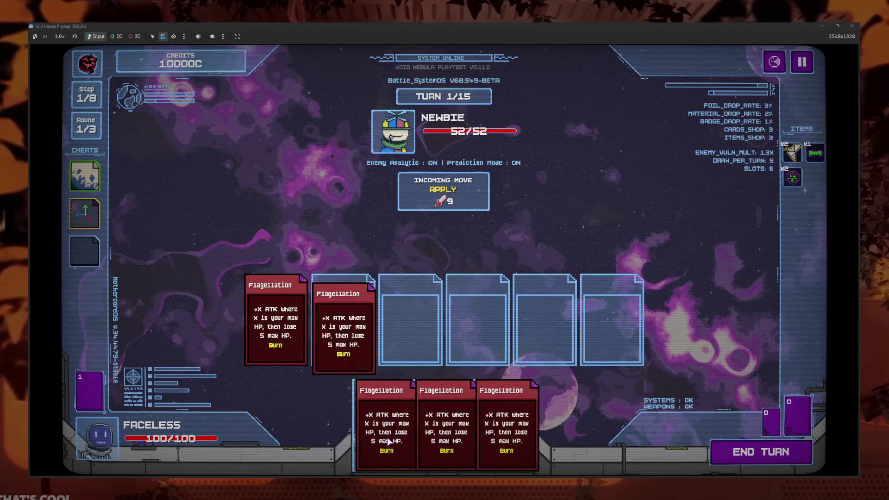
click(754, 458)
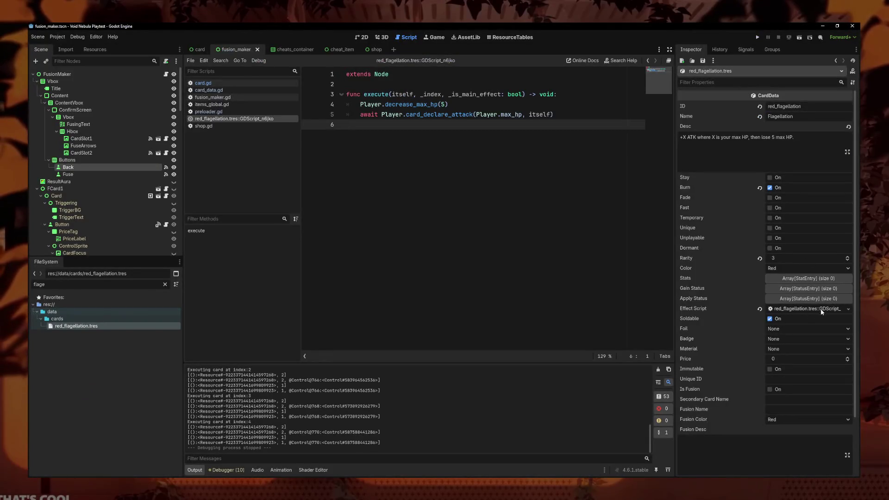
Step: Open faceless.tres via a 'face' filter and remove three cards from its starting deck
text(face)
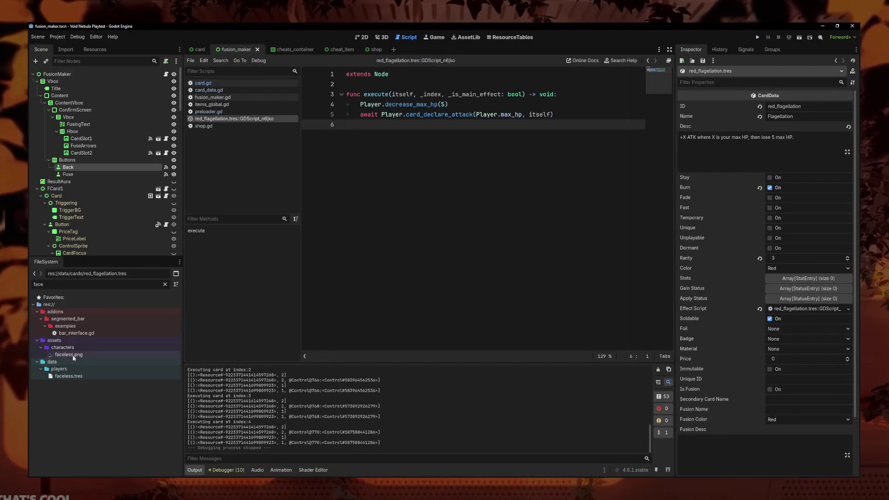
double_click(76, 376)
click(846, 249)
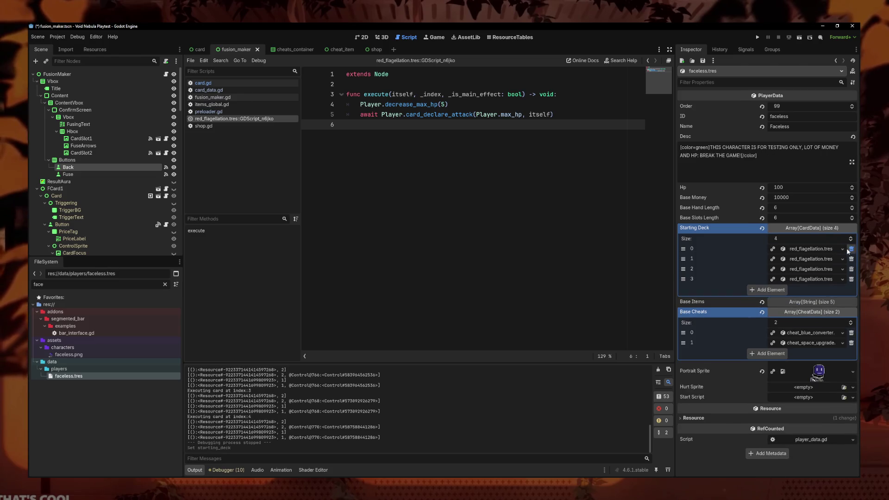
click(846, 249)
click(851, 249)
Step: Load red_machine_gun.tres into the empty deck slot and expand its properties
click(827, 278)
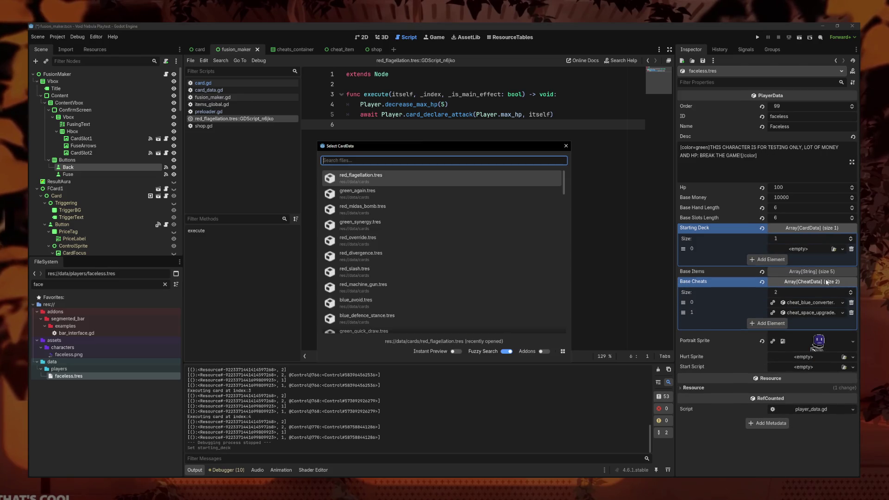
text(red_machine)
key(Return)
click(843, 249)
click(808, 309)
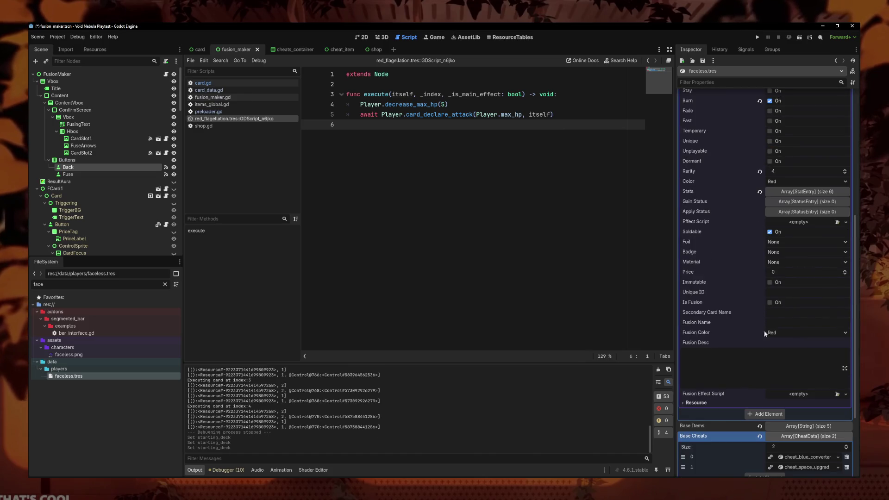
Step: Leave the foil unchanged and give the Machine Gun card the Loop badge
click(782, 241)
click(776, 248)
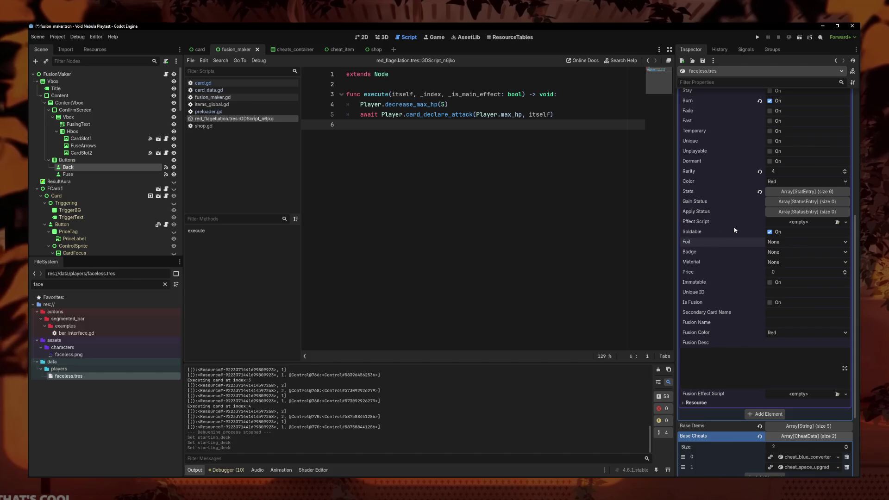
click(788, 252)
click(783, 272)
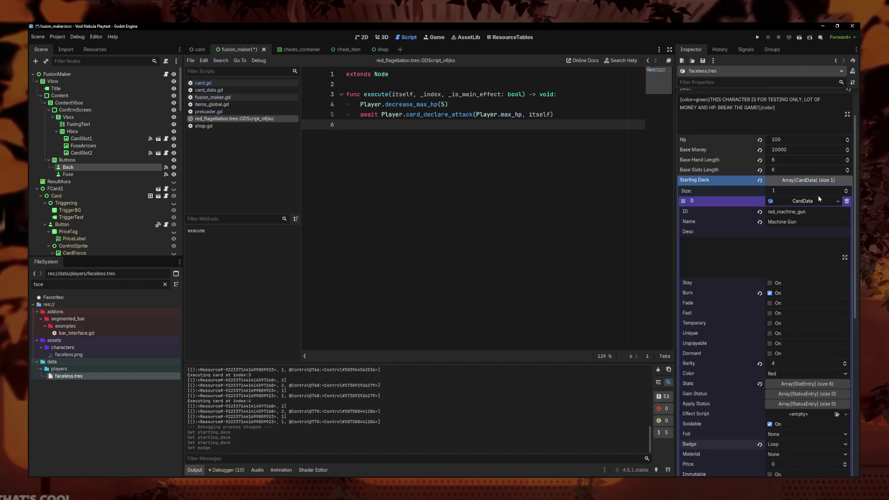
Step: Grow the starting deck to six entries and fill entry 1 with Machine Gun card data
click(782, 259)
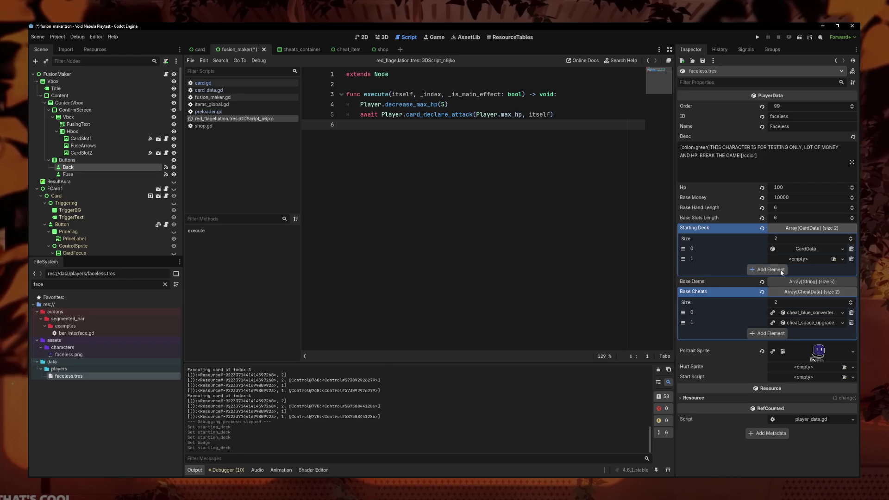
click(781, 269)
click(782, 280)
click(781, 289)
click(782, 300)
click(838, 300)
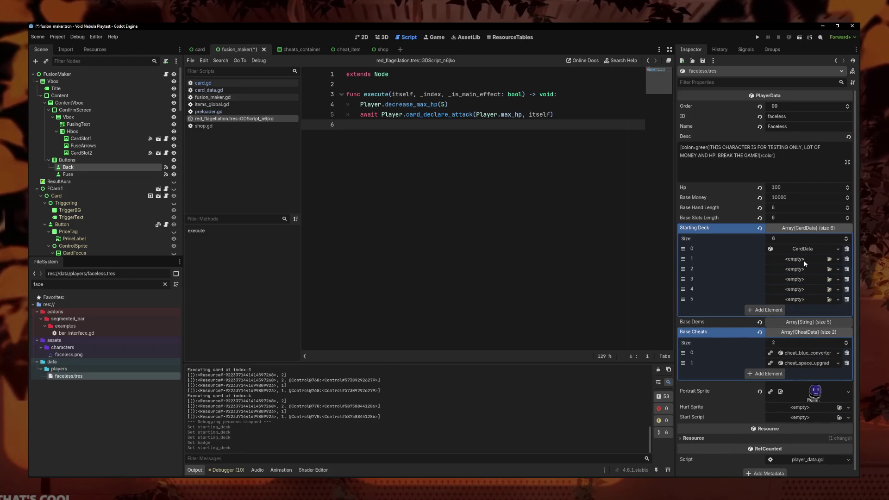
click(804, 260)
click(805, 261)
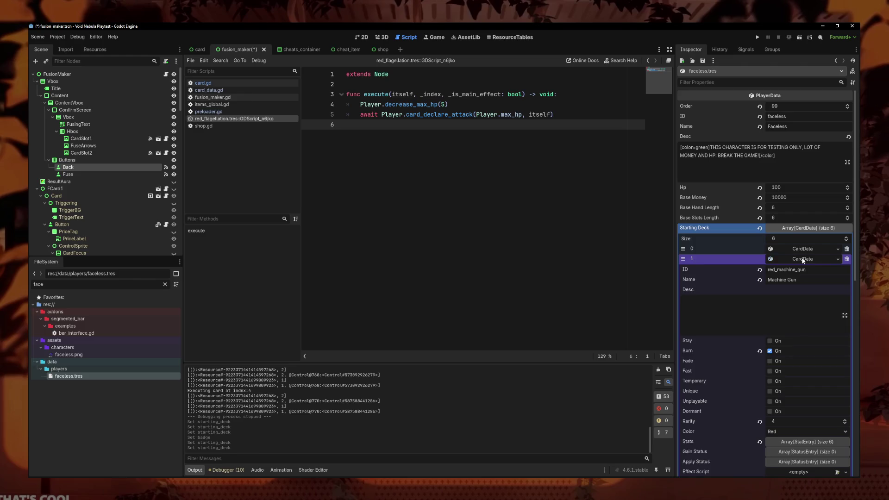
click(802, 259)
Step: Save and run with F5, then start a new Faceless run on Normal difficulty
key(F5)
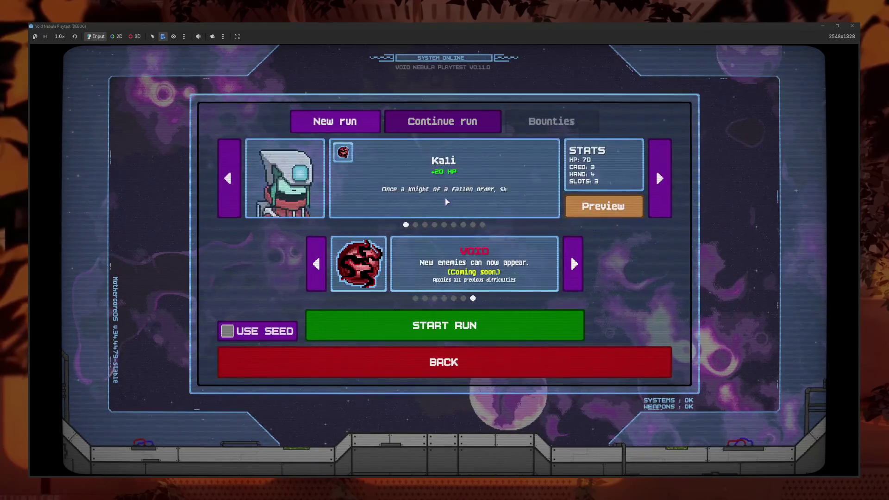
click(482, 225)
click(416, 299)
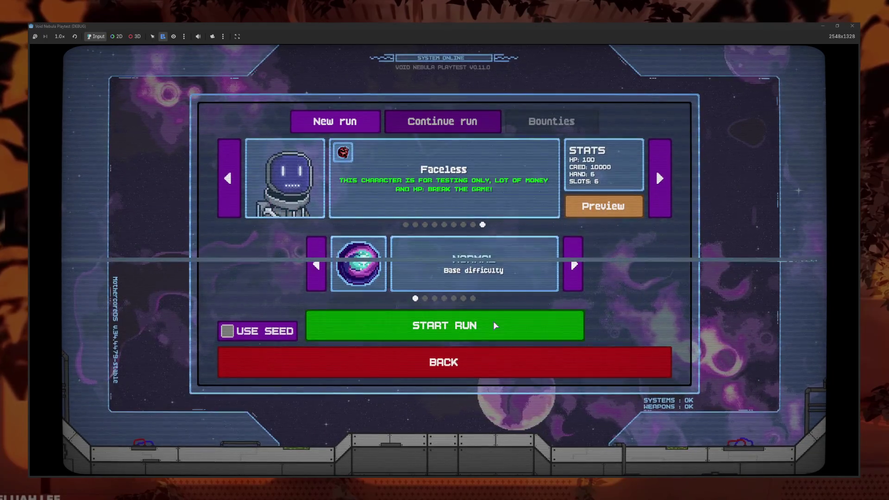
click(492, 324)
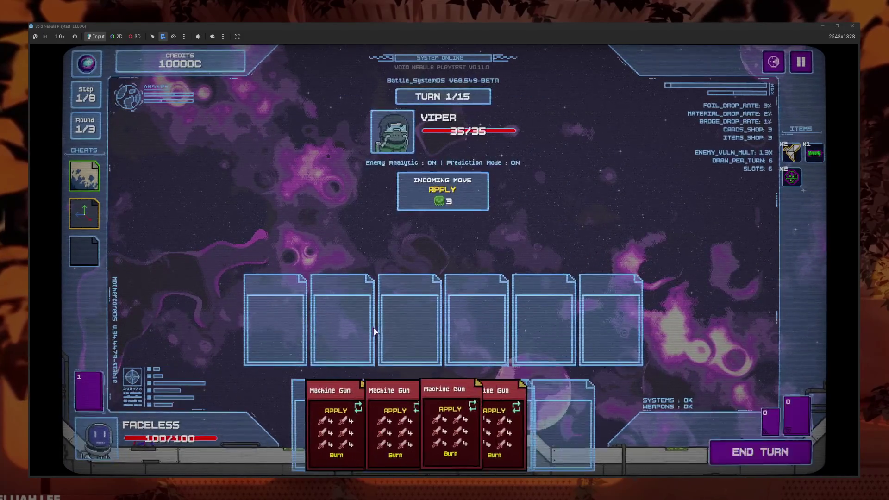
Step: Play six Machine Gun cards to knock Viper to -494 HP, then cash out to the shop
click(318, 406)
click(345, 417)
click(380, 417)
click(412, 417)
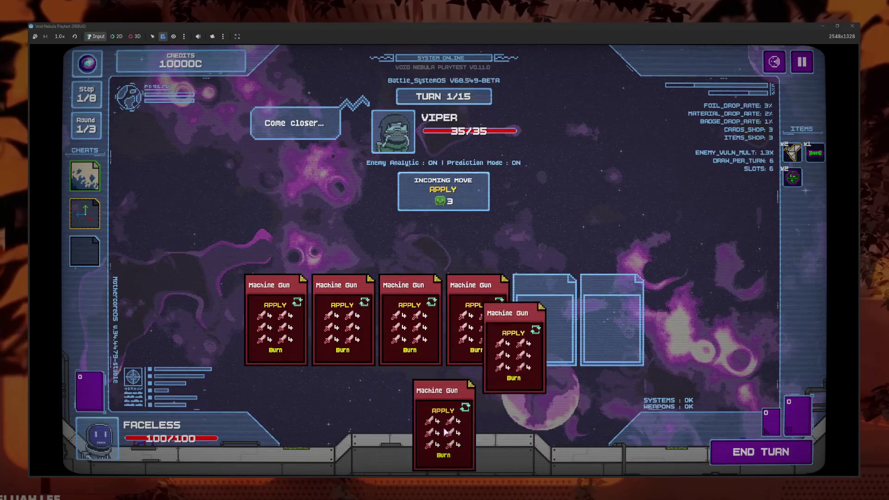
click(445, 422)
mouse_move(587, 337)
mouse_move(600, 352)
mouse_down()
mouse_move(435, 427)
mouse_move(463, 431)
mouse_up()
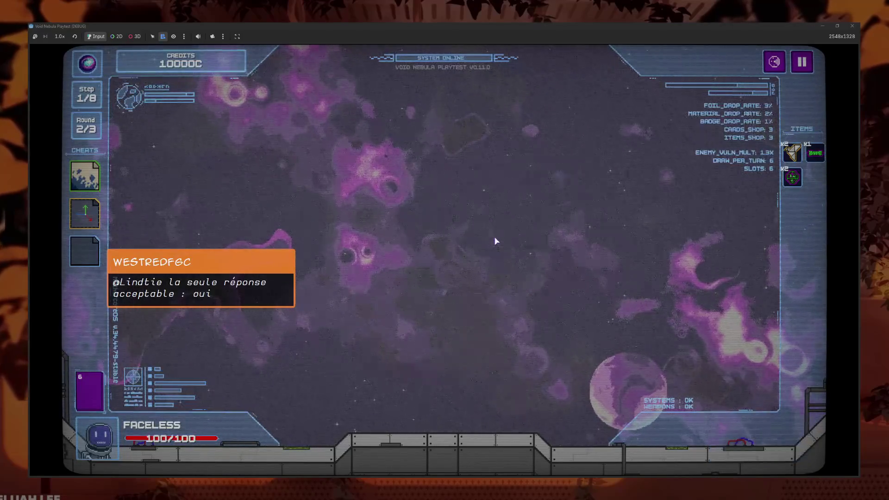
click(576, 357)
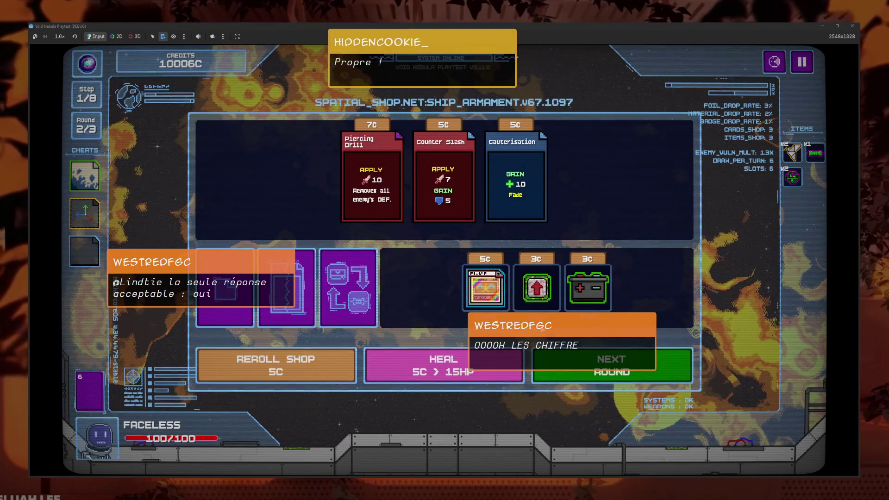
Step: Leave the shop and start the battle against Alloy
click(611, 376)
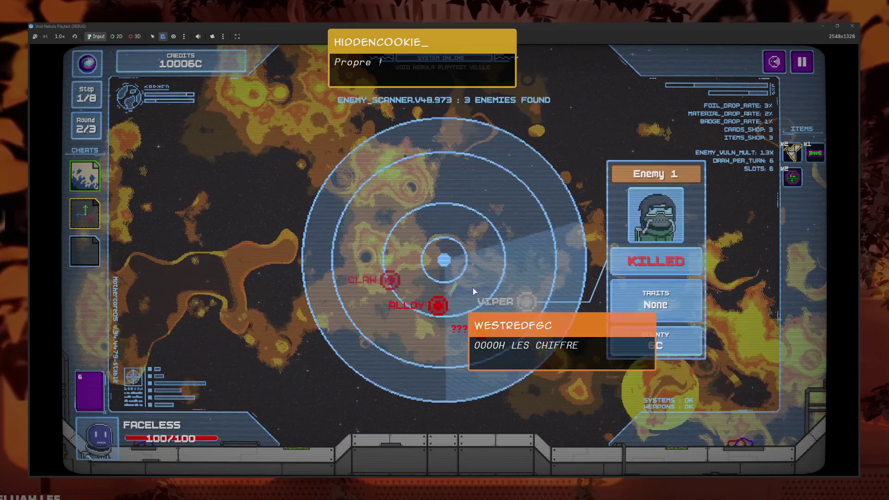
click(438, 307)
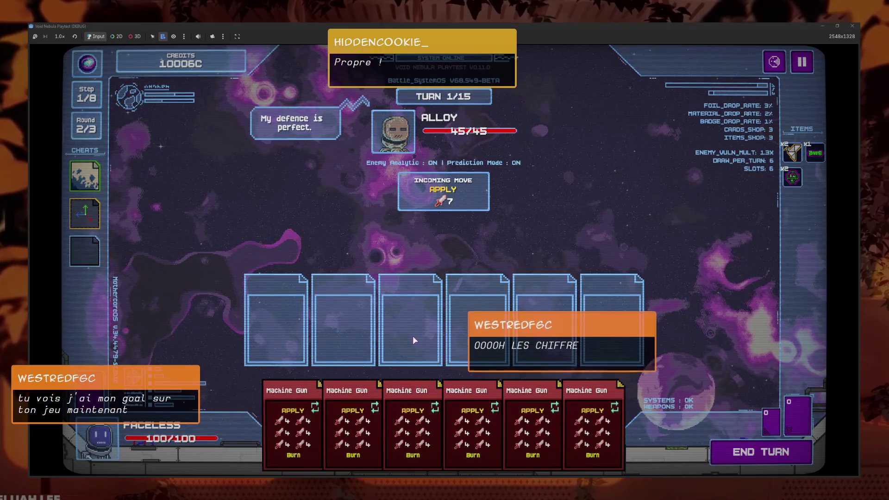
mouse_move(475, 132)
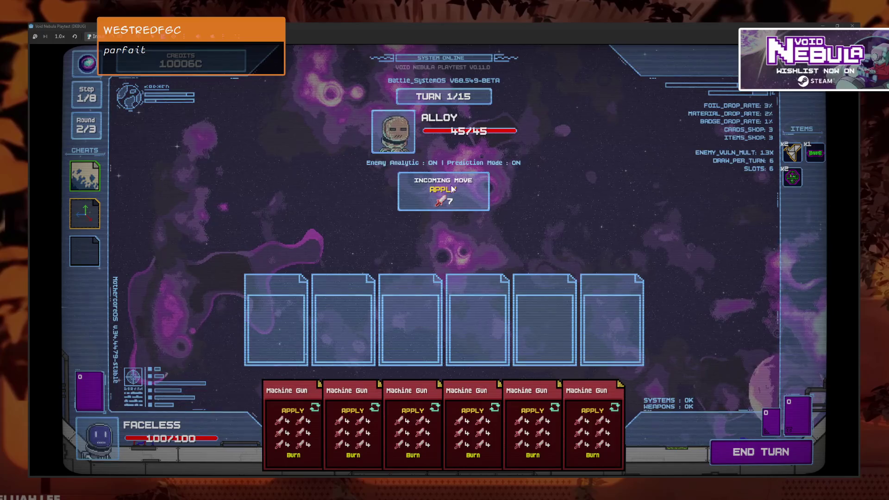
Step: Play all six Machine Gun cards and end the turn, driving Alloy to -593 HP, then cash out
click(324, 417)
click(352, 417)
click(377, 407)
click(377, 401)
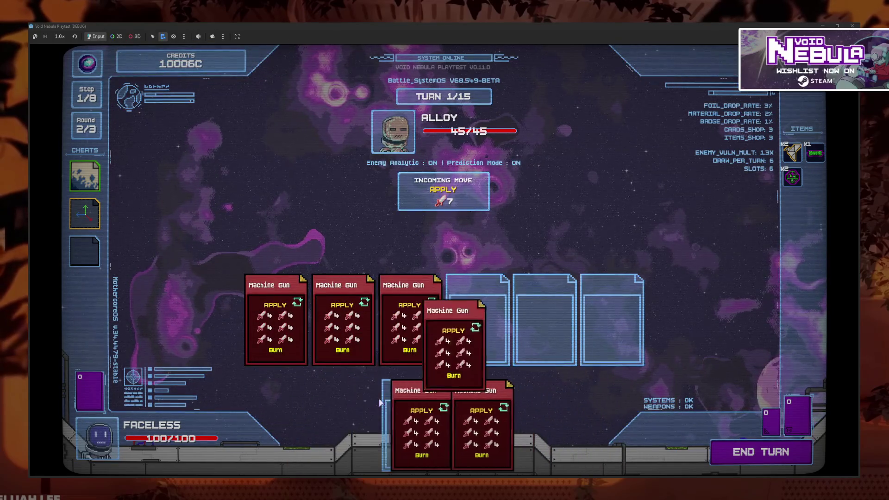
click(421, 426)
click(447, 426)
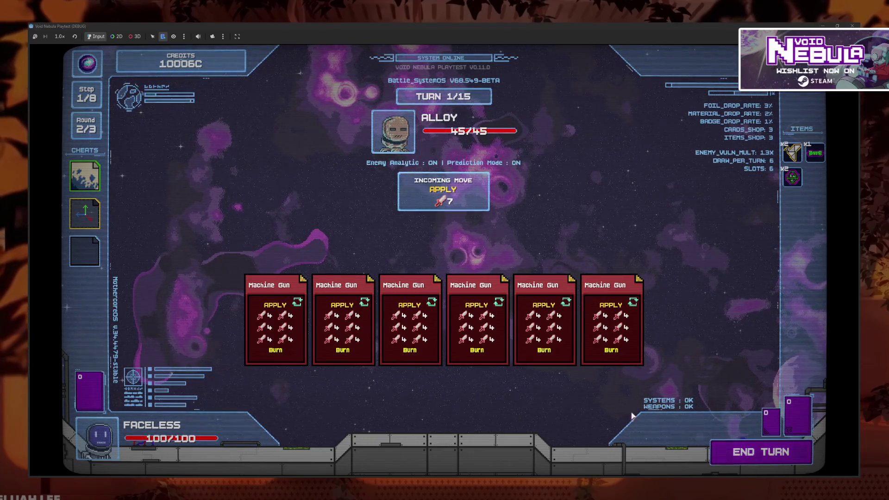
click(760, 452)
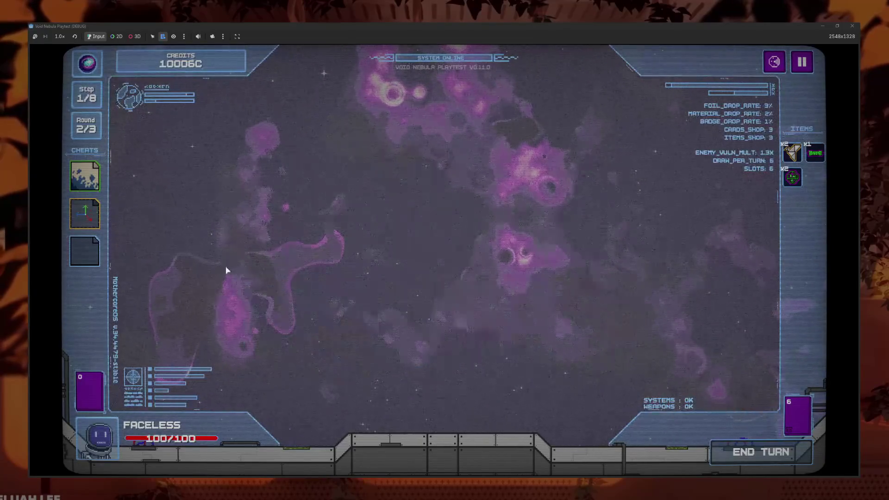
click(499, 358)
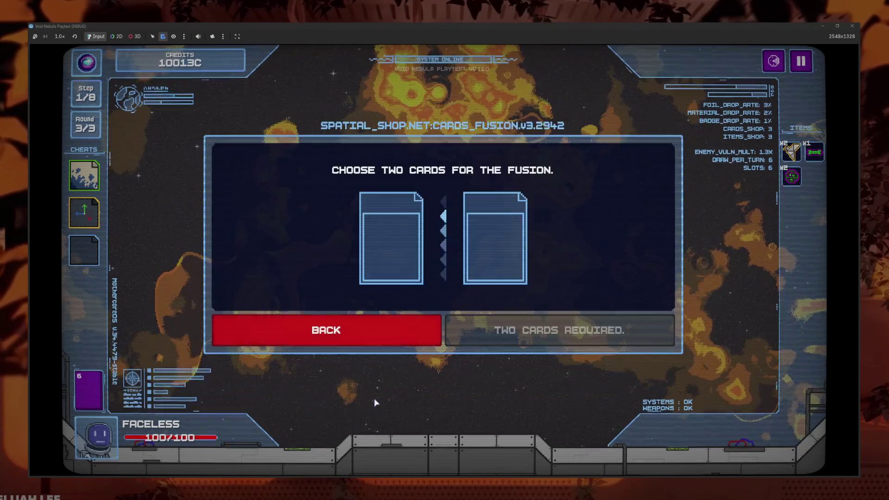
Step: Reroll the shop several times and buy the blue Avoid card
click(363, 338)
click(318, 371)
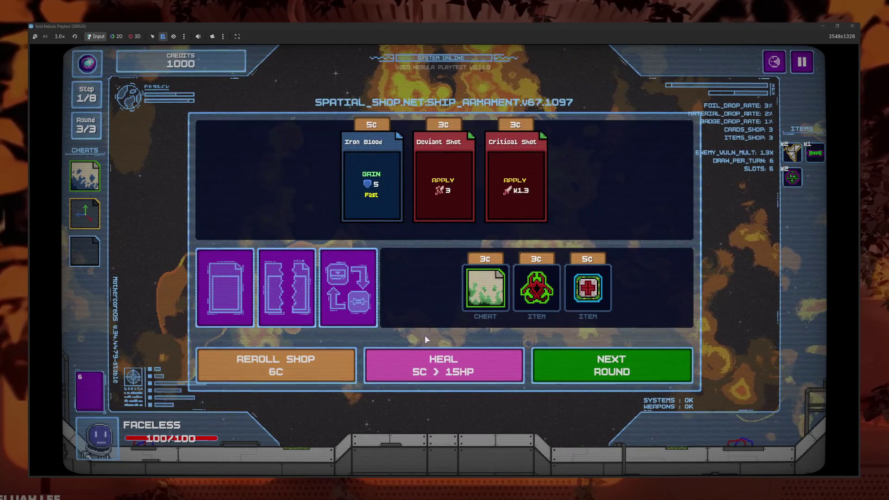
click(327, 370)
click(339, 369)
click(339, 369)
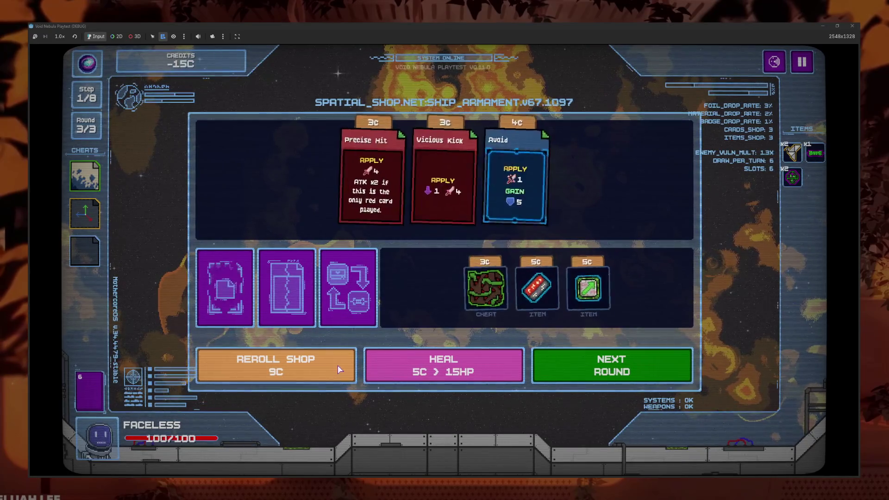
click(508, 215)
click(325, 369)
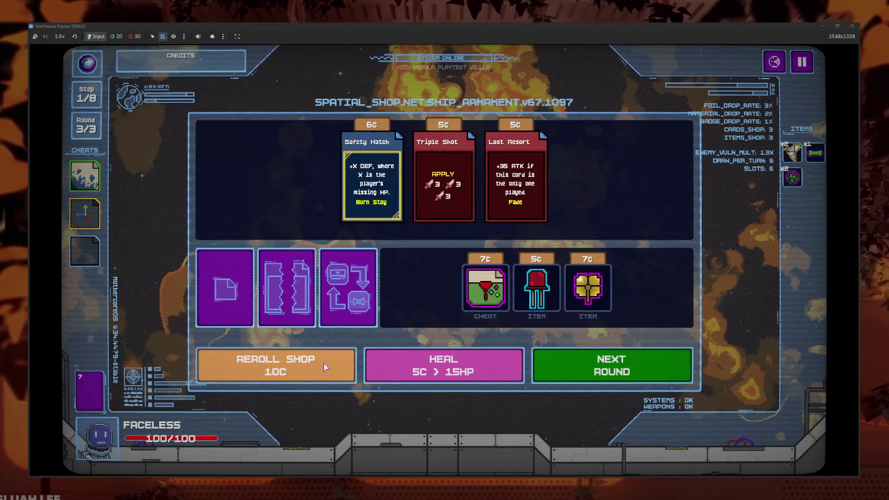
Step: Fuse Safety Hatch with Avoid into the new Safetyoid card
click(361, 278)
click(413, 262)
click(235, 301)
click(496, 239)
click(652, 209)
click(521, 332)
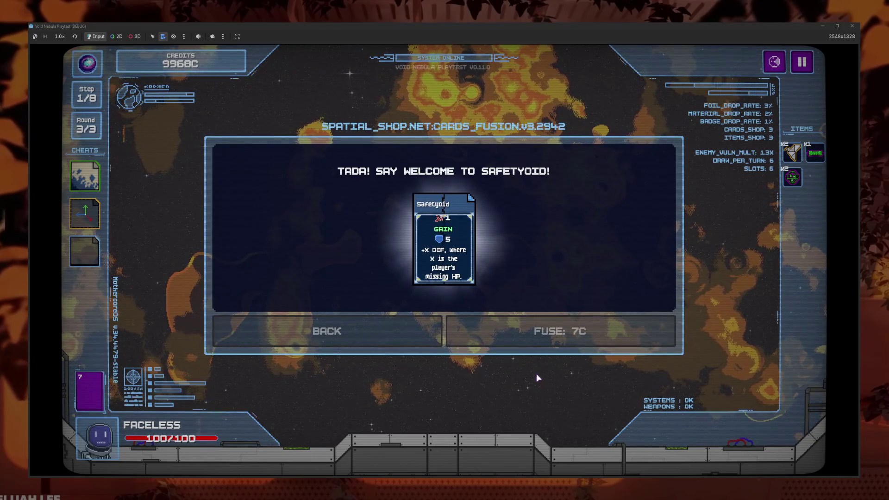
Step: Review Safetyoid's keywords in the deck view, return to the shop, and pause the game
click(224, 287)
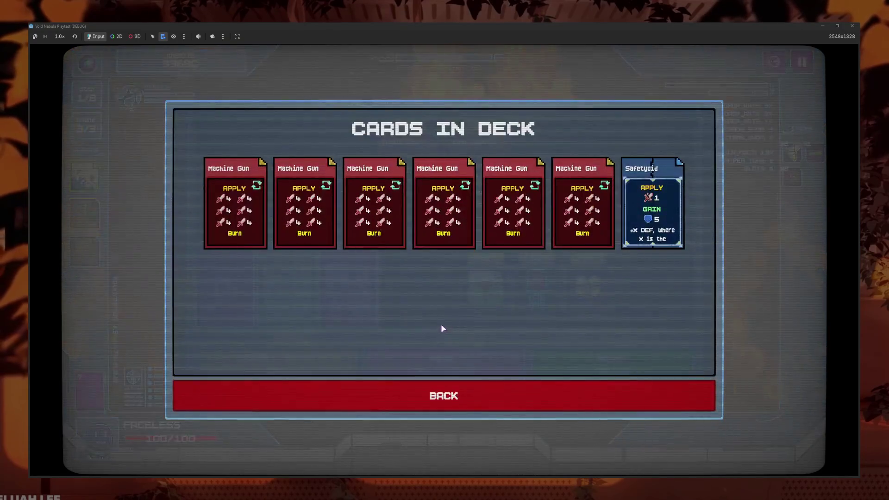
mouse_move(667, 221)
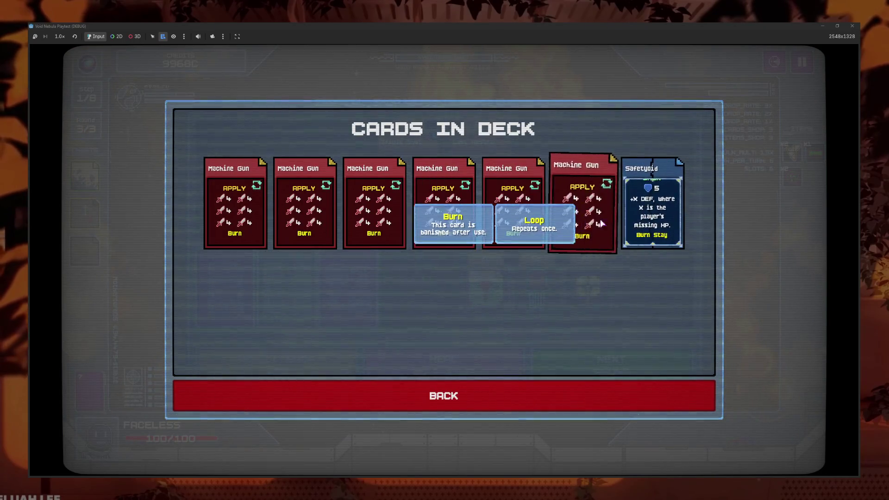
mouse_move(658, 188)
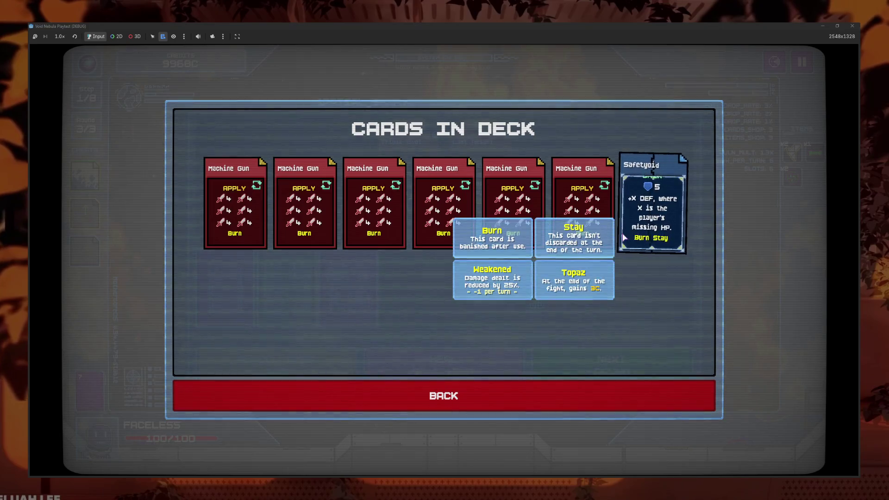
click(435, 399)
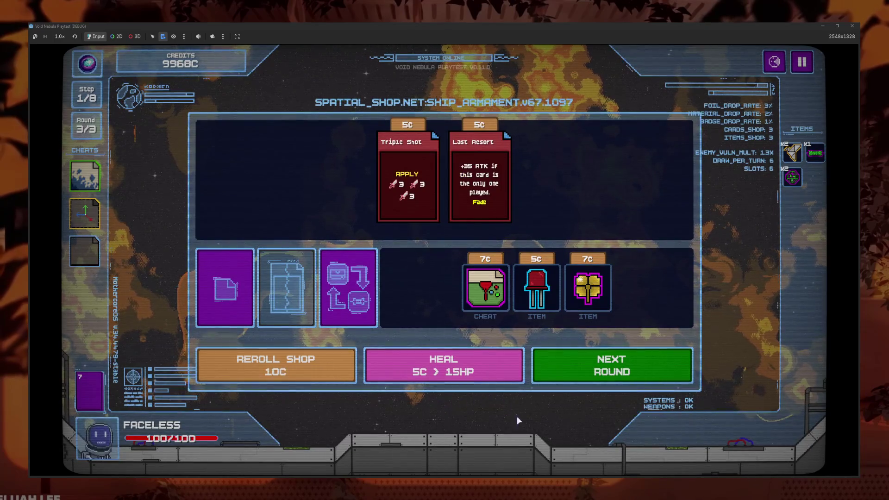
key(Escape)
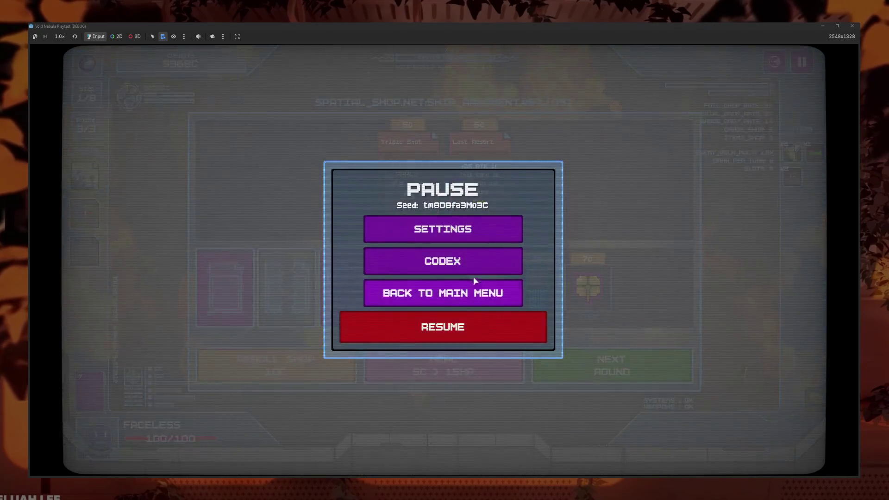
Step: Browse a card category in the Codex, return to the shop, then reopen the pause menu
click(463, 262)
click(568, 282)
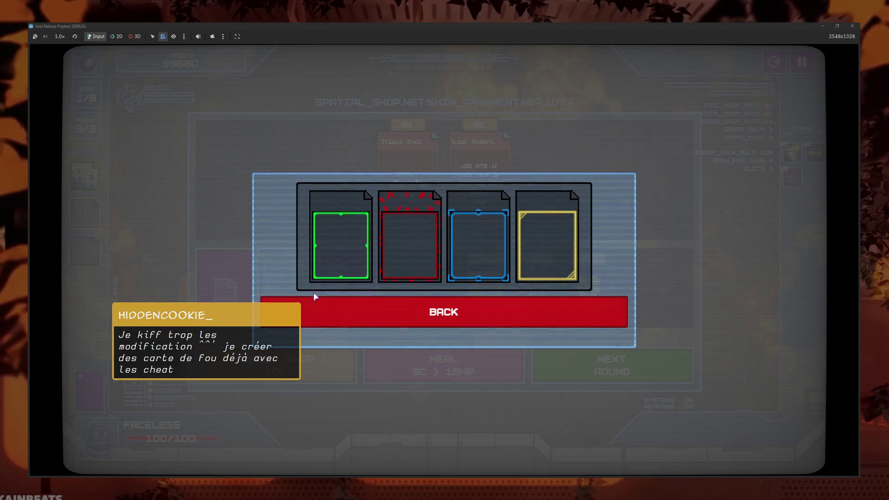
click(460, 324)
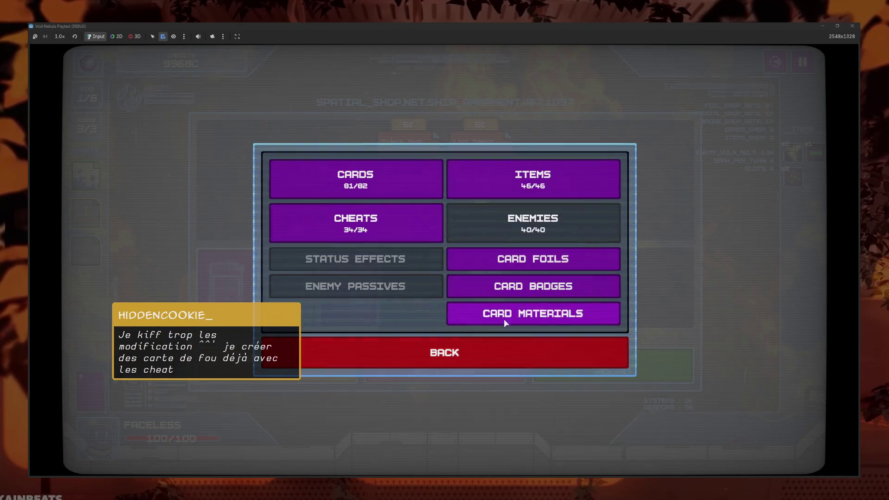
click(450, 346)
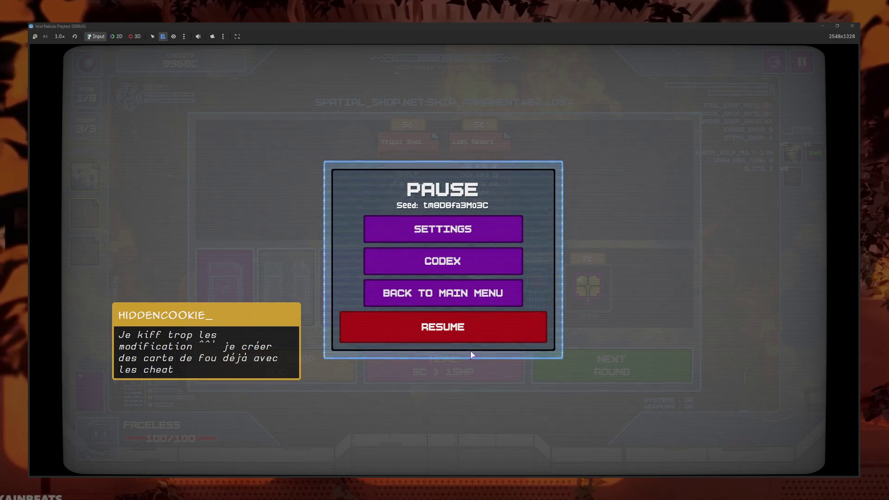
click(426, 316)
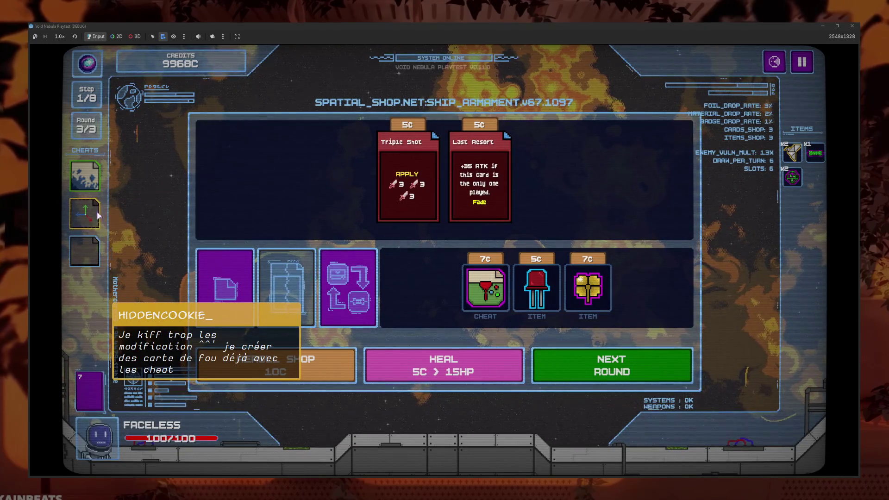
key(Escape)
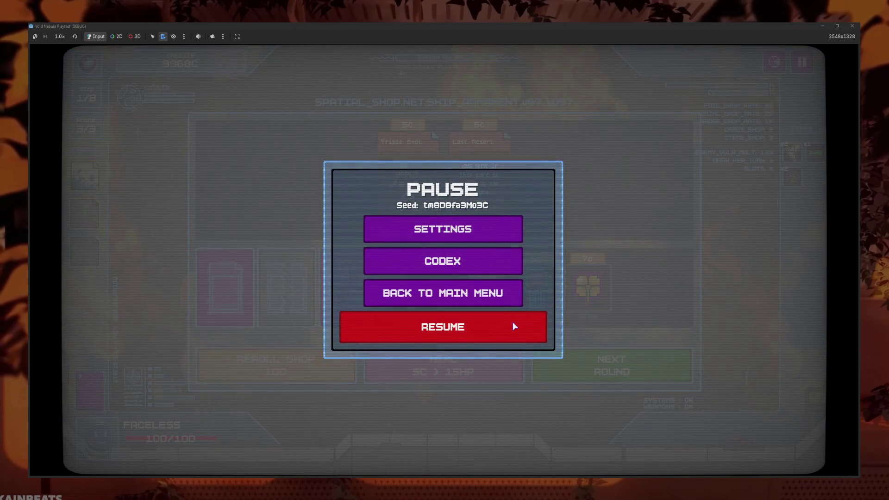
Step: View both pages of the Codex cheats collection, then go back to the categories
click(463, 261)
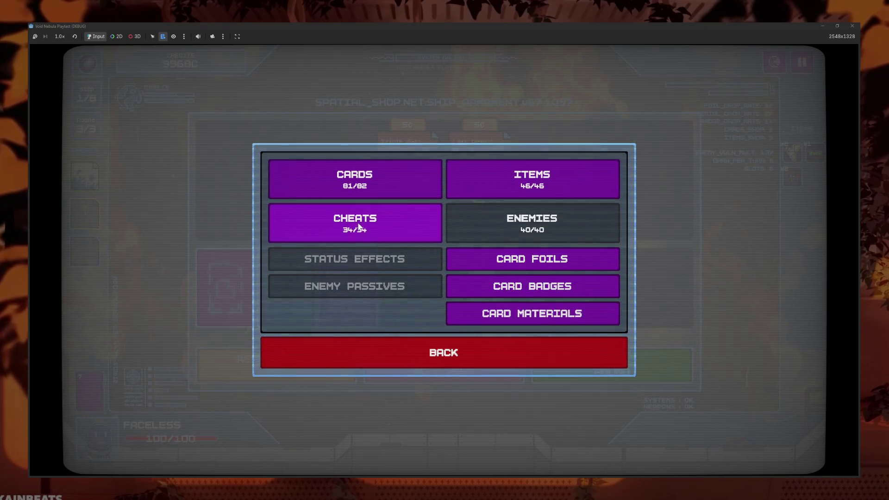
click(407, 227)
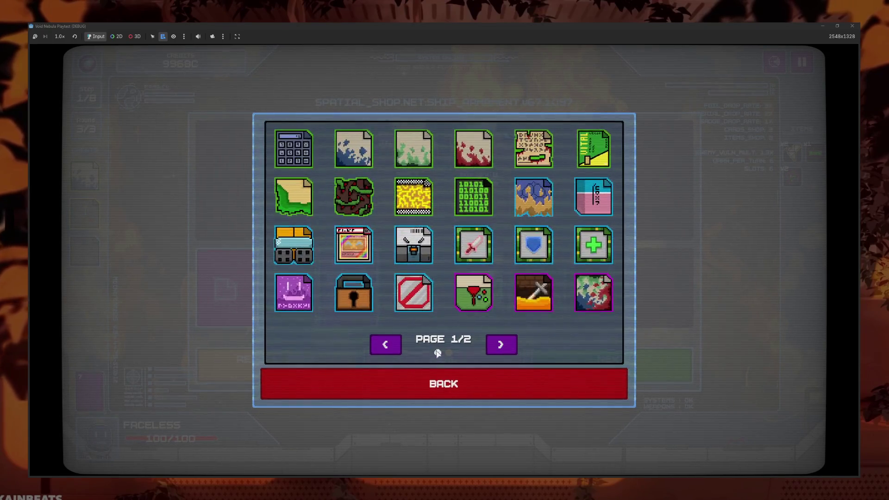
click(501, 345)
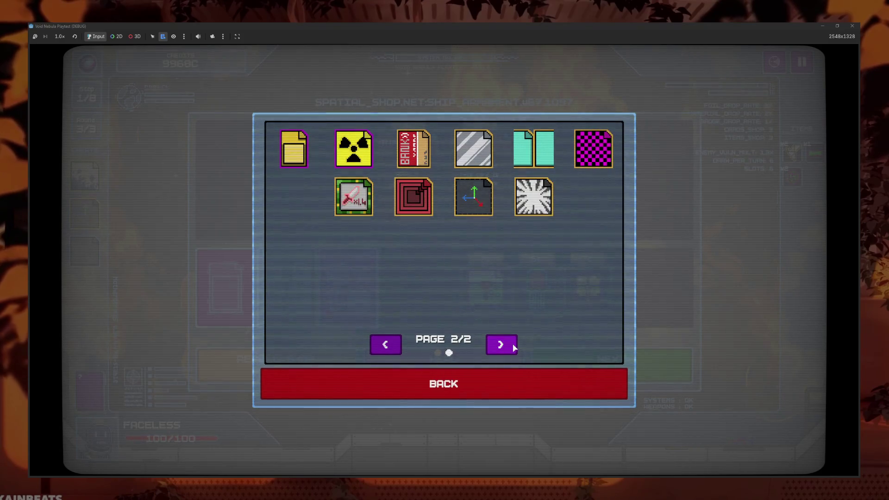
mouse_move(362, 204)
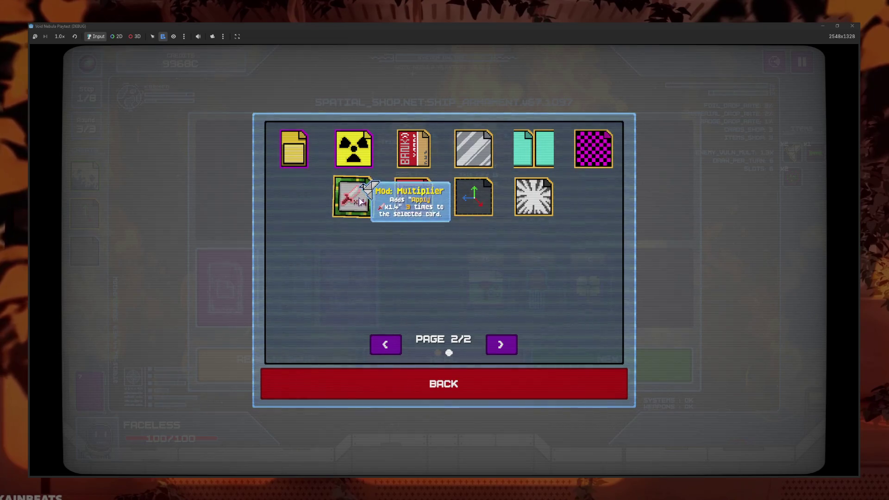
mouse_move(480, 204)
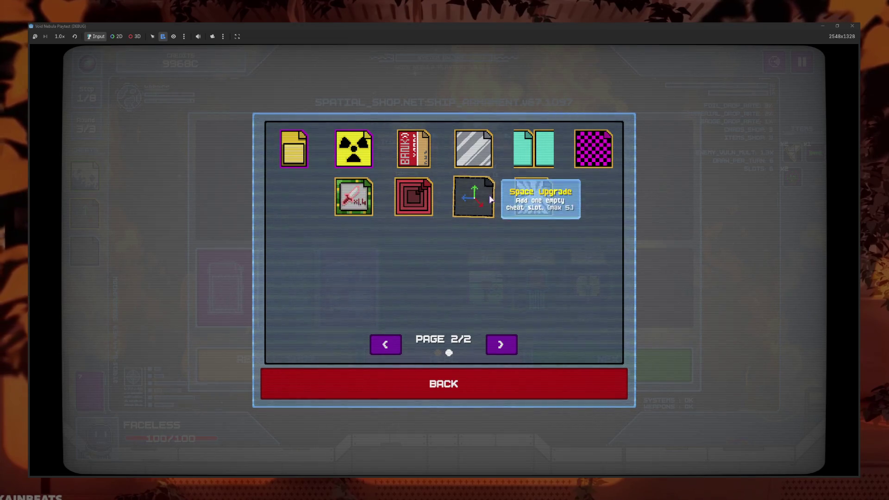
click(510, 385)
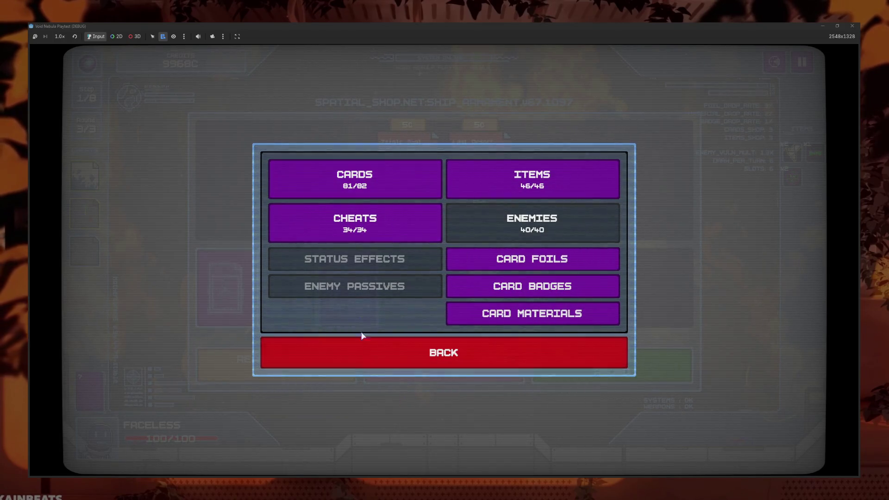
Step: Page through the Codex cards and cheats collections again and return to the pause menu
click(366, 183)
click(523, 345)
click(523, 344)
click(523, 344)
click(524, 345)
click(524, 344)
click(523, 345)
click(509, 384)
click(374, 312)
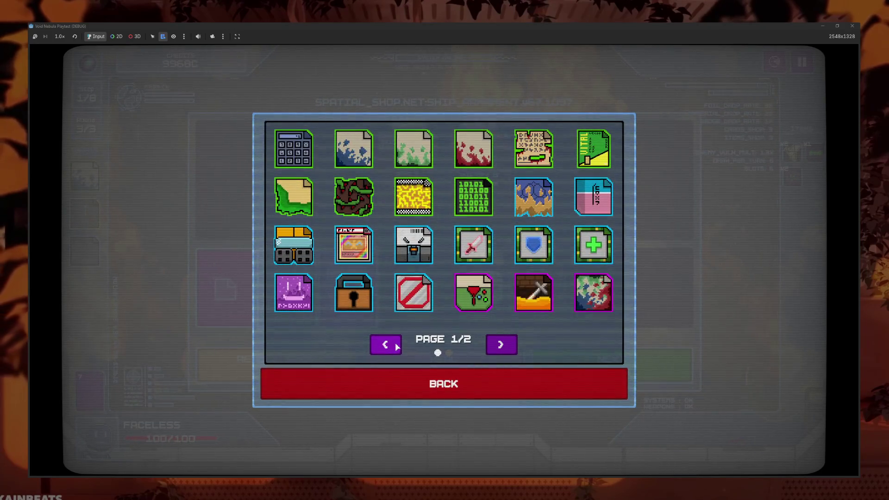
click(397, 352)
click(423, 389)
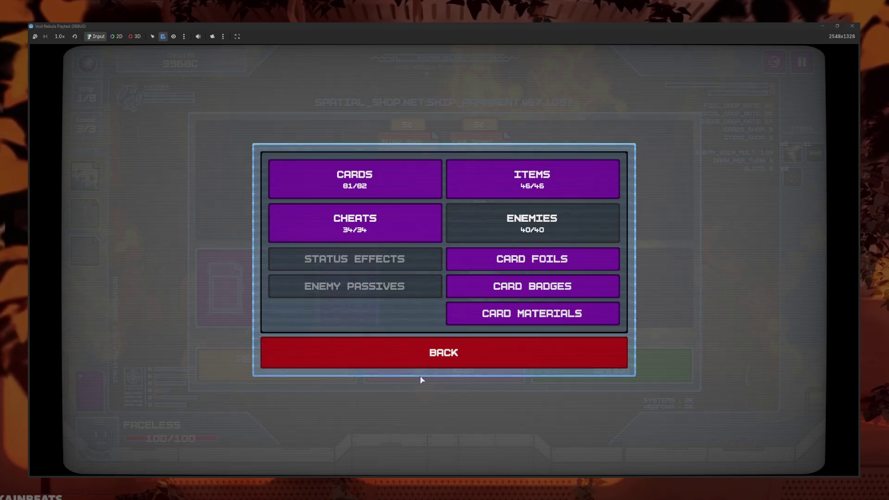
click(439, 356)
Step: Resume the game, start the next round's battle, and stop the debug run with F8
click(452, 332)
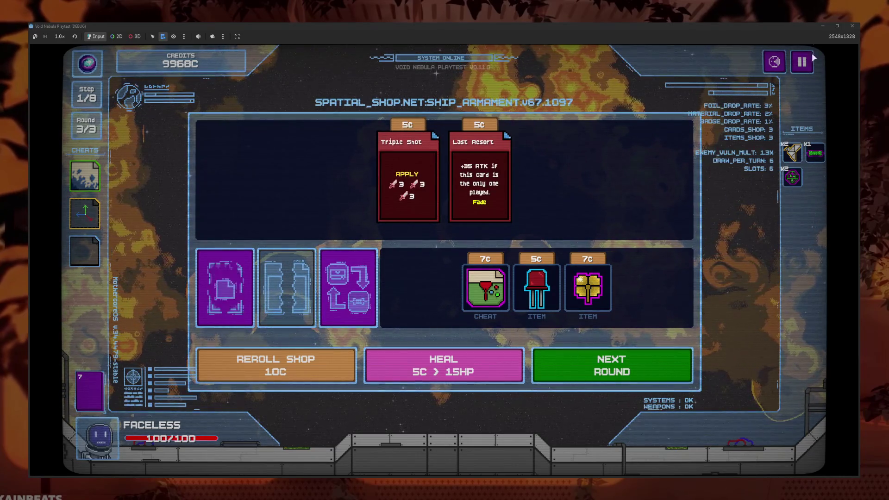
click(568, 359)
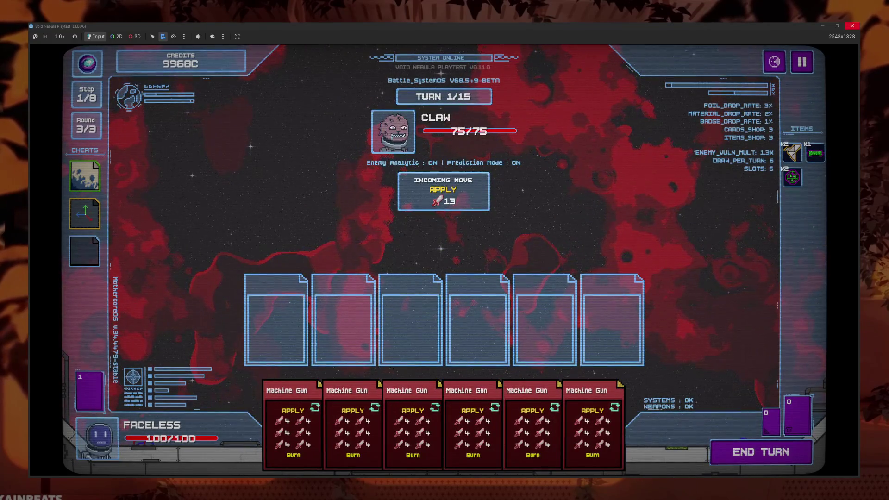
key(F8)
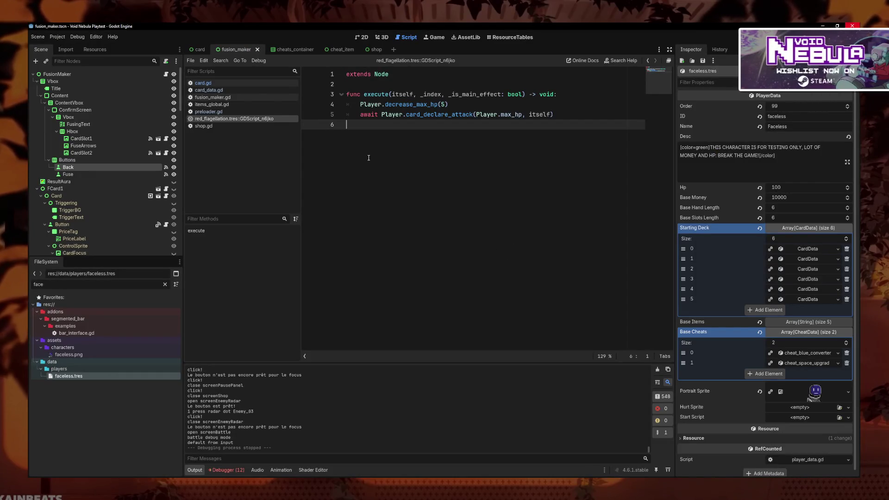
Step: In card.gd, change the topaz tooltip ids to amber, amethyst, diamond and peridot
click(196, 83)
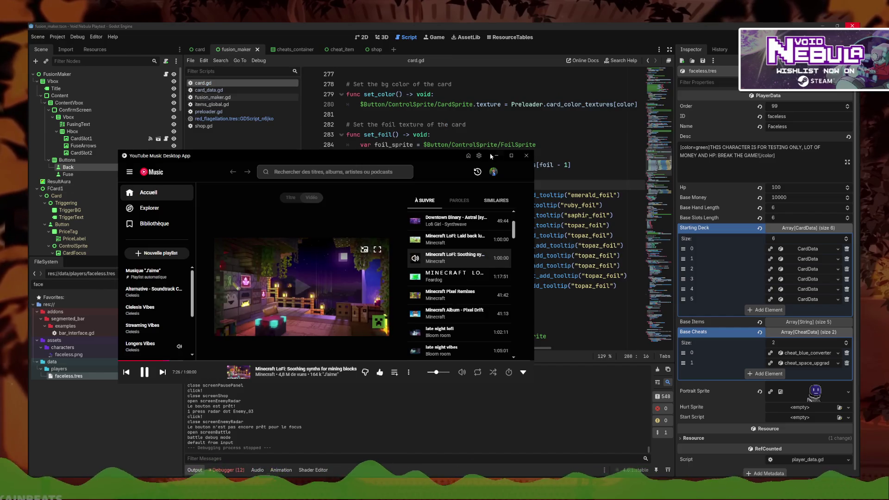
click(624, 297)
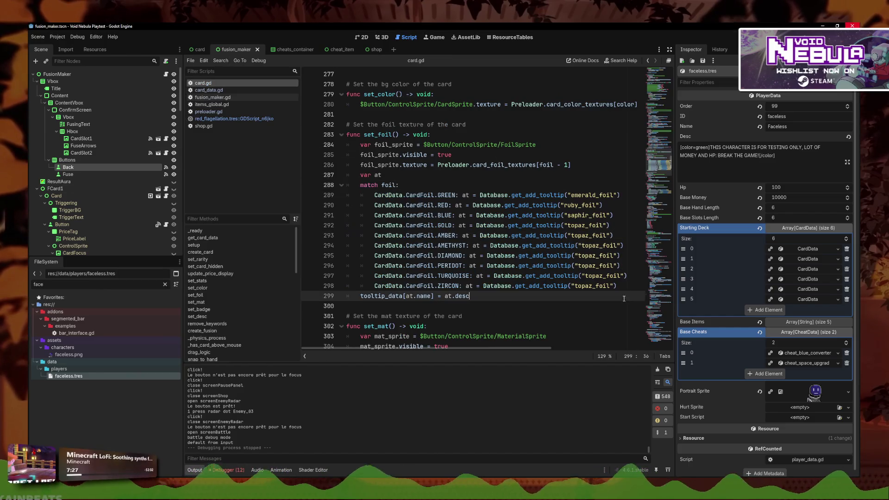
click(589, 235)
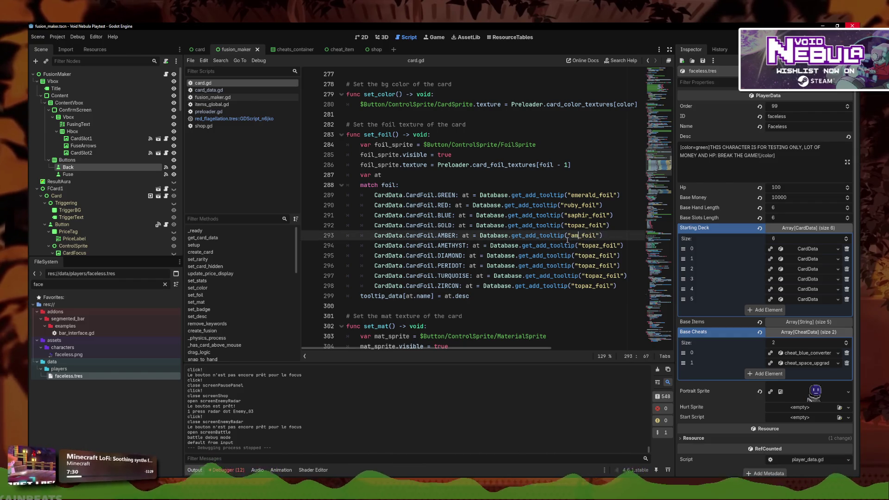
text(amber)
drag(601, 245, 584, 245)
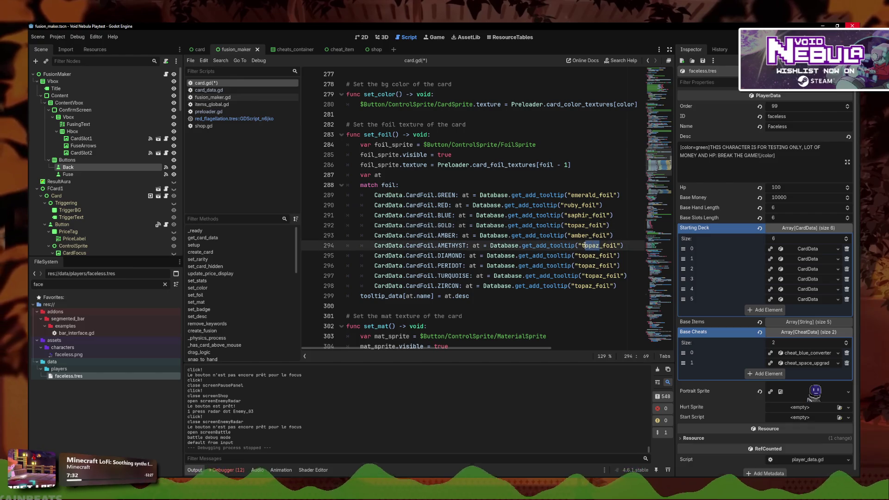
text(amet)
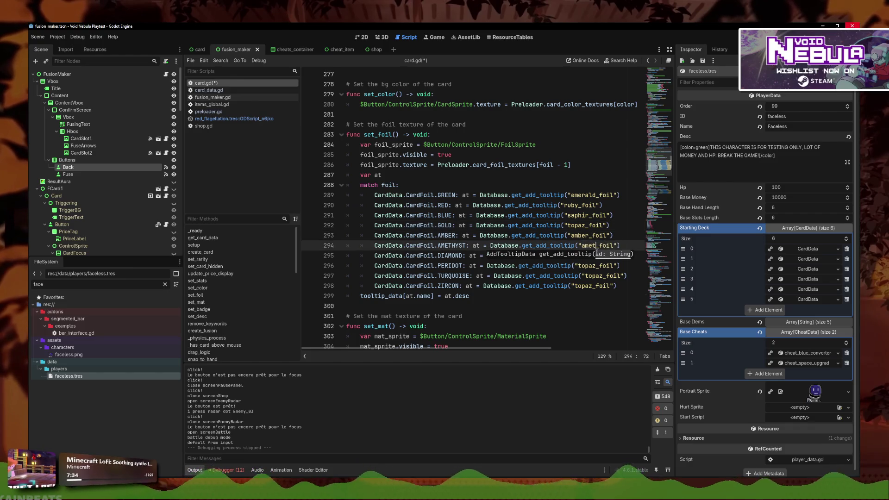
text(hyst)
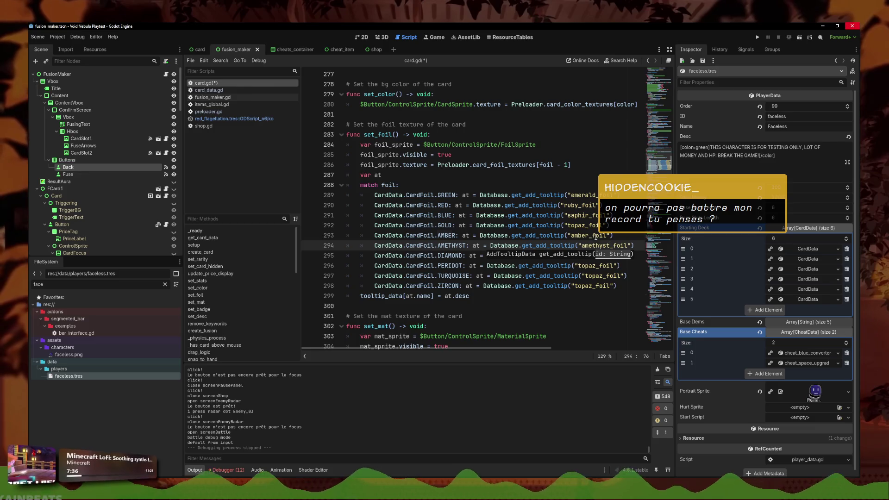
drag(596, 256, 582, 256)
text(diamond_foil"))
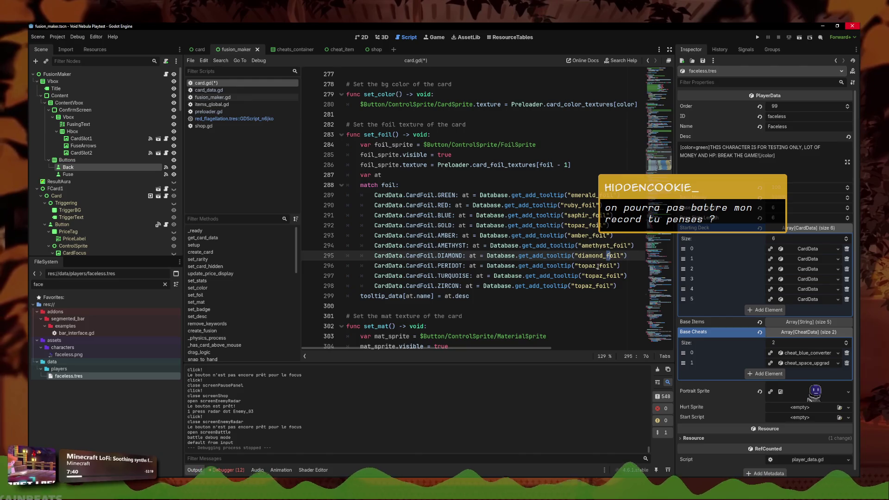
drag(598, 265, 579, 266)
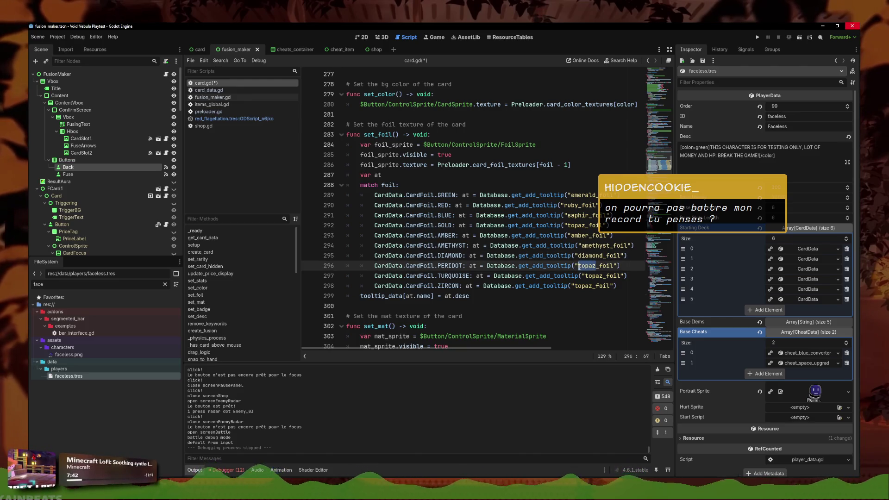
text(peridot)
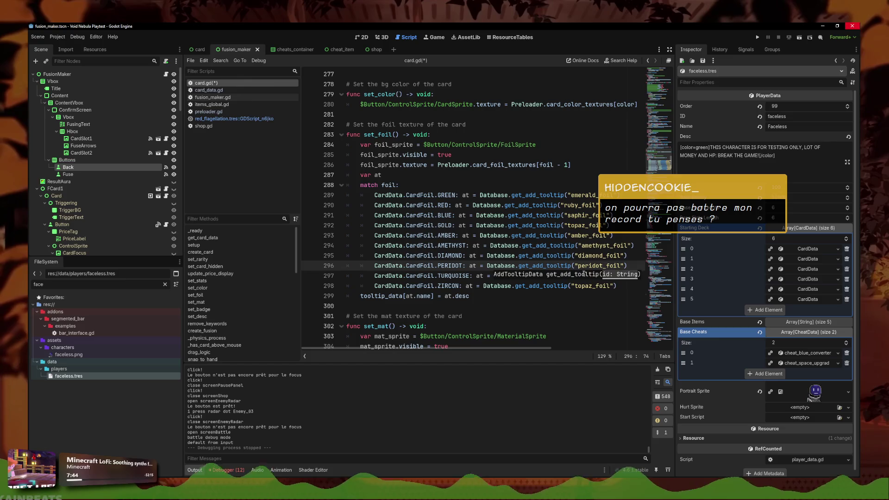
key(Up)
Step: Change the TURQUOISE and ZIRCON tooltip ids to turquoise and zircon, and save card.gd
drag(601, 277, 585, 278)
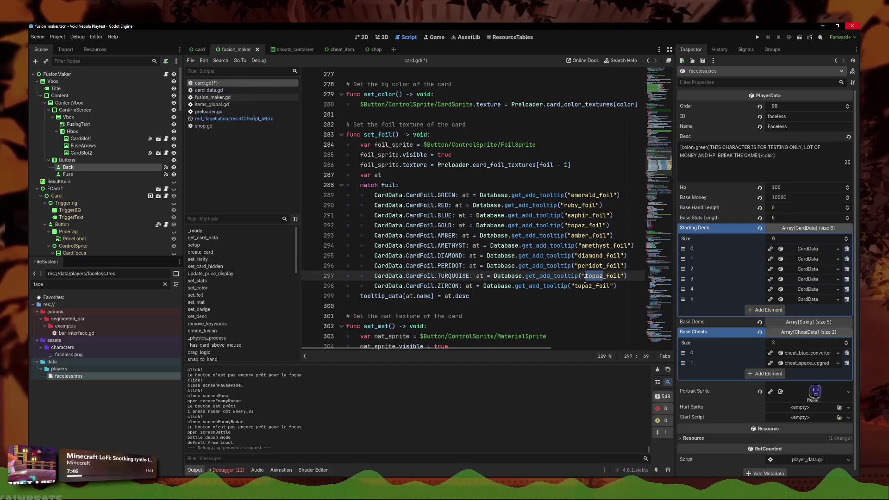
text(turquoise)
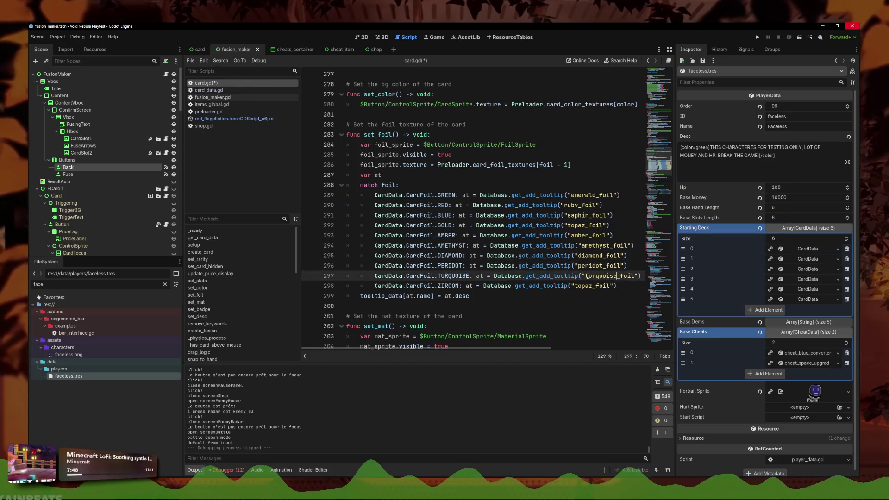
click(597, 267)
drag(594, 287, 575, 287)
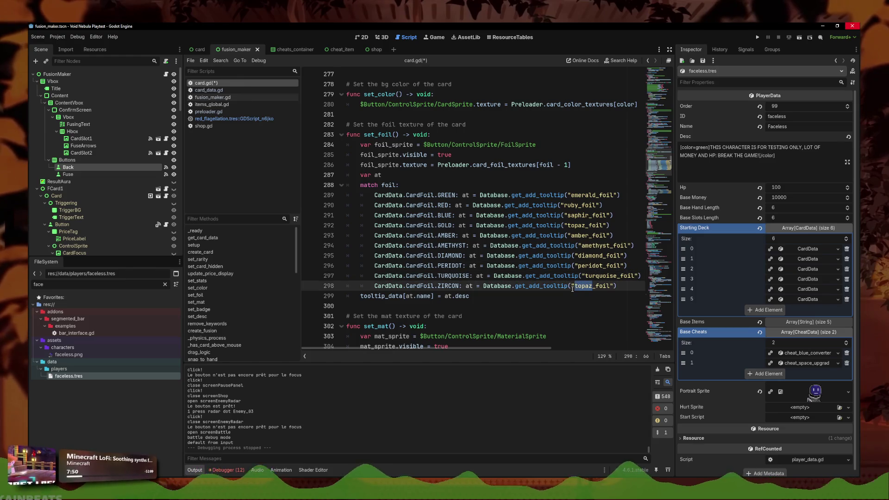
text(zircon)
key(ctrl+s)
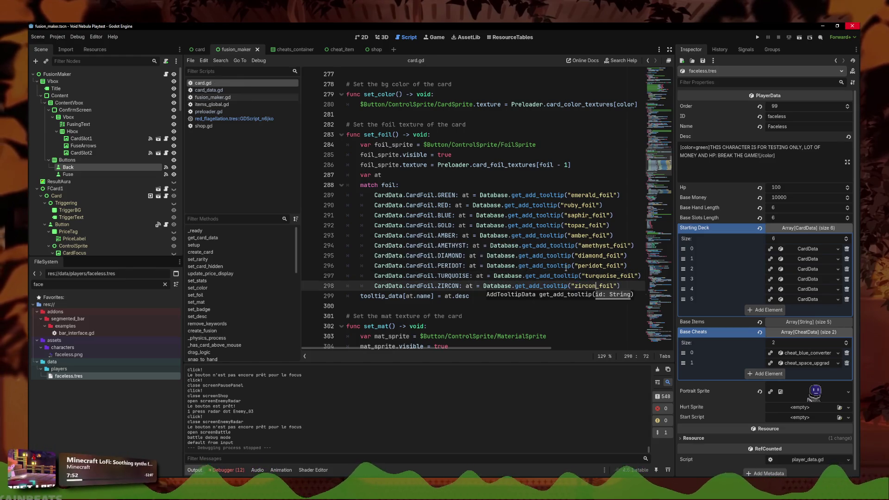
Step: Copy the 'at = Database.get_add_tooltip(' call onto a new line below the ZIRCON case
click(630, 285)
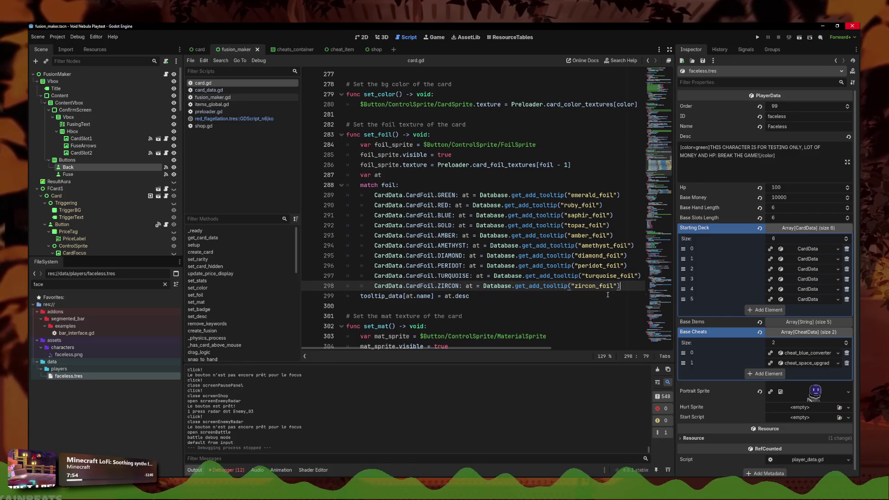
key(Return)
key(ctrl+z)
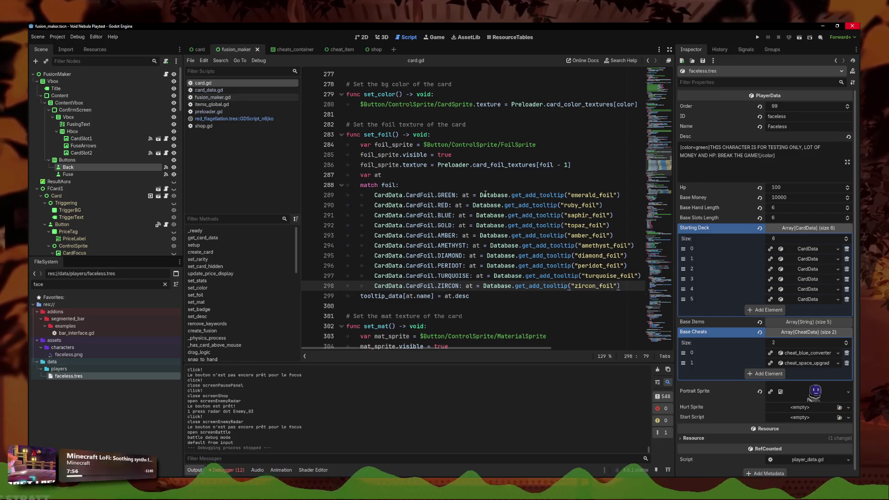
click(463, 195)
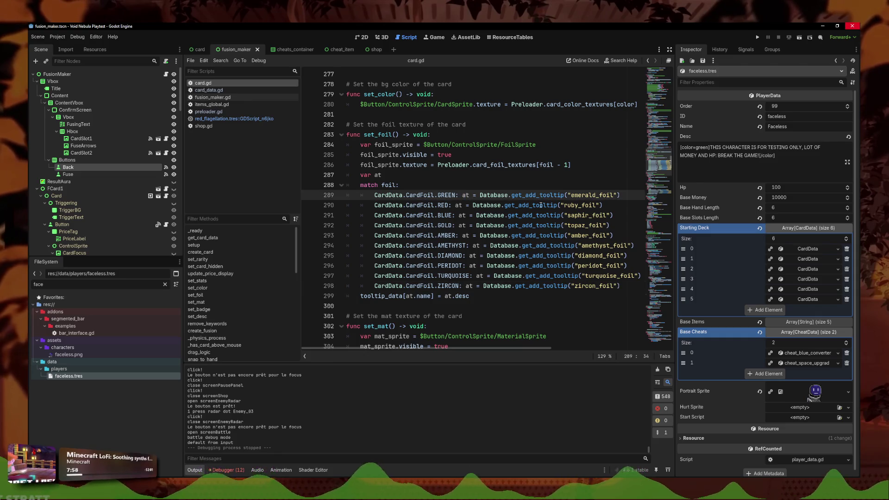
click(569, 215)
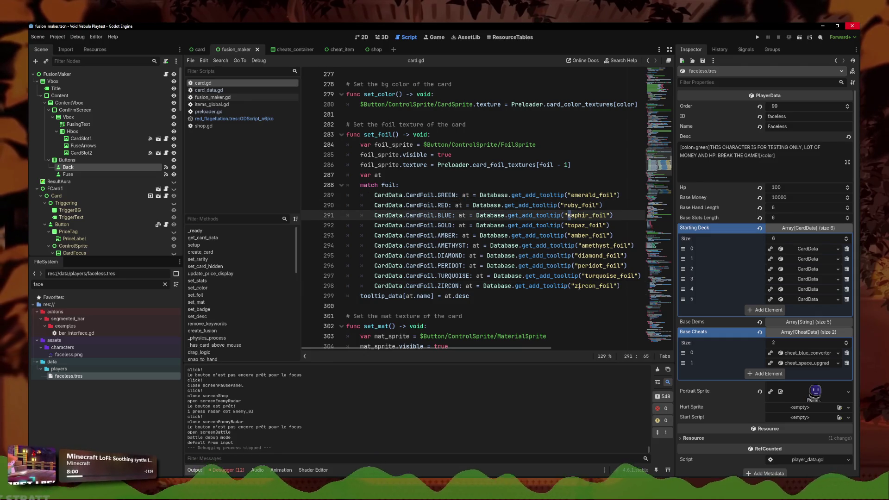
drag(571, 285, 465, 287)
key(ctrl+c)
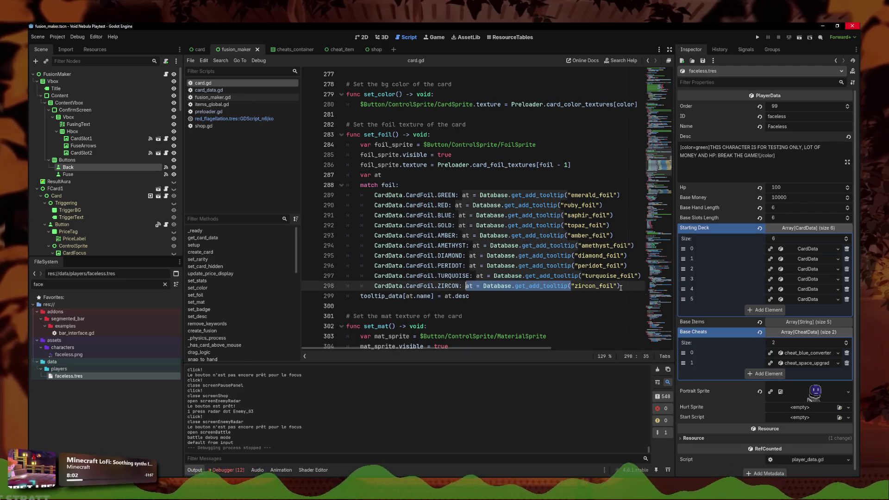
key(End)
key(Return)
key(ctrl+v)
key(BackSpace)
Step: Make the new line call get_add_tooltip(foil_to_add) and replace the ZIRCON lookup with foil_to_add
text(()
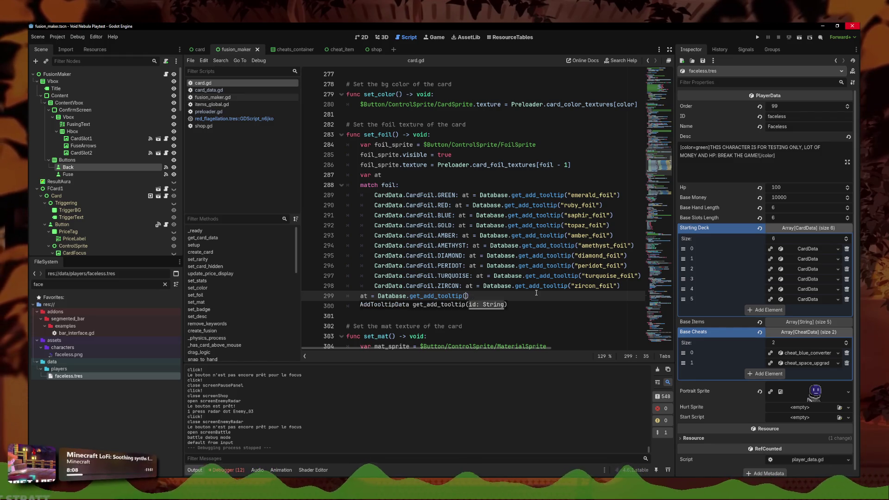
text(foil_to_add)
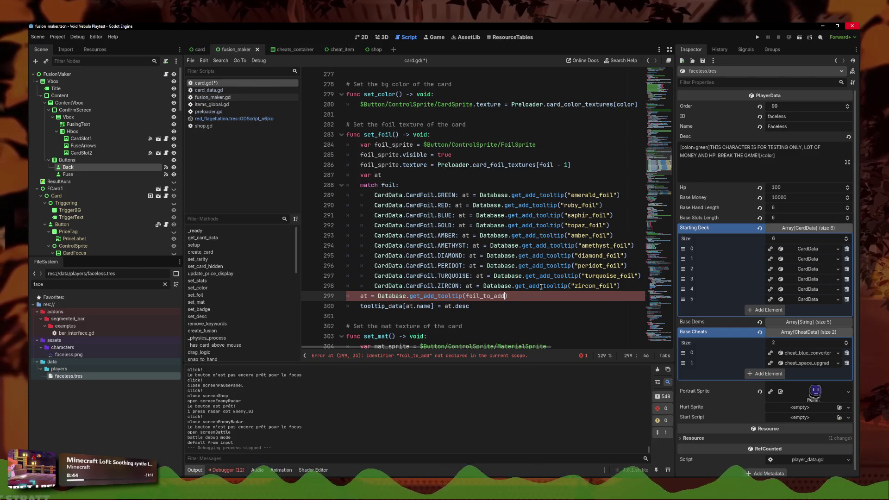
click(508, 296)
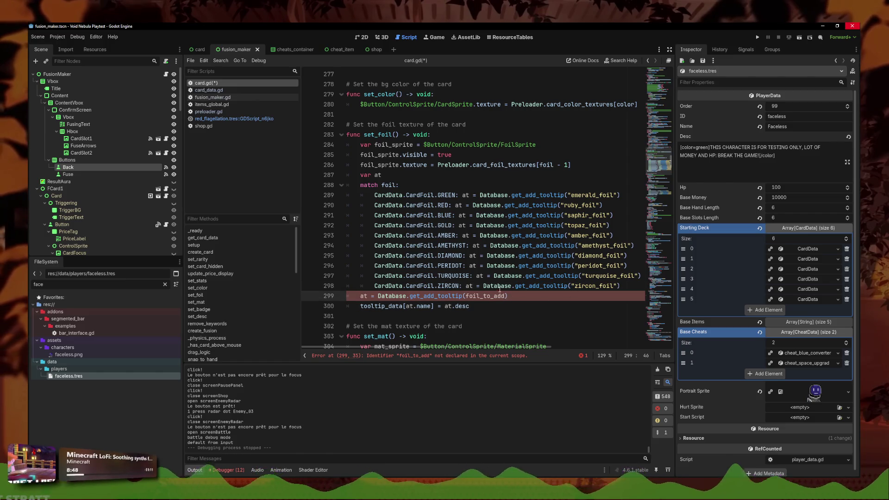
scroll(403, 240, up, 1)
scroll(421, 195, down, 1)
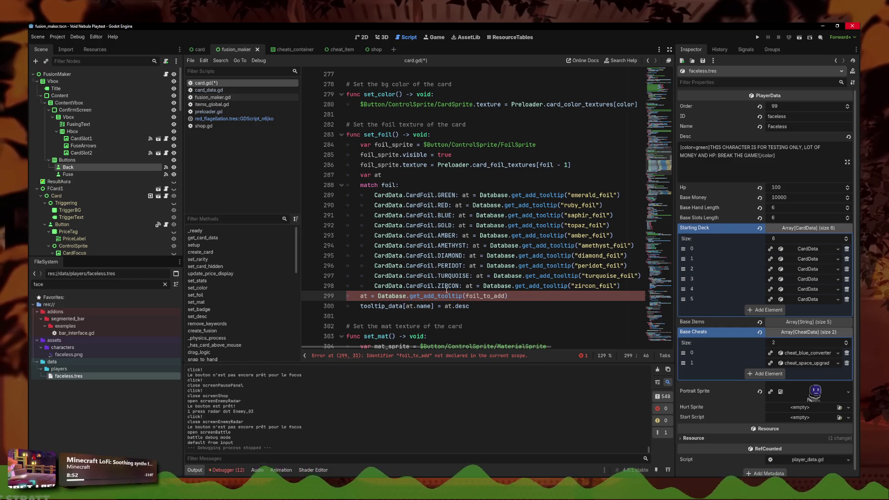
click(483, 286)
click(467, 286)
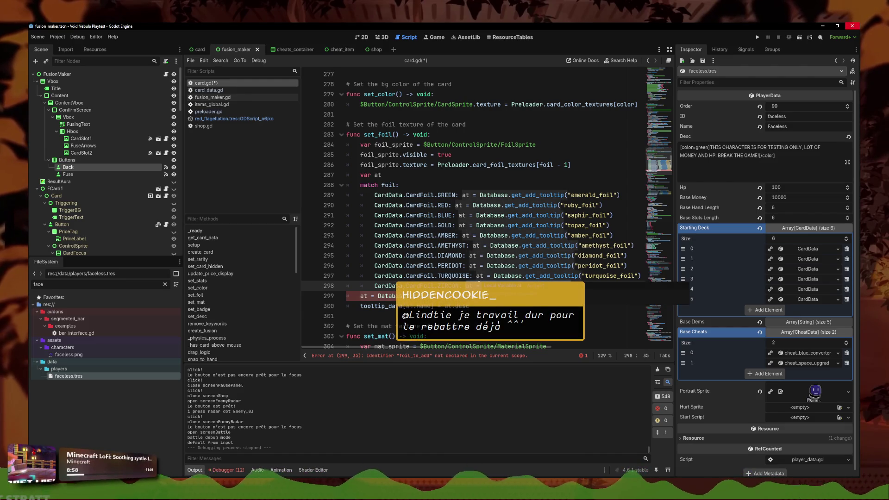
text(foil_to_add = "zircon_foil"))
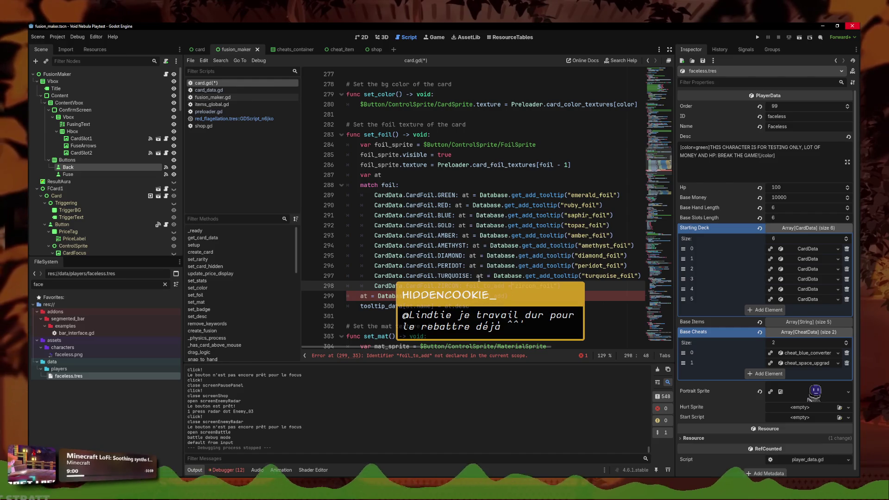
key(End)
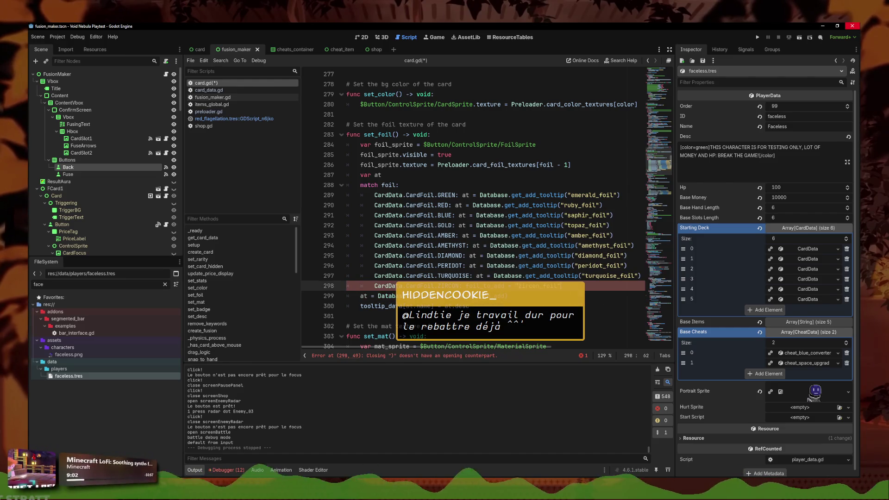
Step: Remove ZIRCON's stray parenthesis and paste 'foil_to_add = ' over the TURQUOISE, PERIDOT and DIAMOND lookups
key(BackSpace)
click(466, 286)
click(585, 277)
key(ctrl+shift+Left)
key(ctrl+shift+Left)
key(ctrl+shift+Left)
key(ctrl+v)
click(576, 266)
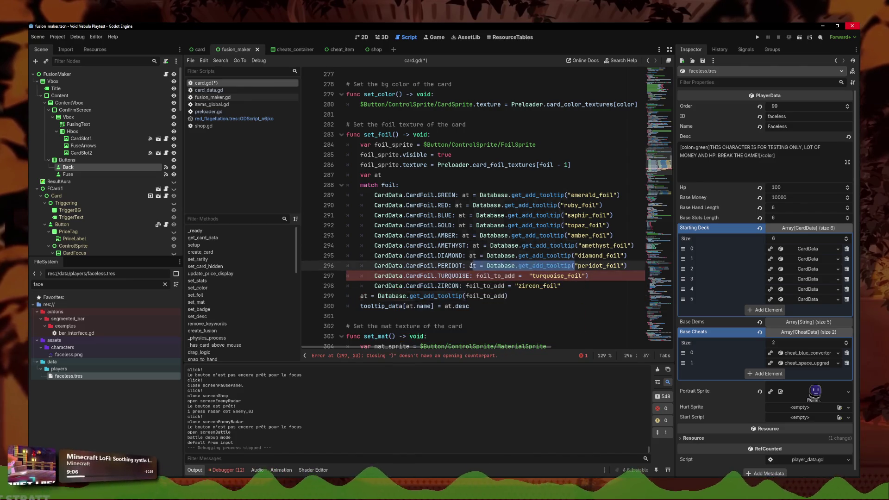
key(ctrl+shift+Left)
key(ctrl+shift+Left)
key(ctrl+shift+Left)
text(foil_to_add =)
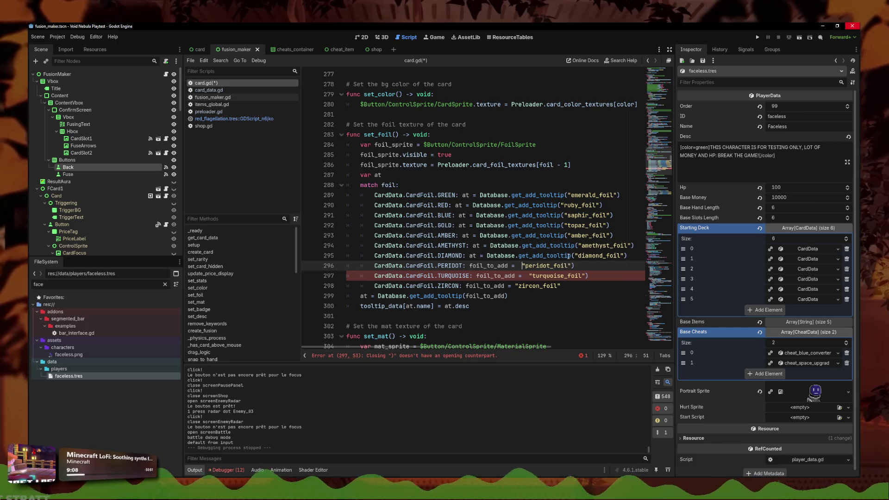
click(572, 255)
key(ctrl+shift+Left)
key(ctrl+shift+Left)
key(ctrl+shift+Left)
text(foil_to_add =)
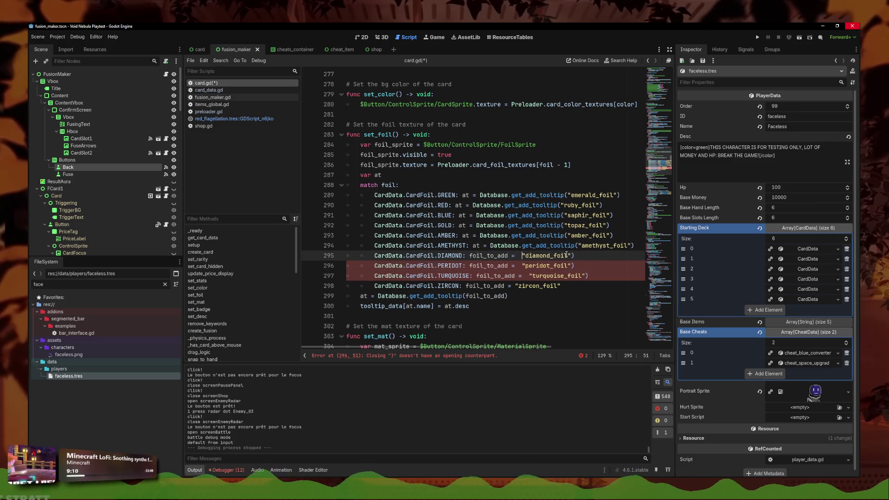
Step: Trim the extra spaces before the foil names and convert the AMETHYST, AMBER and GOLD lookups to foil_to_add assignments
click(522, 266)
key(BackSpace)
click(527, 275)
key(BackSpace)
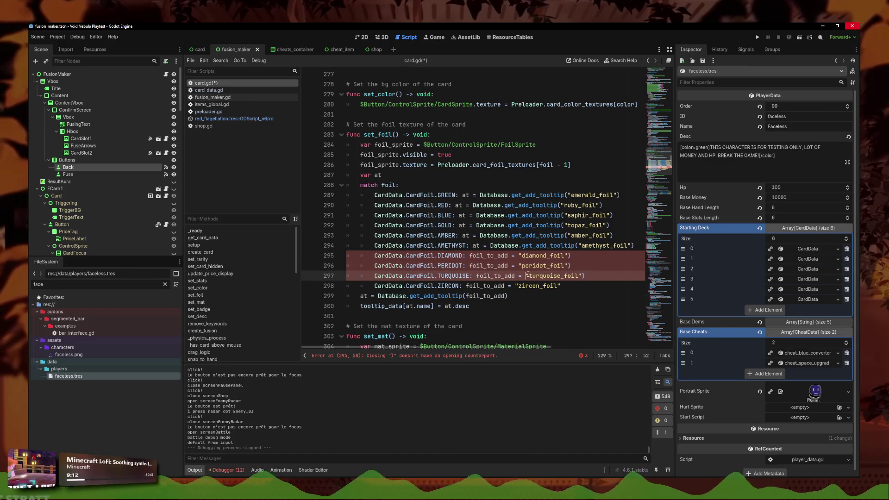
click(577, 246)
key(ctrl+shift+Left)
key(ctrl+shift+Left)
key(ctrl+shift+Left)
text(foil_to_add =)
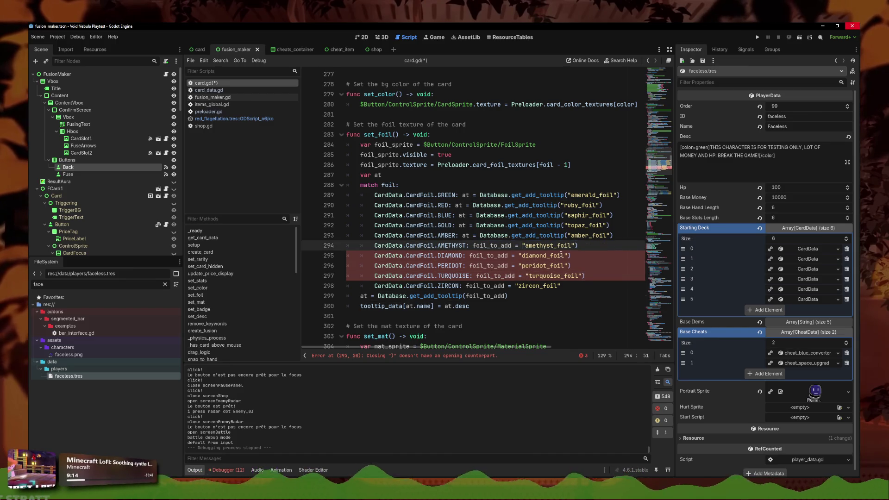
click(569, 235)
key(ctrl+shift+Left)
key(ctrl+shift+Left)
key(ctrl+shift+Left)
text(foil_to_add =)
mouse_move(459, 225)
mouse_down()
mouse_move(564, 225)
mouse_move(459, 216)
mouse_move(566, 195)
mouse_move(462, 195)
mouse_move(562, 205)
mouse_up()
text(foil_to_add =)
Step: Convert the BLUE, RED and GREEN lookups and delete trailing parentheses on GREEN through AMETHYST
text(foil_to_add =)
click(566, 195)
text(foil_to_add =)
text(foil_to_add =)
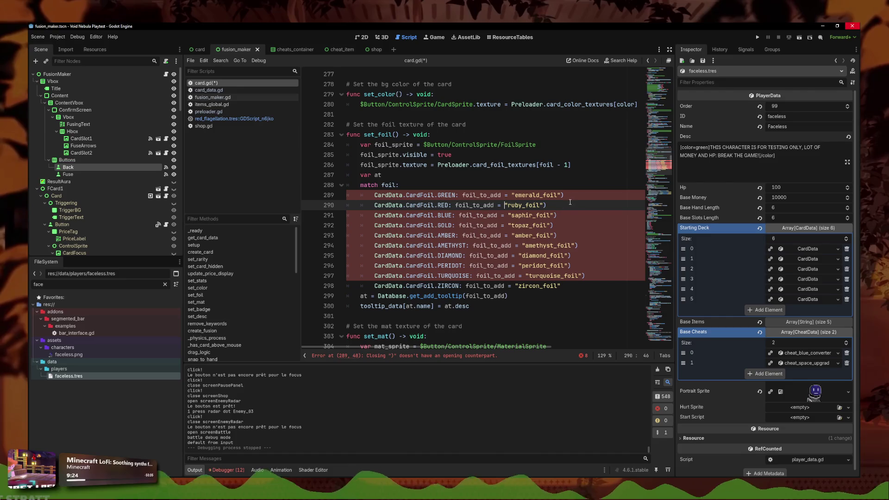
click(568, 195)
key(BackSpace)
key(Down)
key(BackSpace)
key(Down)
key(BackSpace)
key(Down)
key(BackSpace)
key(Down)
key(BackSpace)
key(BackSpace)
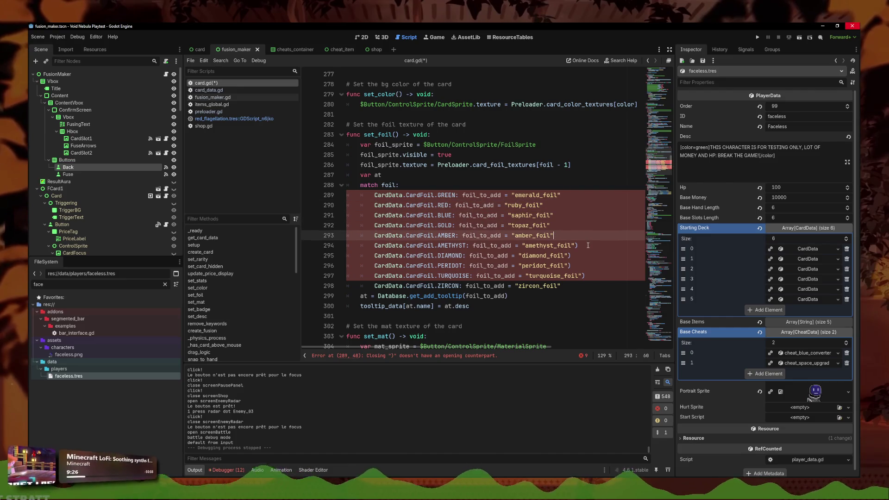
click(587, 245)
key(BackSpace)
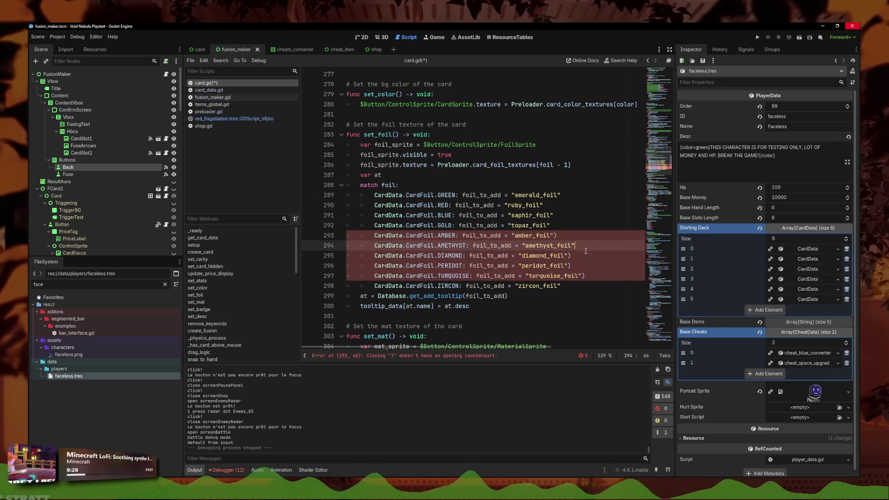
key(Down)
Step: Restore the AMBER line's quote and delete trailing parentheses on the PERIDOT, TURQUOISE and ZIRCON lines
key(BackSpace)
click(586, 237)
text("))
key(BackSpace)
click(574, 266)
key(BackSpace)
click(586, 276)
key(BackSpace)
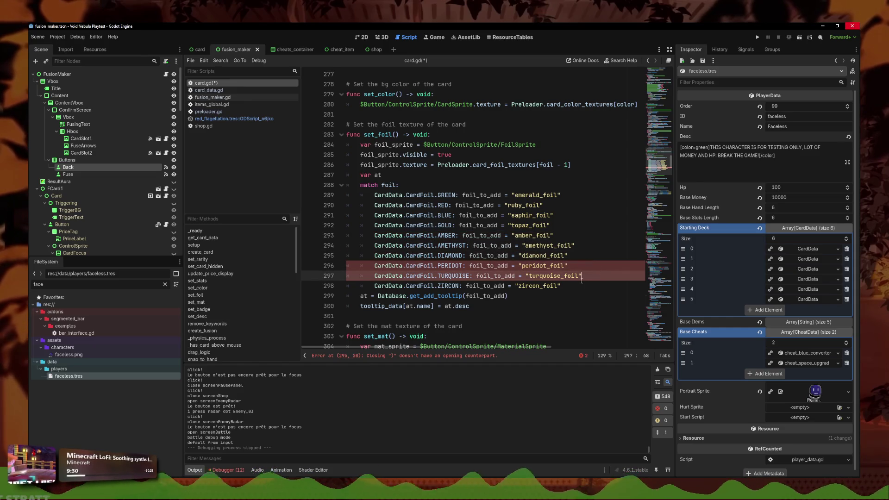
click(577, 287)
click(584, 276)
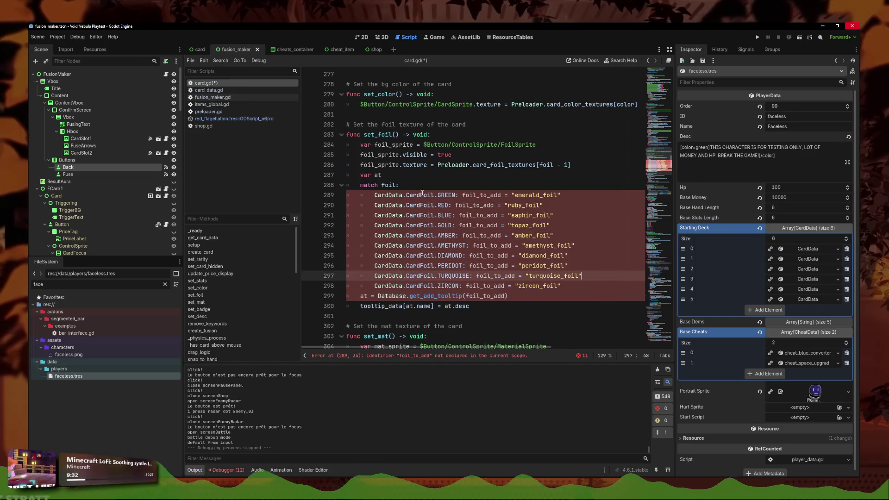
click(452, 172)
Step: Declare var foil_to_add: String = "" above the foil match
key(Return)
text(var fo)
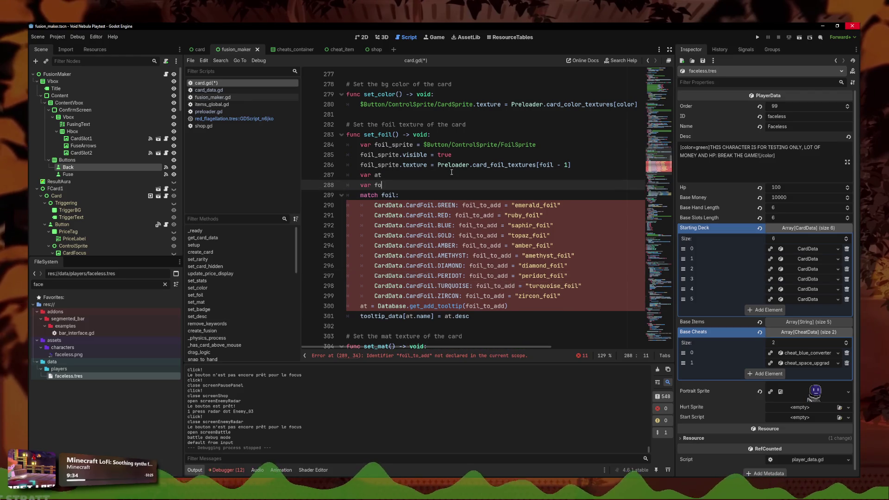
text(il_to_add:)
key(BackSpace)
text(String)
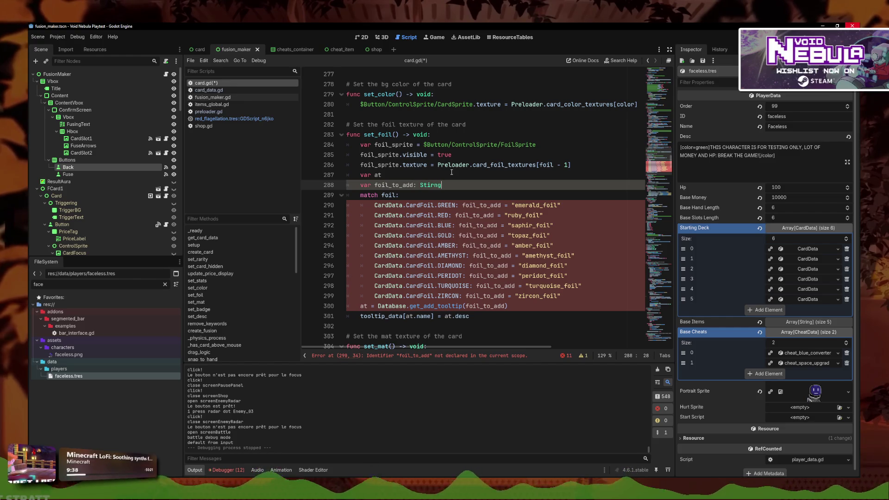
text( = "")
Step: Add SaveFile.add_id_to_seen_codex(foil_to_add) after the tooltip lookup and save card.gd
click(571, 306)
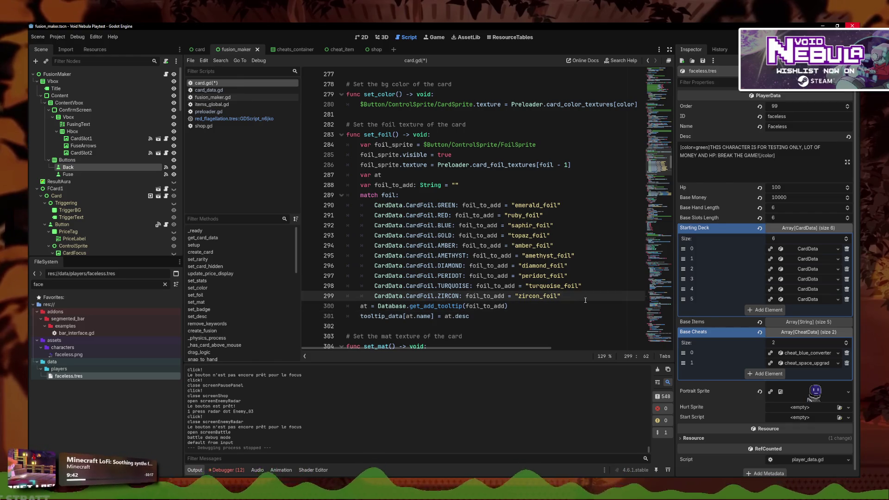
key(Return)
text(SaveFile.)
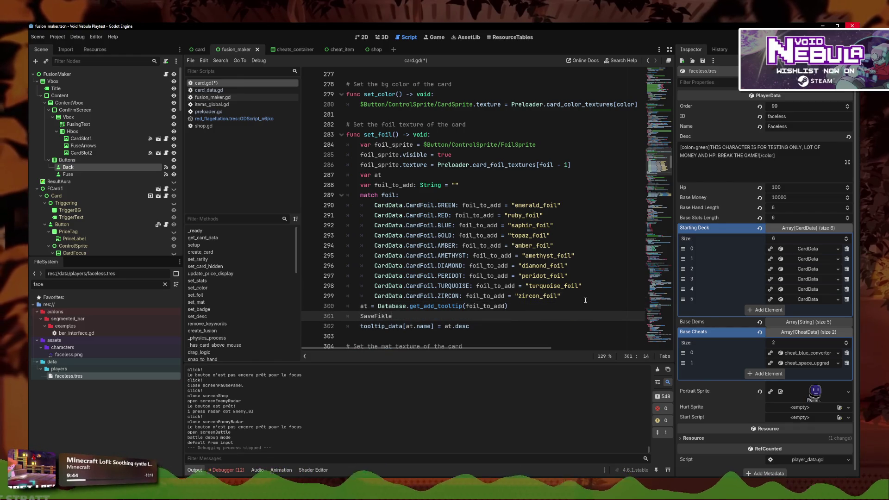
text(add)
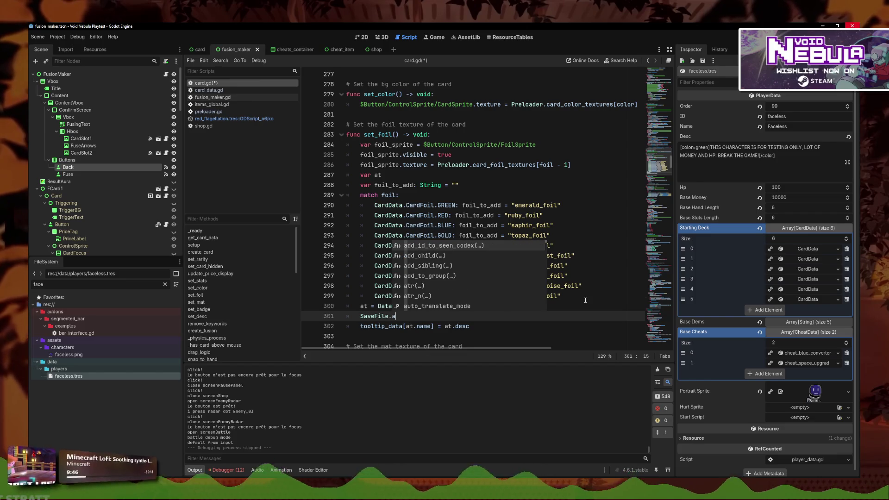
key(Return)
text(foil_to)
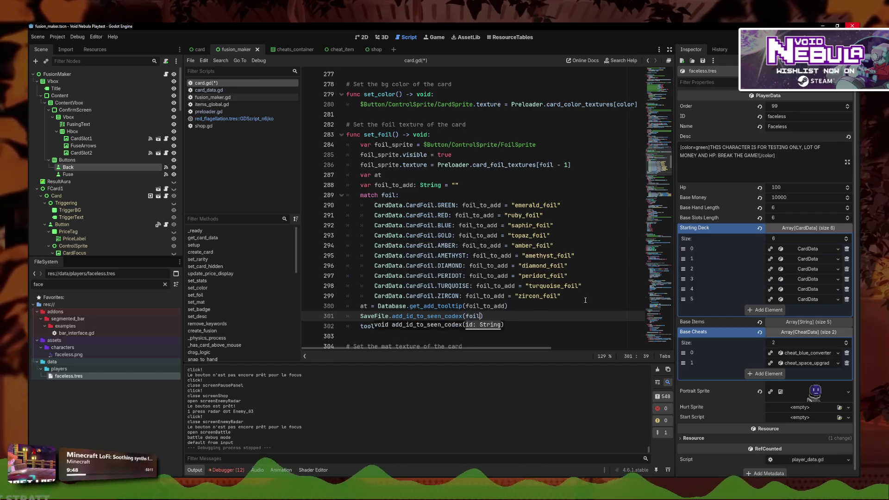
text(_add)
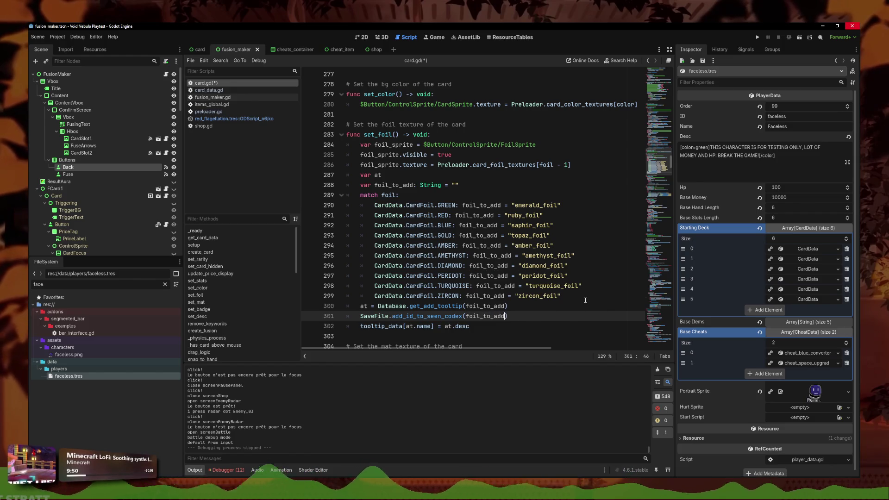
key(ctrl+s)
Step: Review the add_id_to_seen_codex description and lines 300–301, then run the project
click(576, 303)
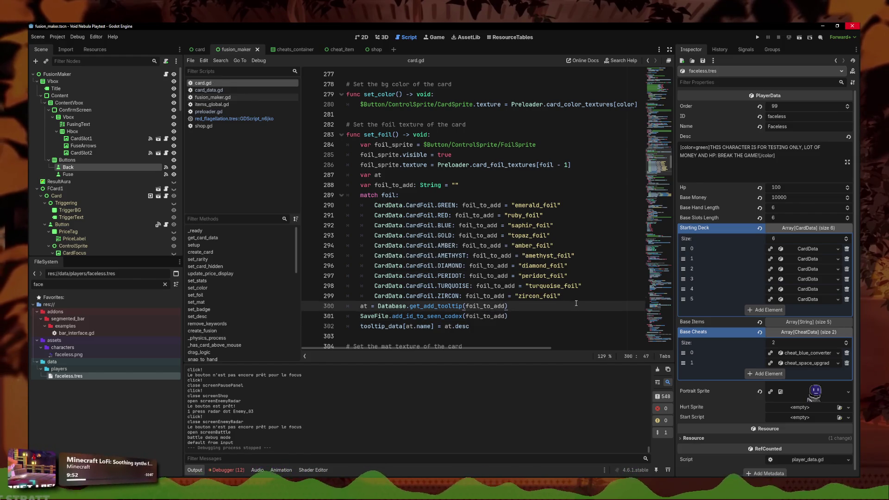
click(439, 316)
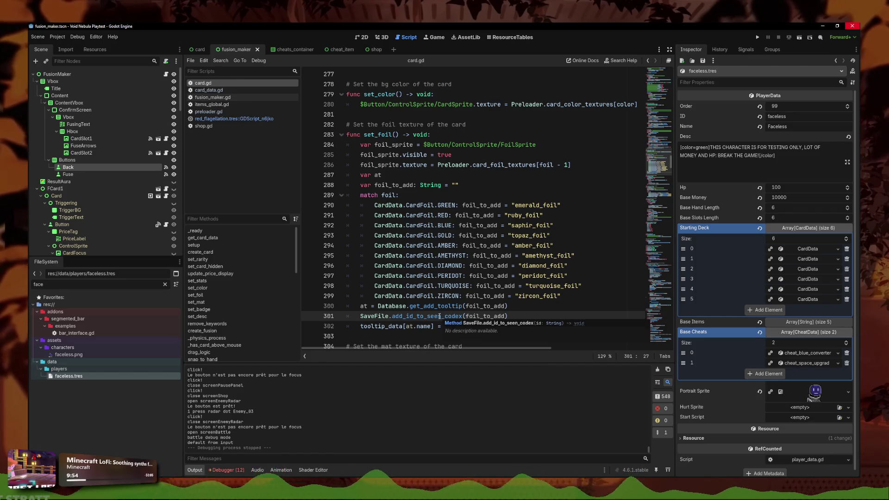
click(515, 306)
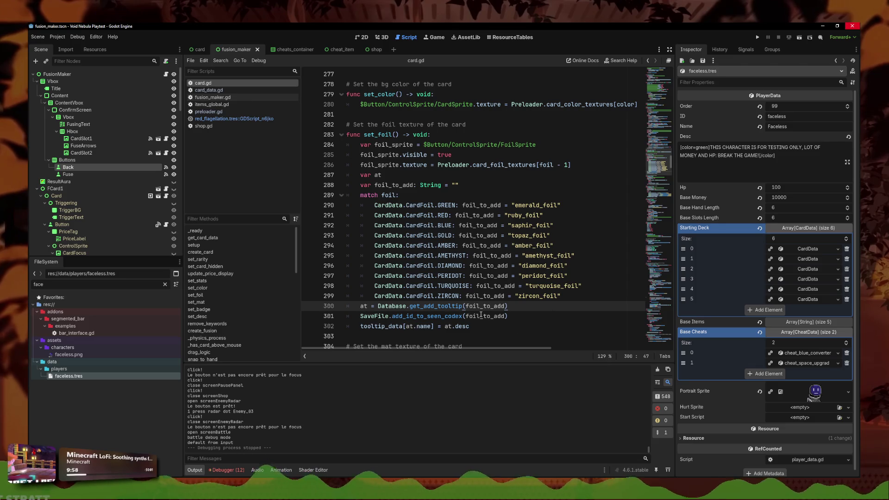
click(537, 320)
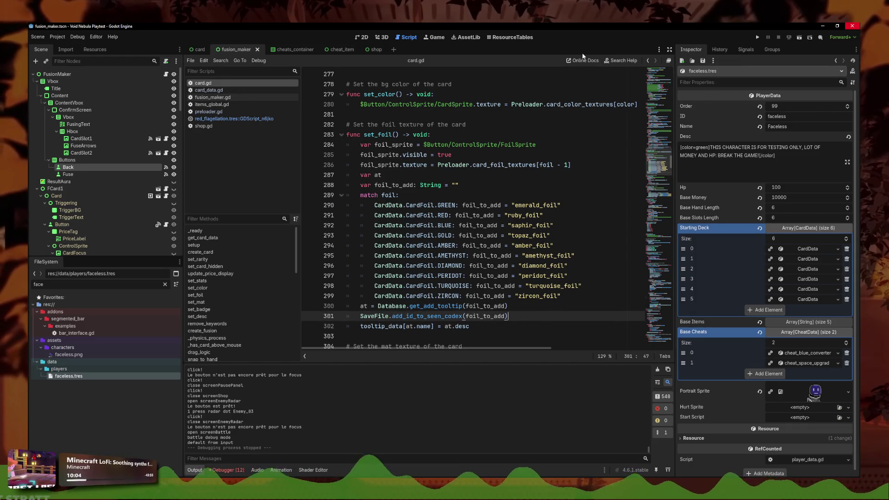
click(513, 308)
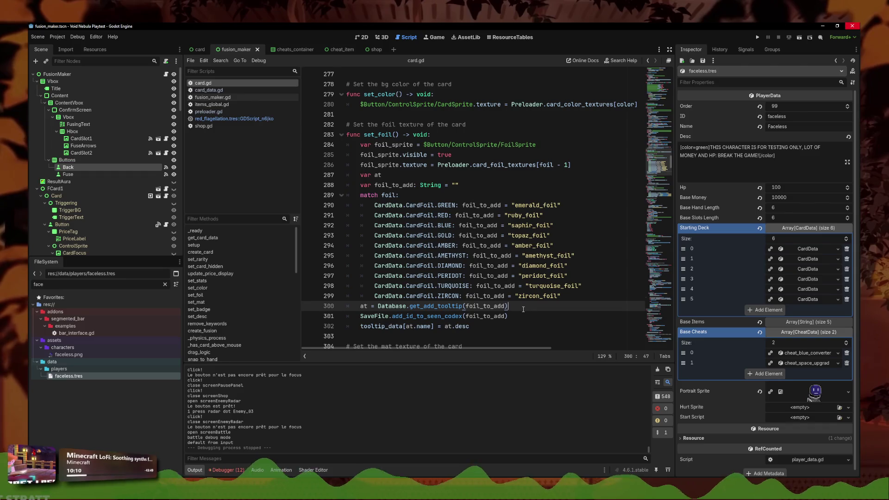
click(758, 37)
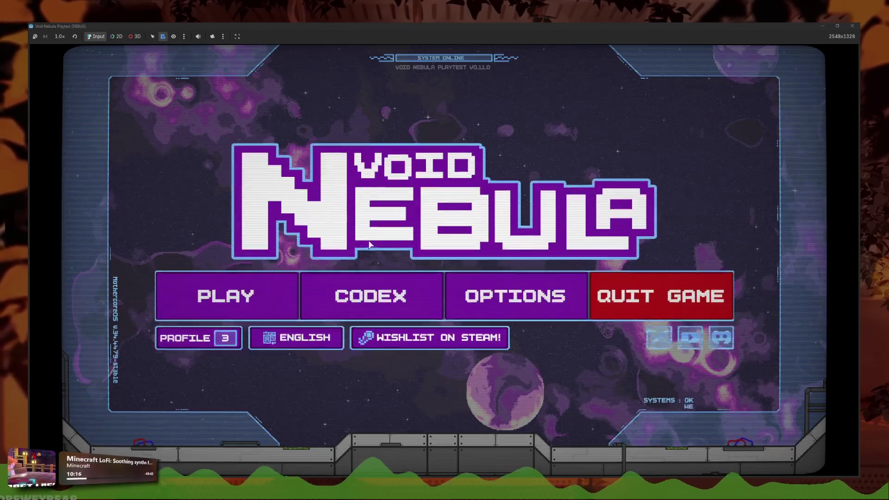
Step: Open the Codex cards section and flip through pages 8 down to 5
click(371, 290)
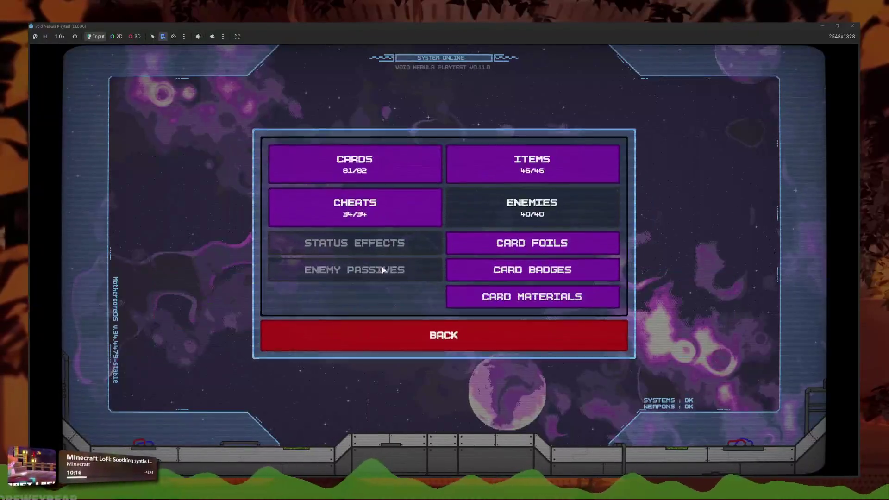
click(357, 165)
click(522, 329)
click(477, 337)
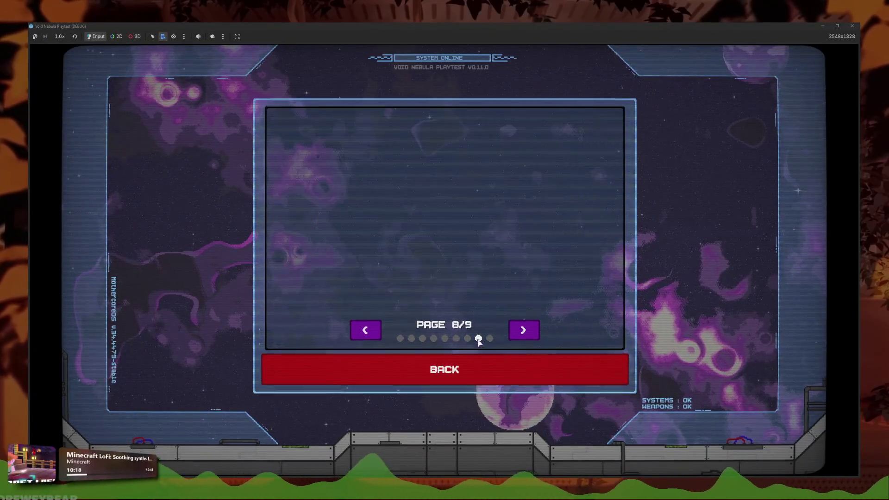
click(467, 337)
click(456, 337)
click(445, 337)
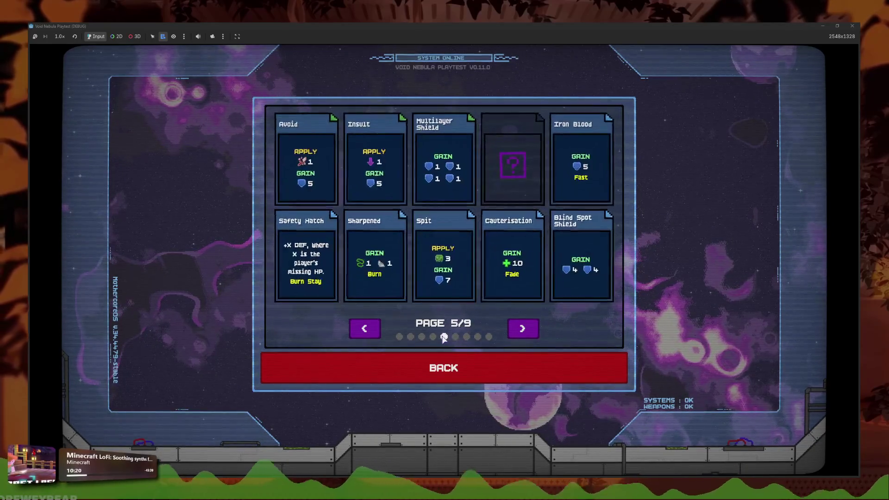
click(496, 363)
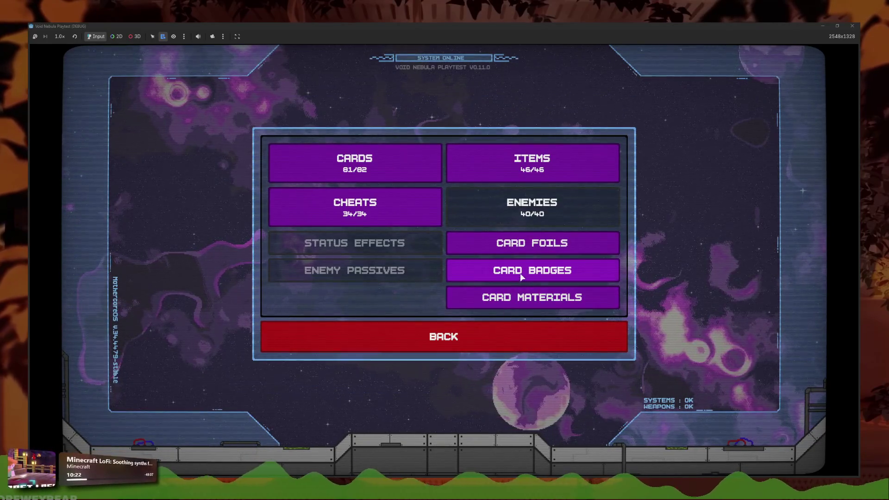
Step: Check the Card Foils codex page, return to the main menu, and close the playtest
click(505, 243)
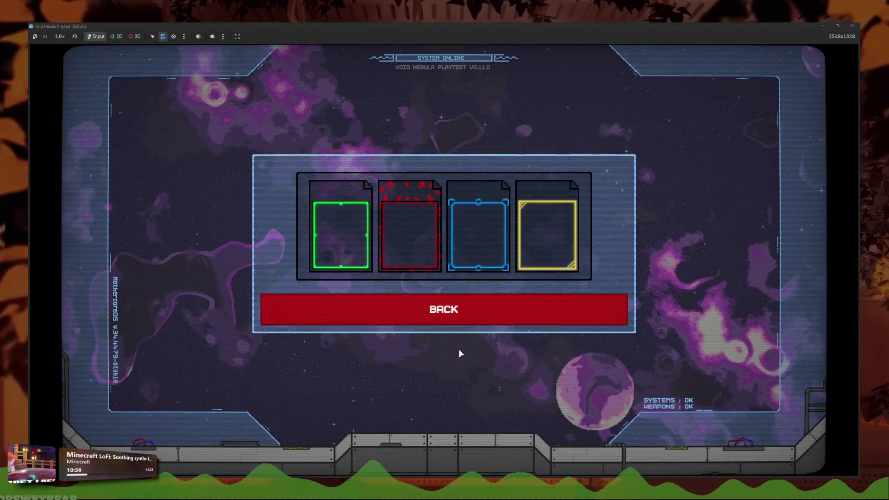
click(456, 310)
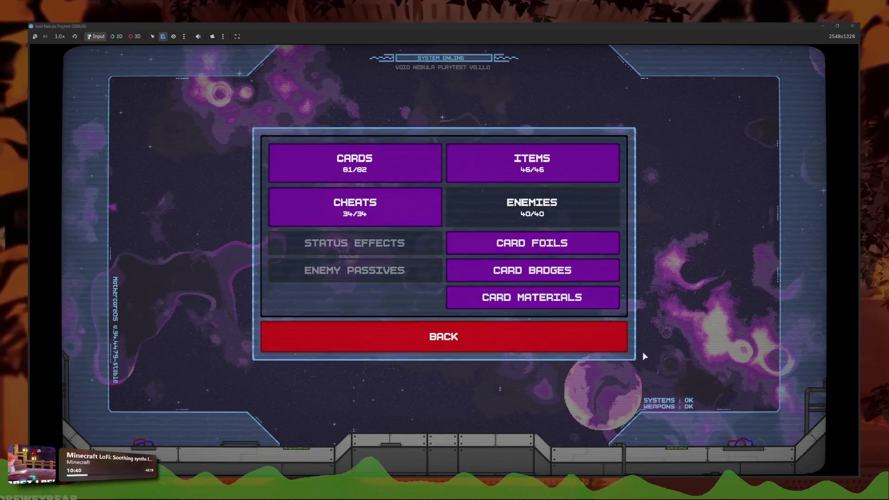
click(457, 335)
key(F8)
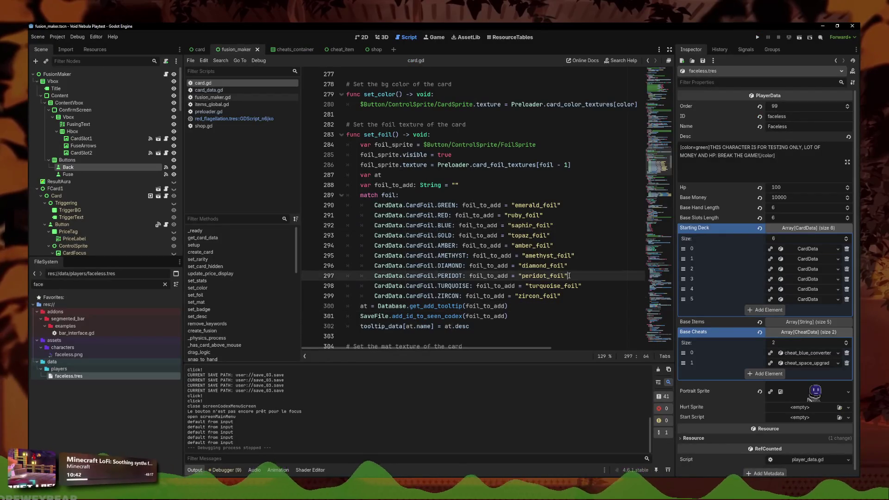
Step: Filter the FileSystem for 'topaz' and open topaz_foil.tres
click(607, 273)
click(67, 286)
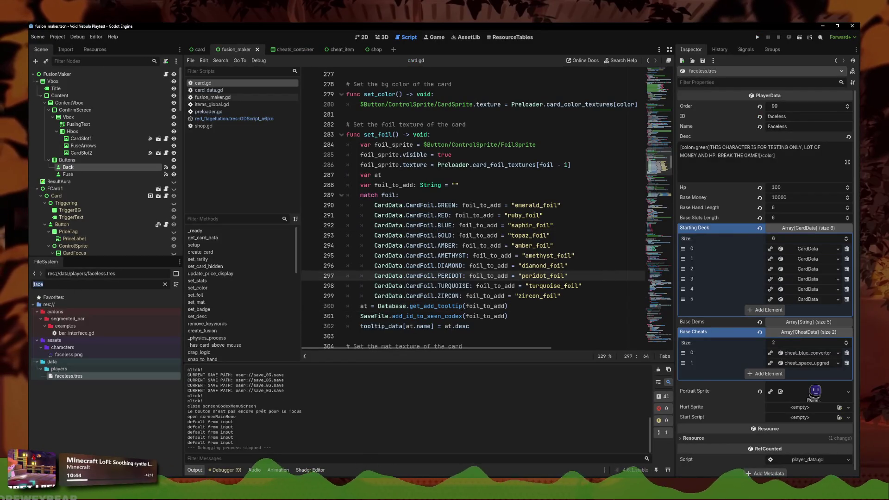
text(topaz)
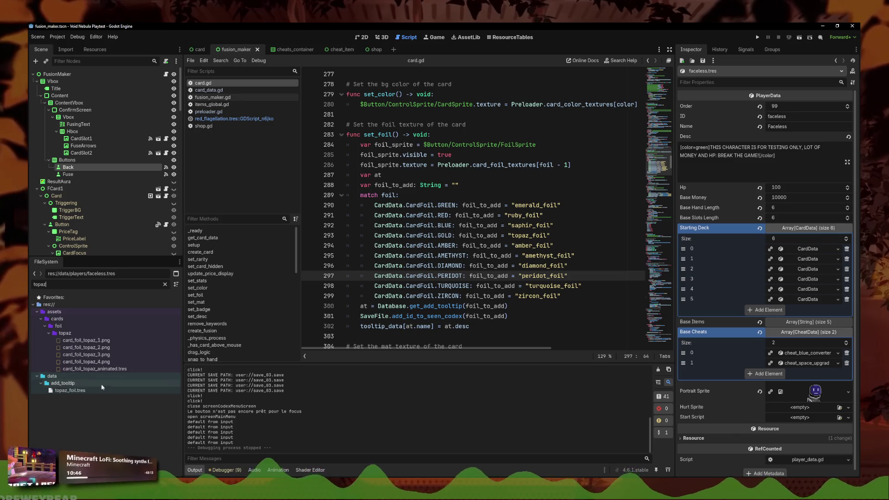
double_click(69, 390)
Step: Duplicate topaz_foil.tres under the new name amber_foil.tres
right_click(93, 392)
click(123, 417)
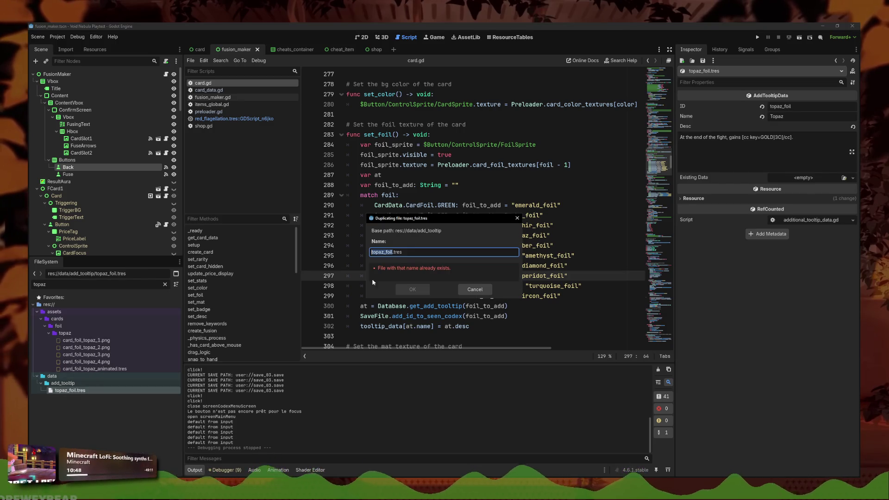
click(381, 252)
double_click(381, 252)
text(amber)
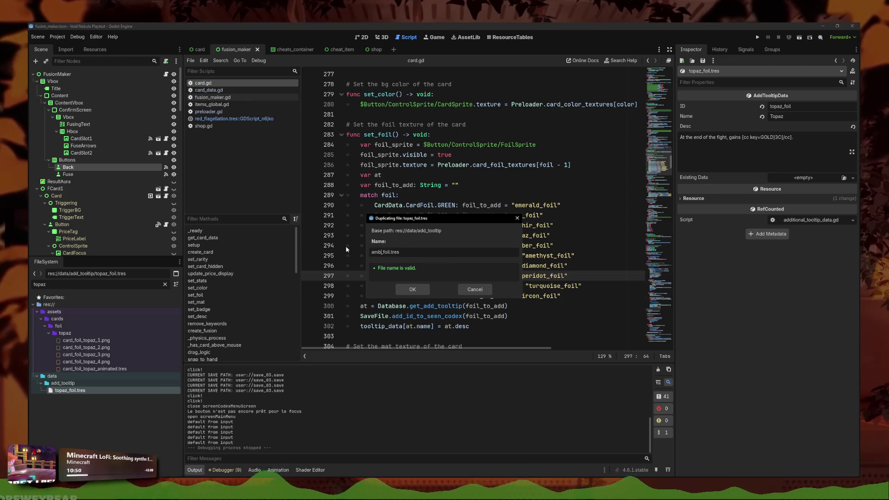
key(Return)
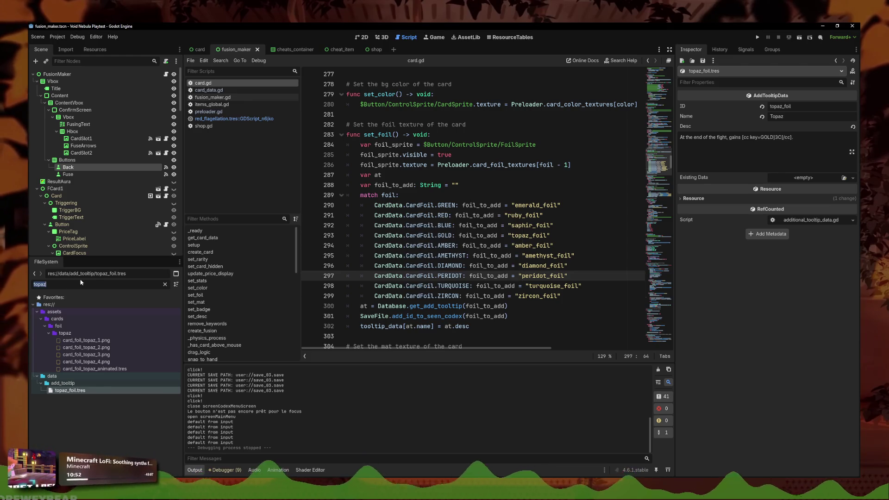
Step: Filter the FileSystem for '_foil' and open amber_foil.tres
key(ctrl+a)
text(_foil)
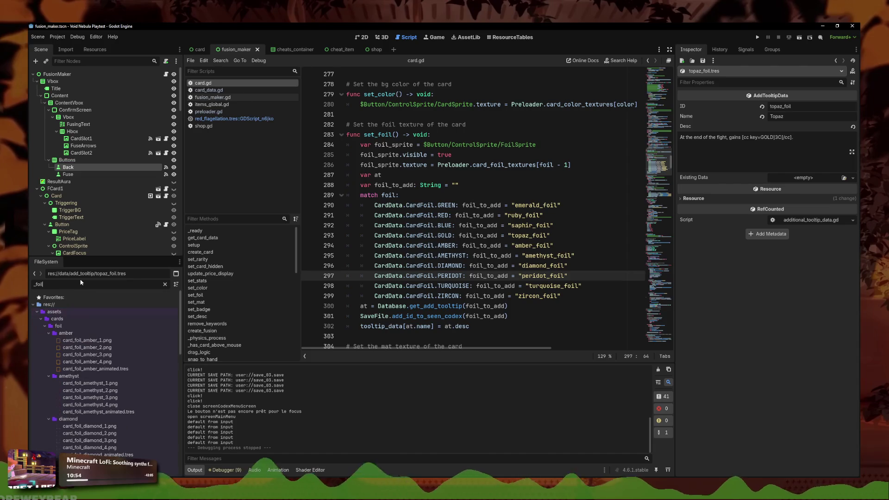
scroll(111, 367, down, 10)
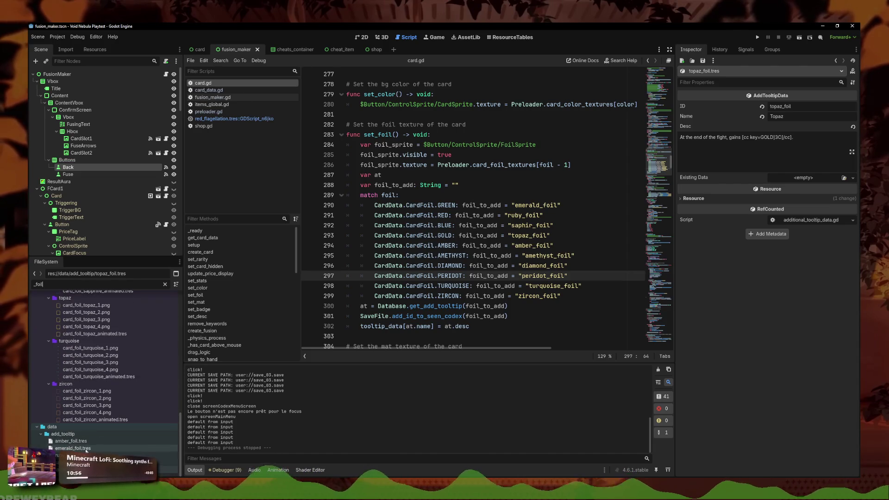
click(71, 443)
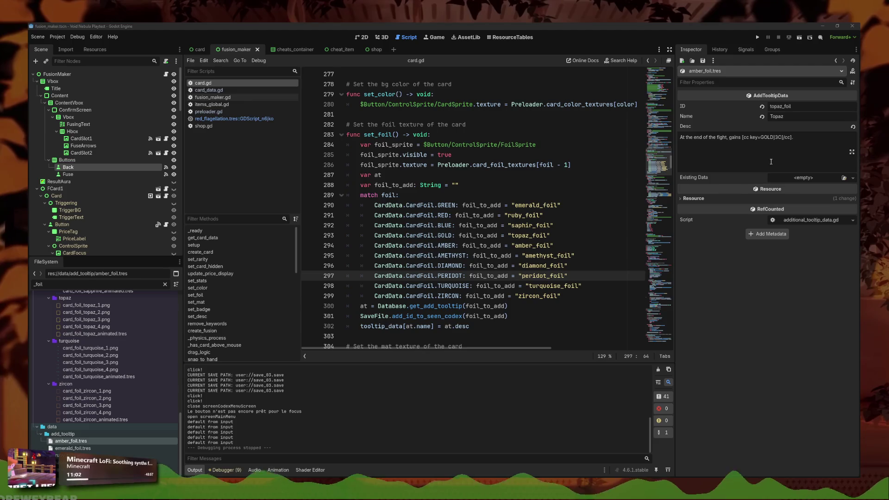
Step: Paste into the description and replace its opening phrase with 'For each'
triple_click(780, 146)
key(ctrl+v)
triple_click(779, 146)
click(742, 138)
key(shift+Home)
text(For each)
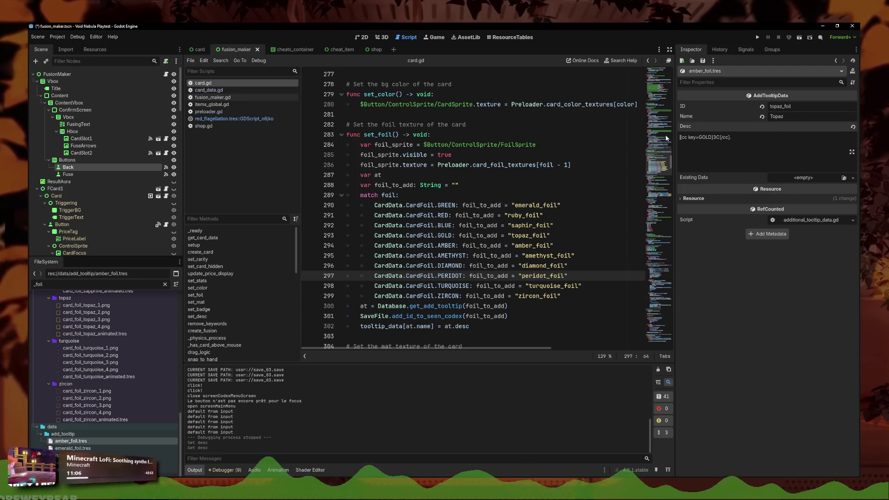
Step: Change the gold value to 2C and end the description with 'in your possesion, +1 ATK'
click(737, 138)
key(BackSpace)
text(2)
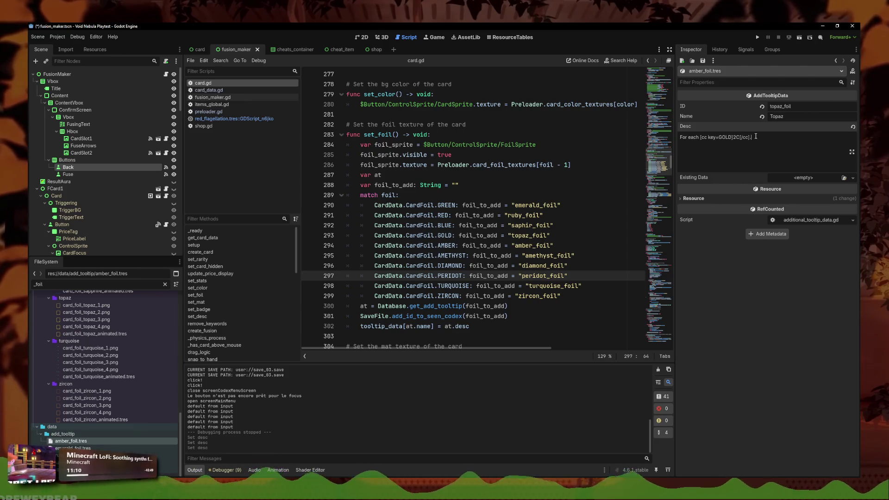
click(752, 137)
key(BackSpace)
text(in your possesion)
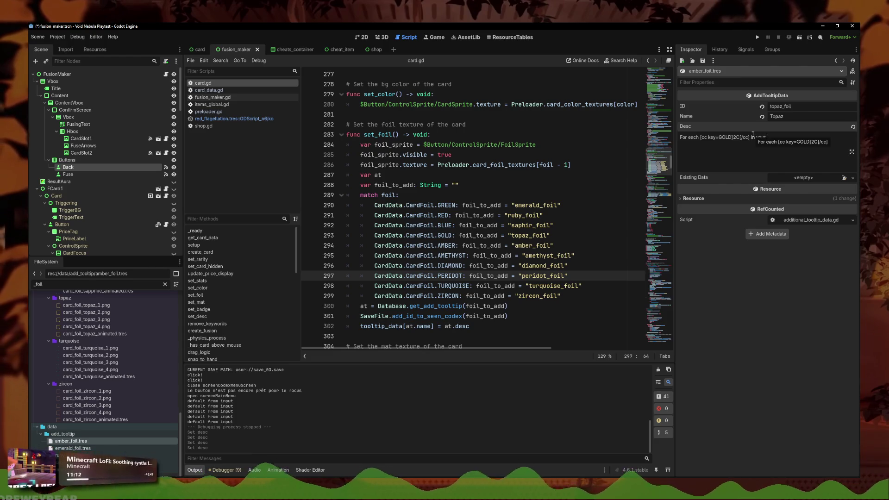
text(, +1)
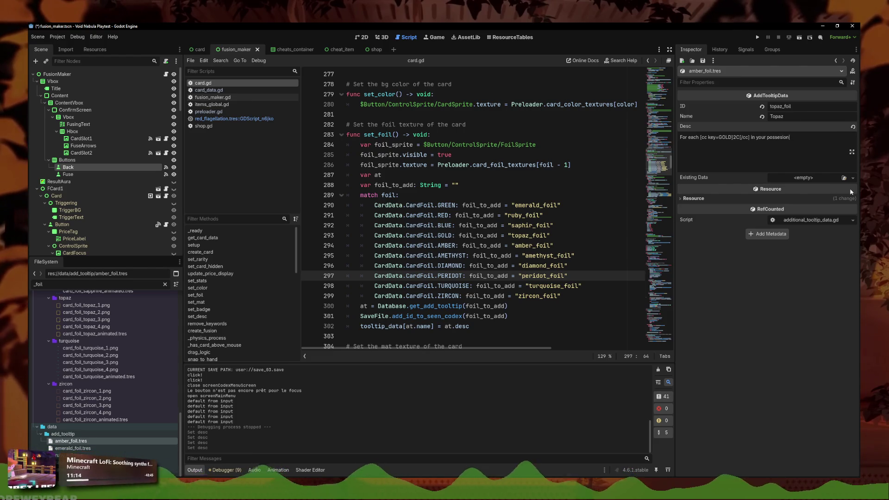
text( ATK.)
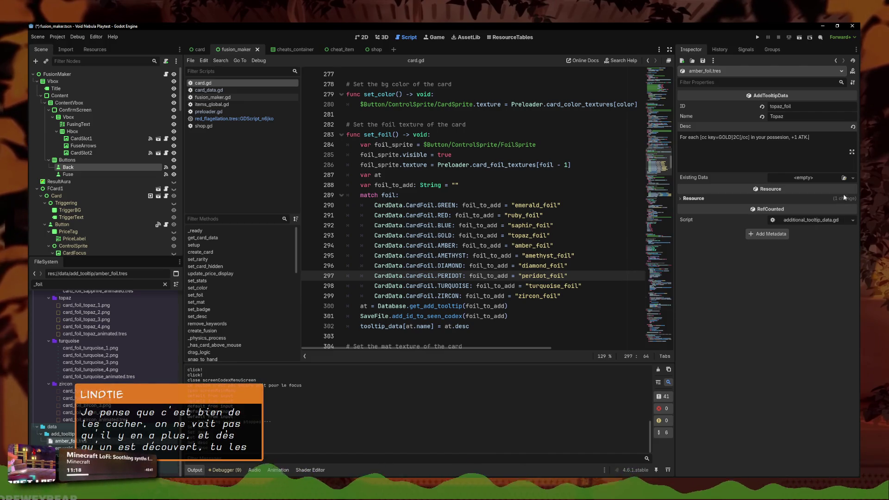
Step: Change the tooltip Name to Amber and the ID to amber_foil, saving each change
click(786, 116)
text(Amber)
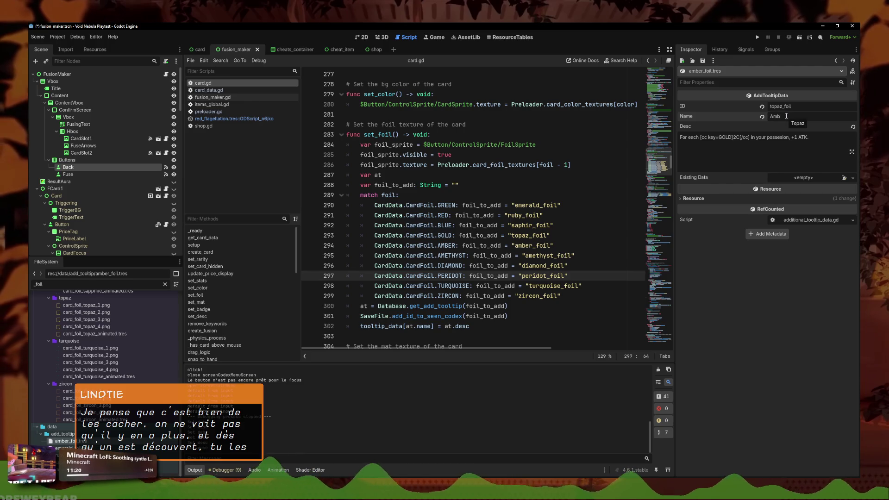
key(ctrl+s)
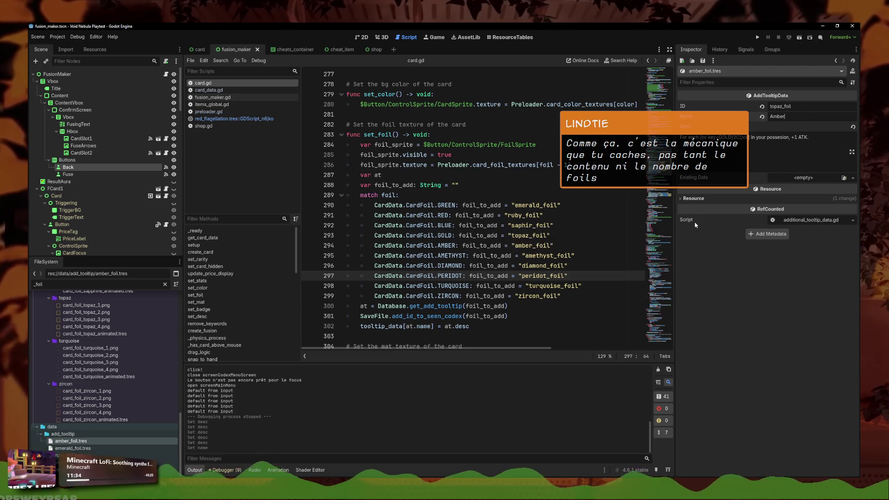
click(797, 107)
double_click(785, 107)
text(amb)
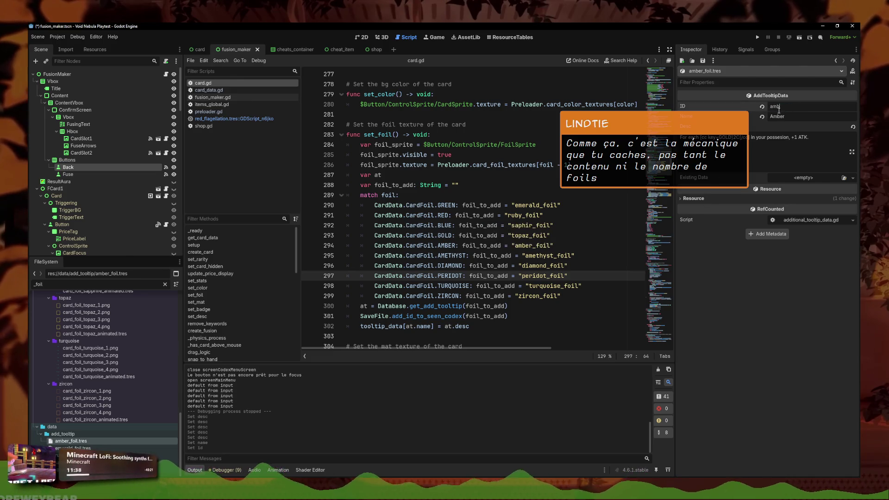
text(er_foil)
key(ctrl+s)
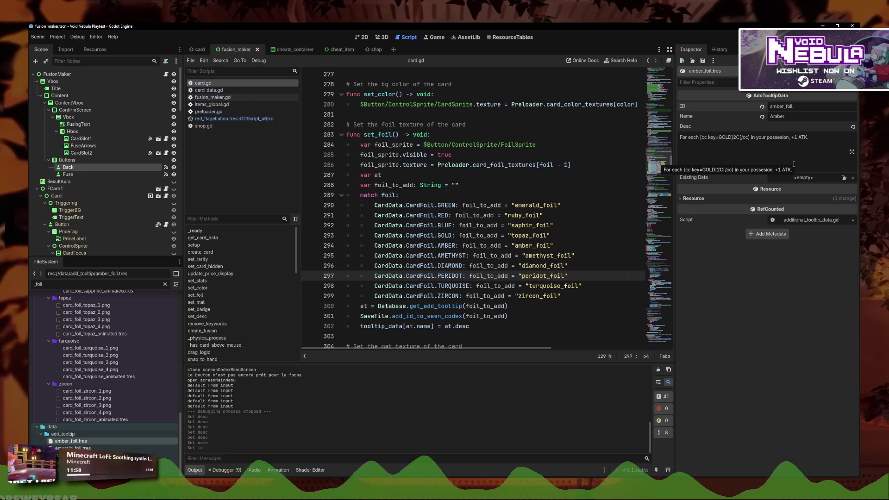
Step: Add a comma after 'possesion' in the amber description
click(812, 149)
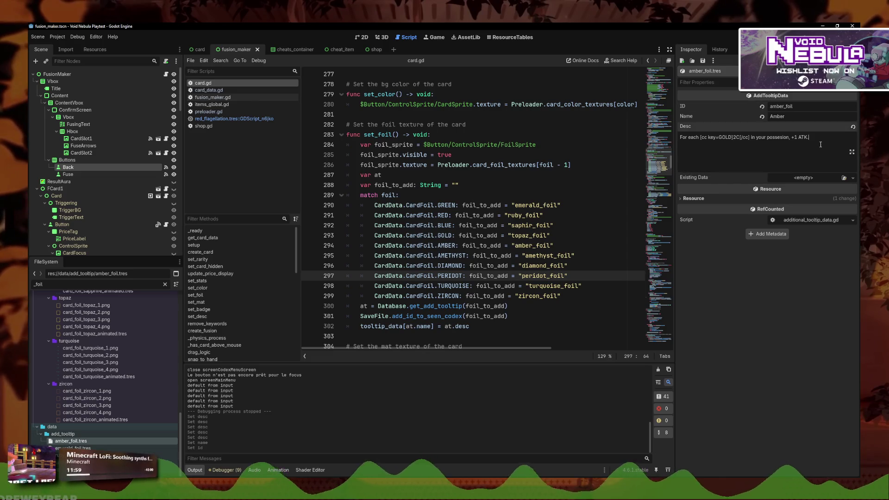
click(790, 138)
text(,)
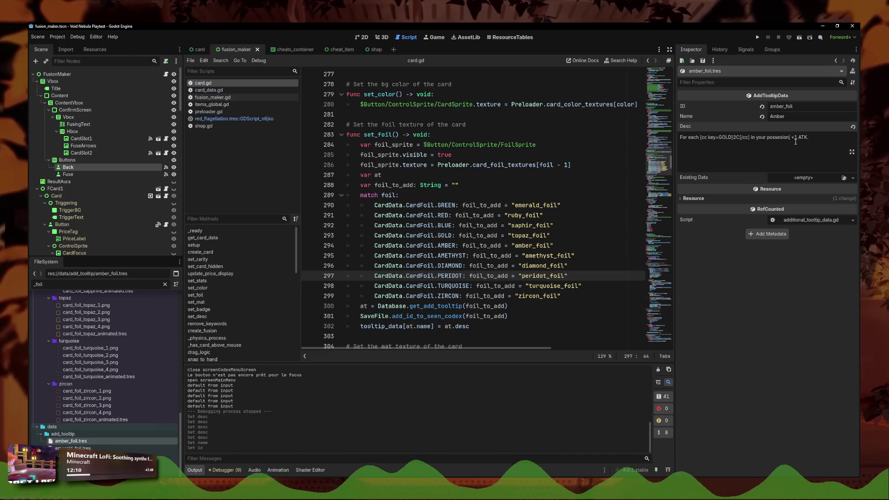
click(789, 138)
text(,)
click(814, 139)
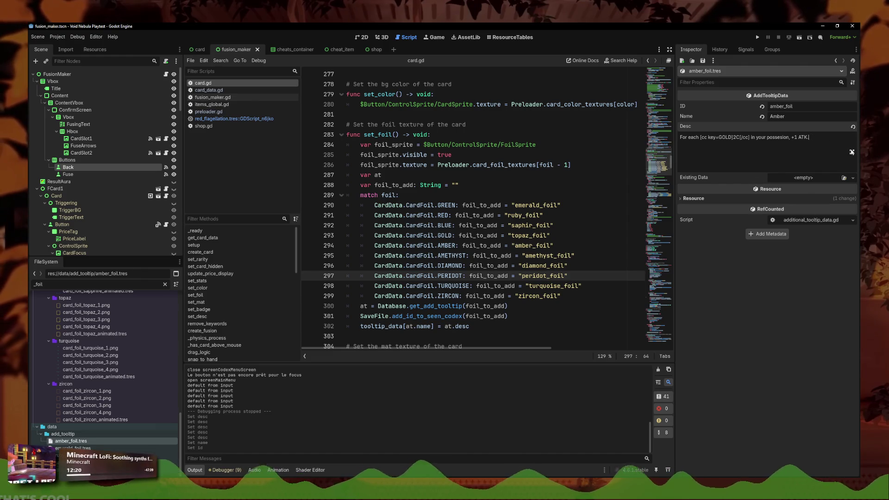
key(ctrl+a)
Step: Duplicate amber_foil.tres and name the copy amethyst_foil.tres
click(762, 249)
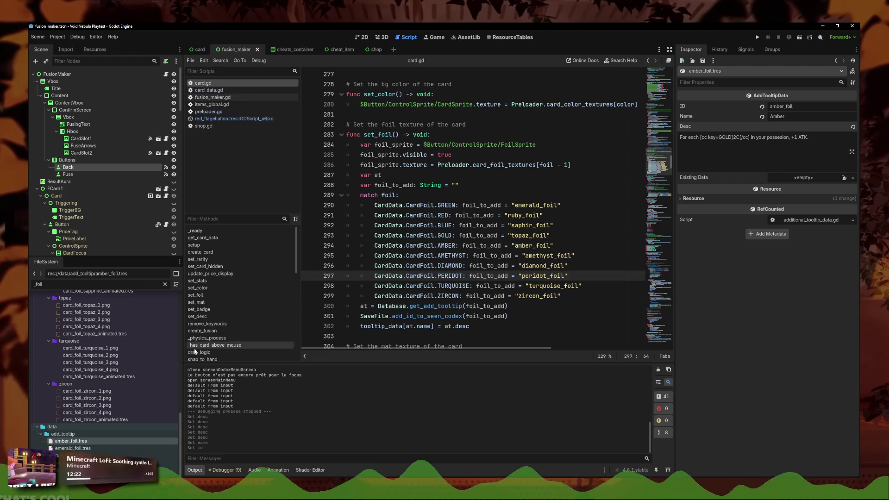
right_click(98, 442)
click(204, 425)
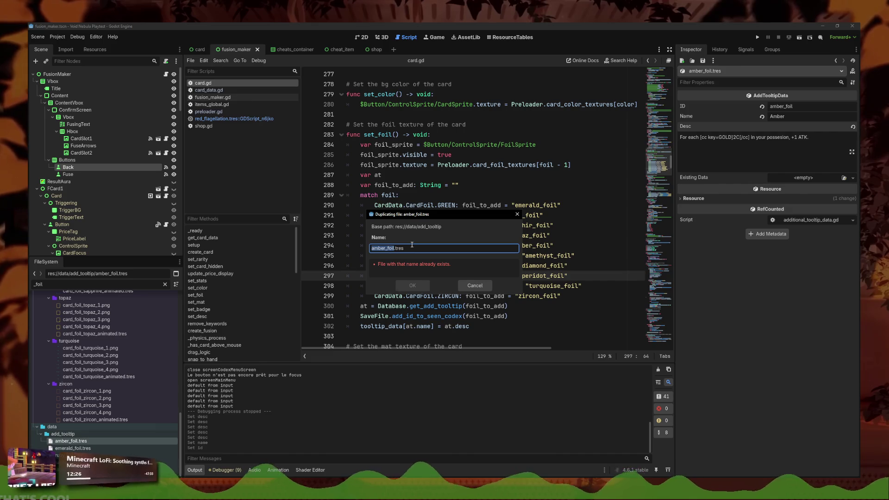
text(ametysth)
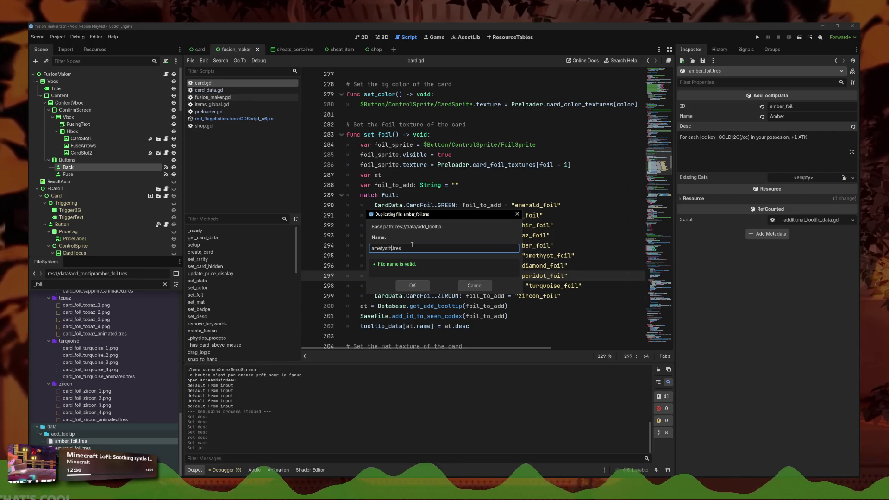
key(BackSpace)
key(BackSpace)
key(BackSpace)
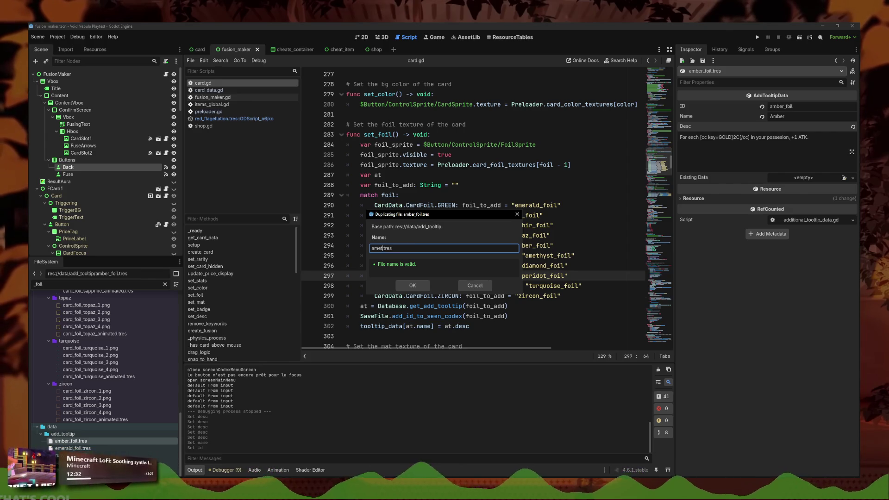
drag(445, 216, 413, 199)
text(thyst)
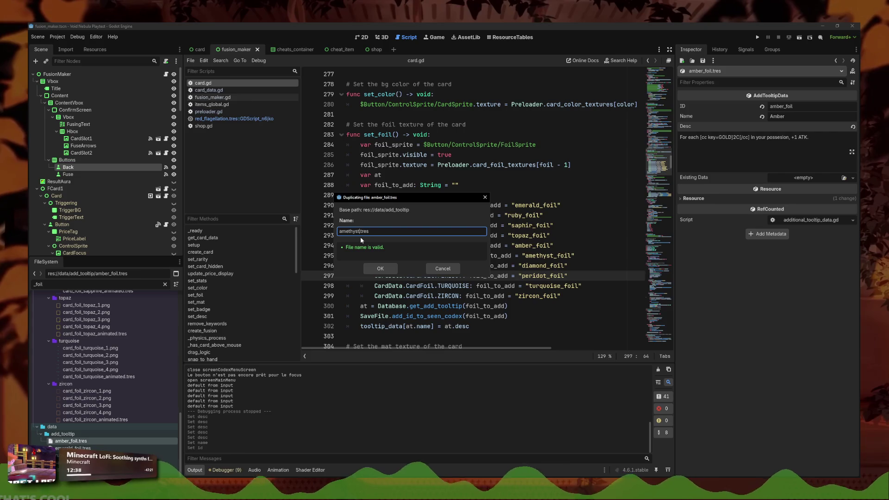
text(_foil)
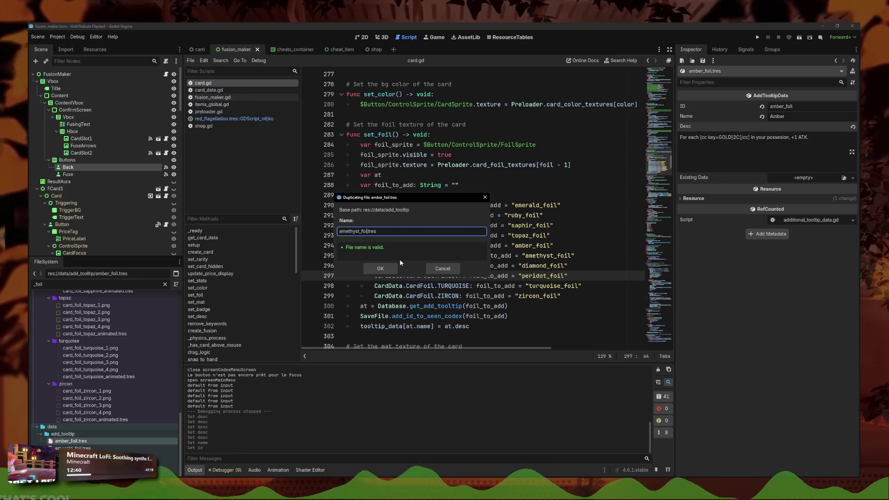
click(376, 269)
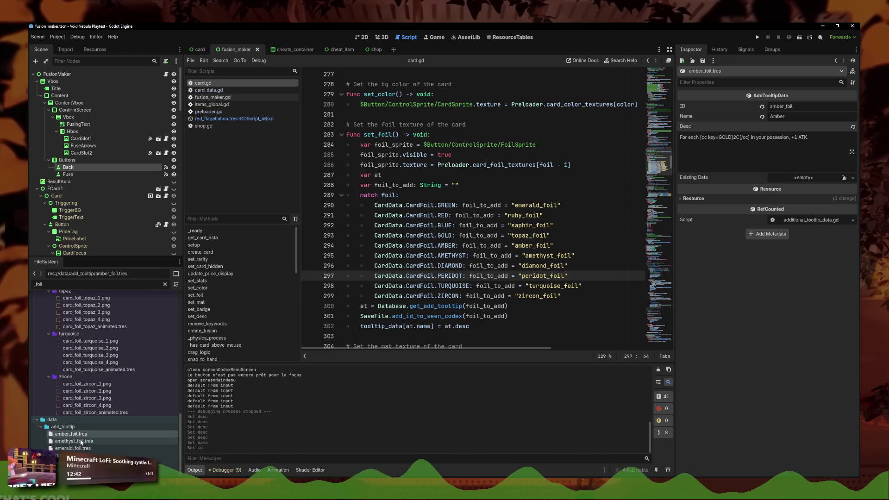
Step: Change the tooltip Name from Amber to Amethyst and save
click(788, 116)
key(BackSpace)
key(BackSpace)
key(BackSpace)
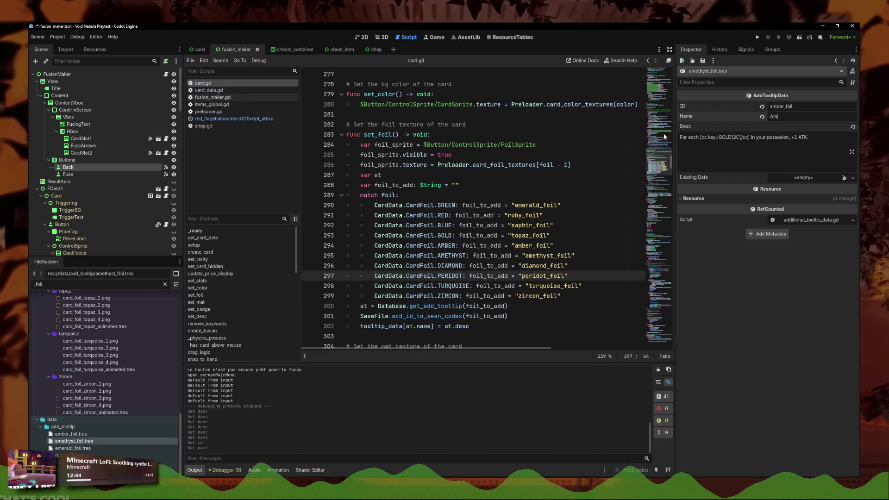
text(ethyst)
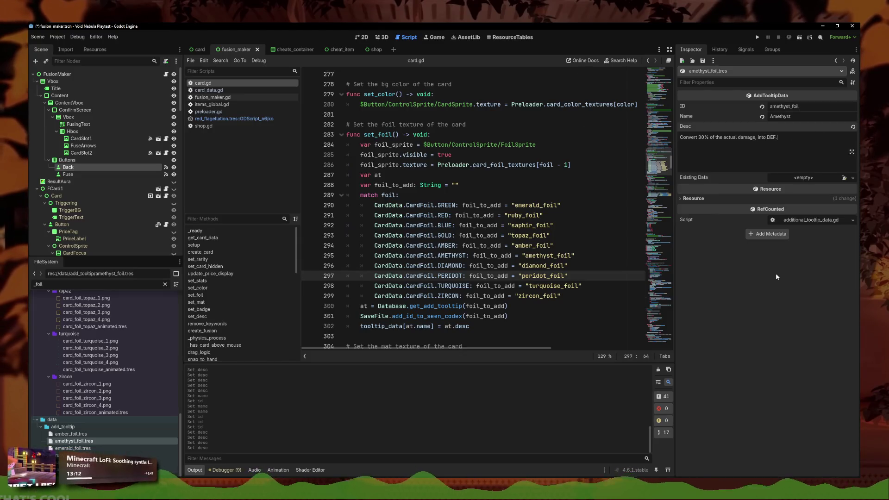
key(ctrl+a)
key(ctrl+s)
Step: Set the description to 'Convert 30% of the actual damage, into DEF.'
click(813, 151)
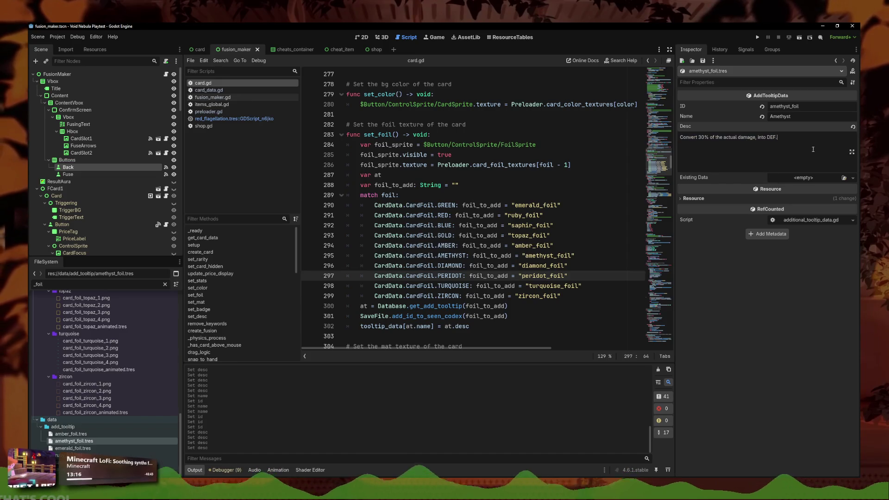
key(ctrl+a)
key(Right)
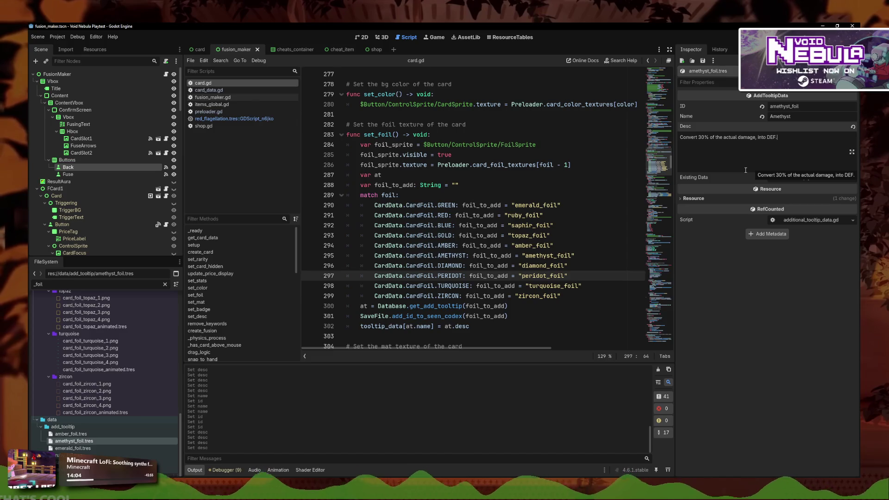
key(ctrl+a)
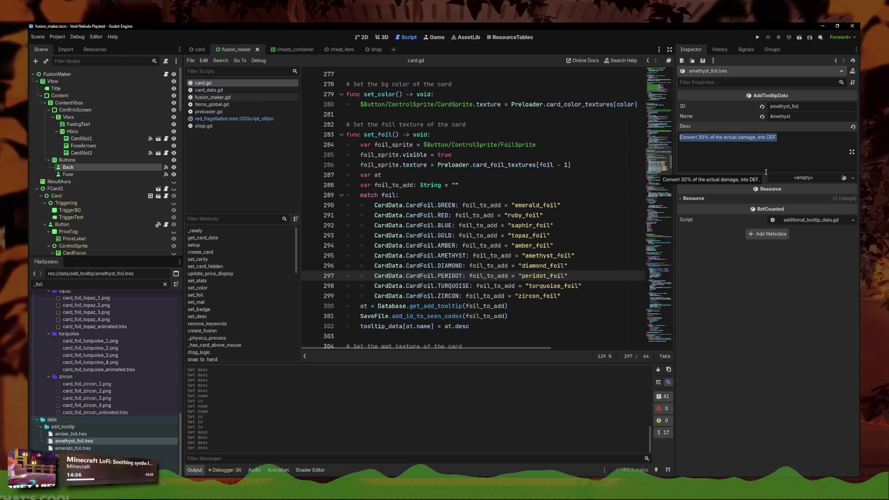
click(373, 476)
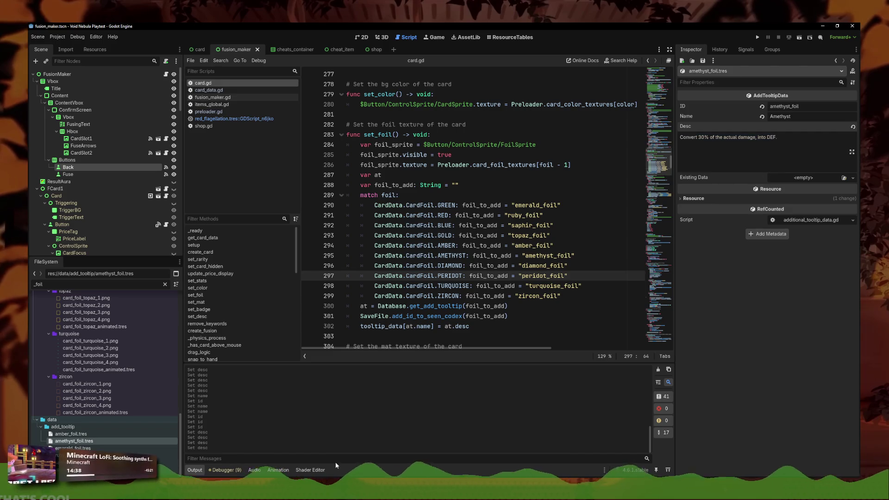
Step: Duplicate amethyst_foil.tres from FileSystem under the new name zircon_foil.tres
right_click(87, 441)
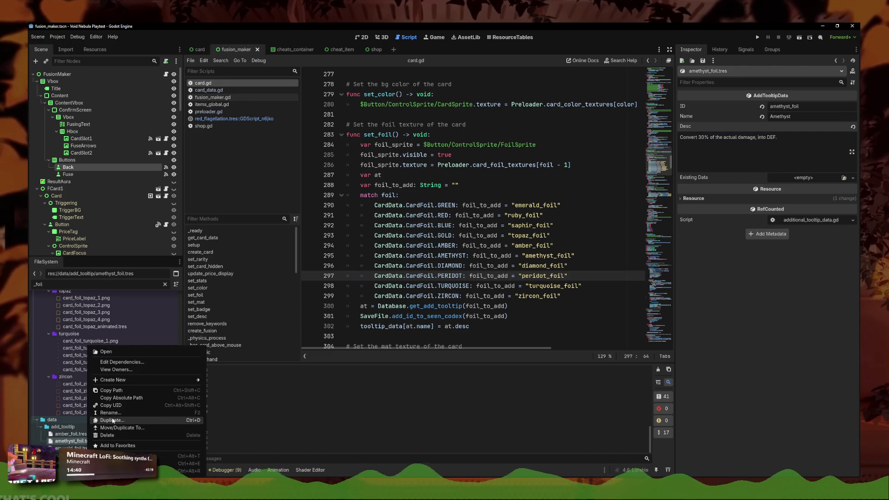
click(116, 416)
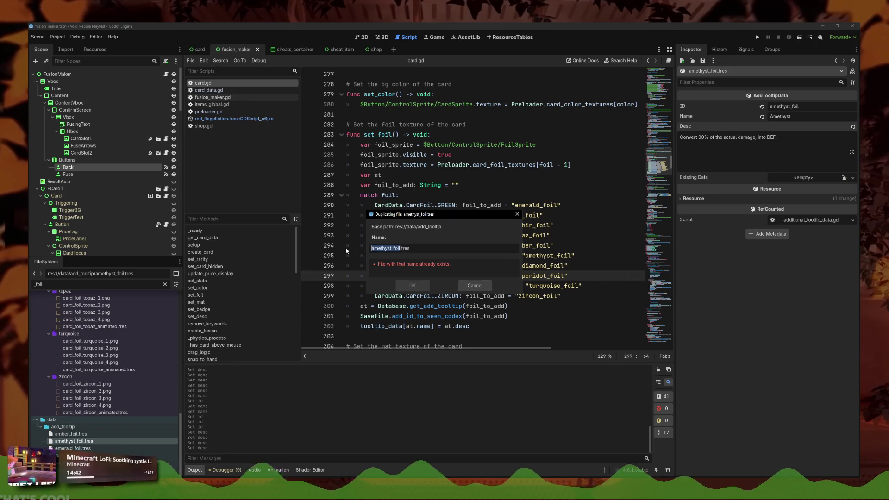
text(zu)
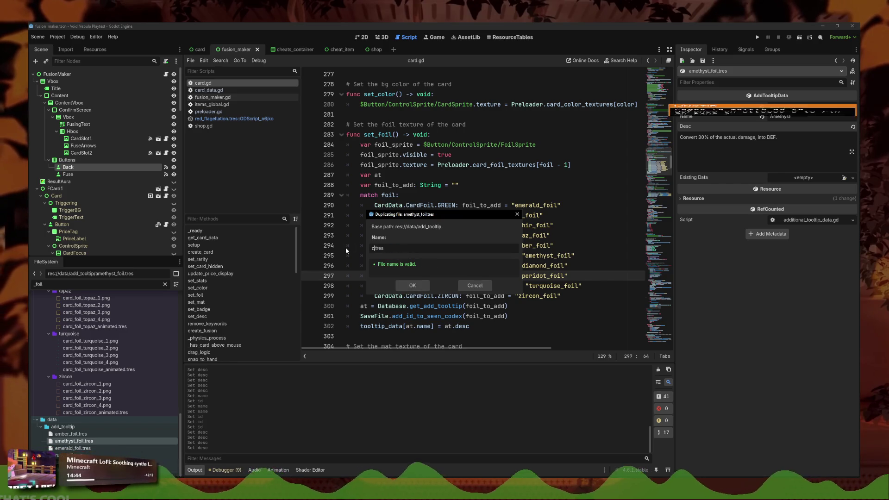
key(BackSpace)
text(ircon_foil)
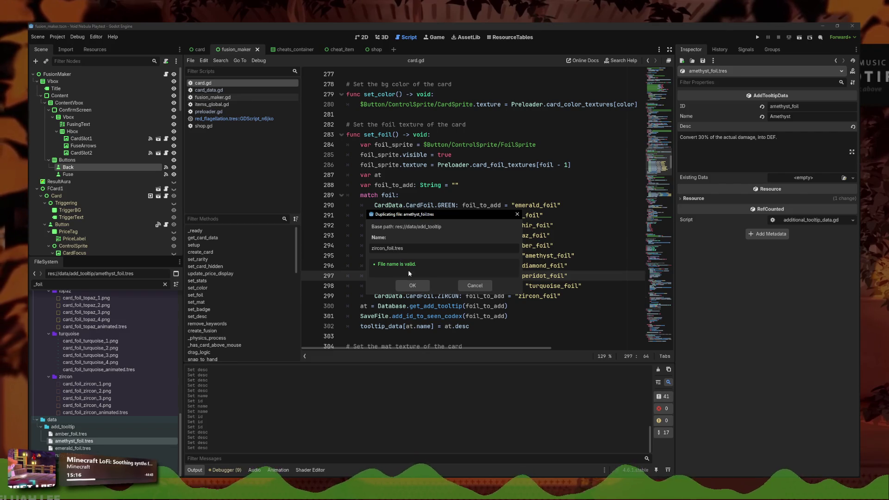
click(417, 285)
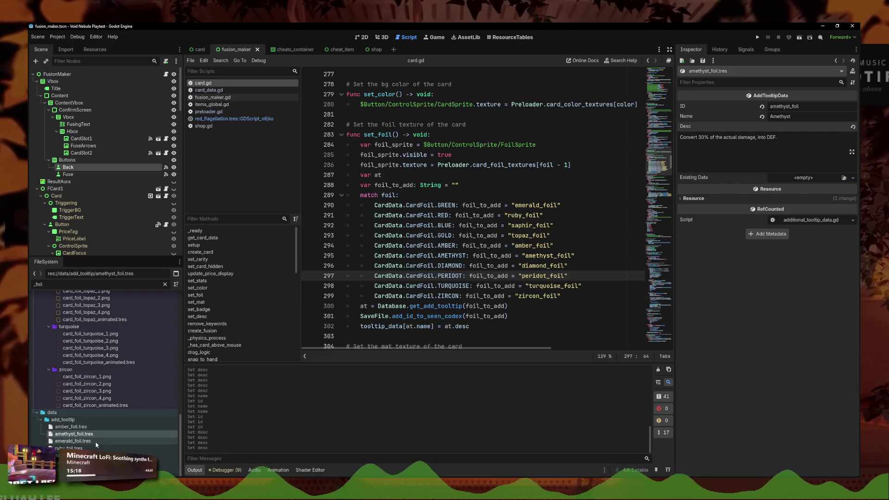
Step: Replace the Amethyst description with 'For each 10 ATK, +1 DEF', correcting 5 to 10
click(769, 140)
key(ctrl+a)
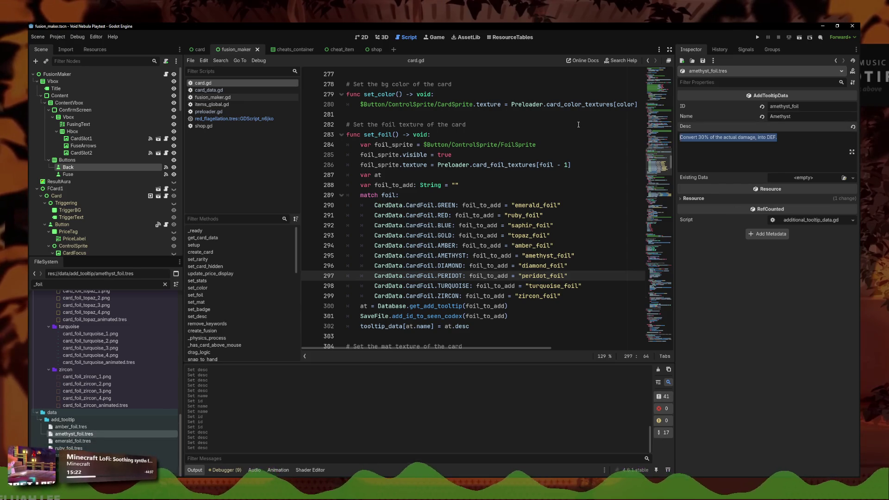
text(For each)
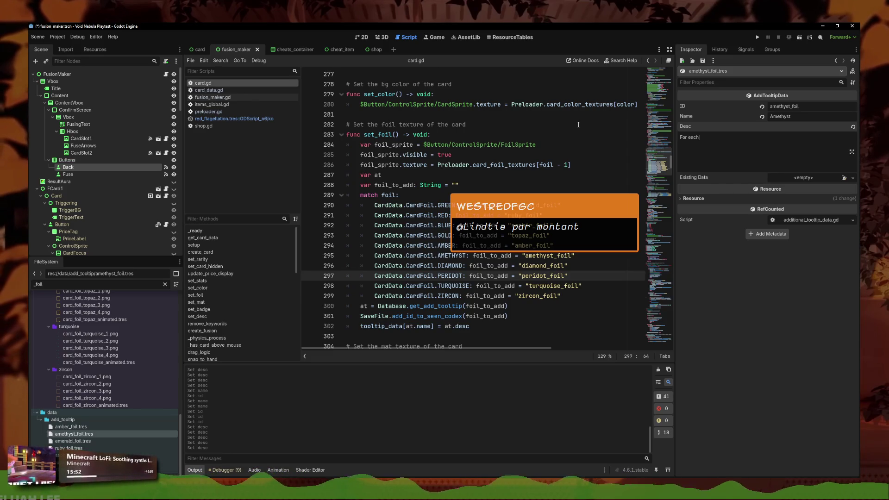
text(5 ATK, )
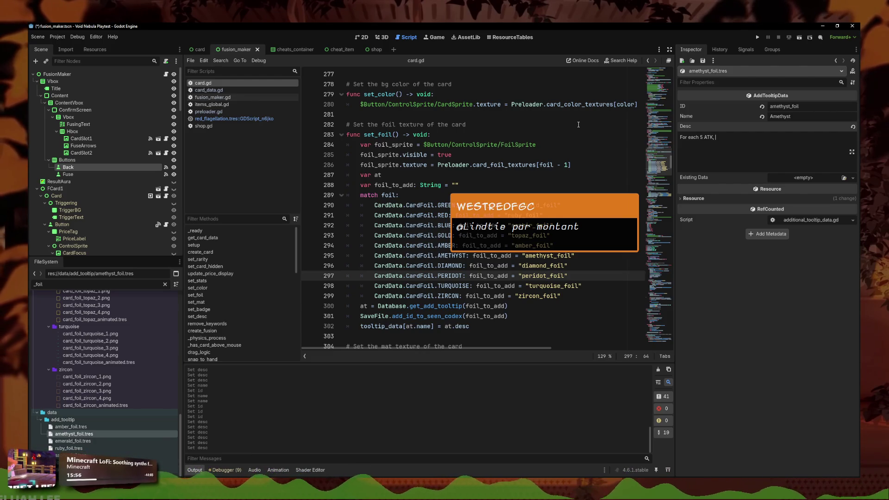
text(+)
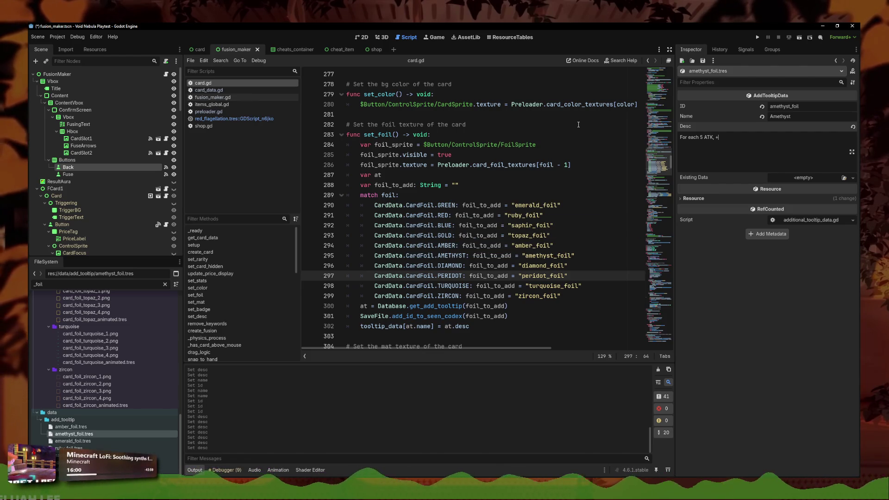
text(1 DEF)
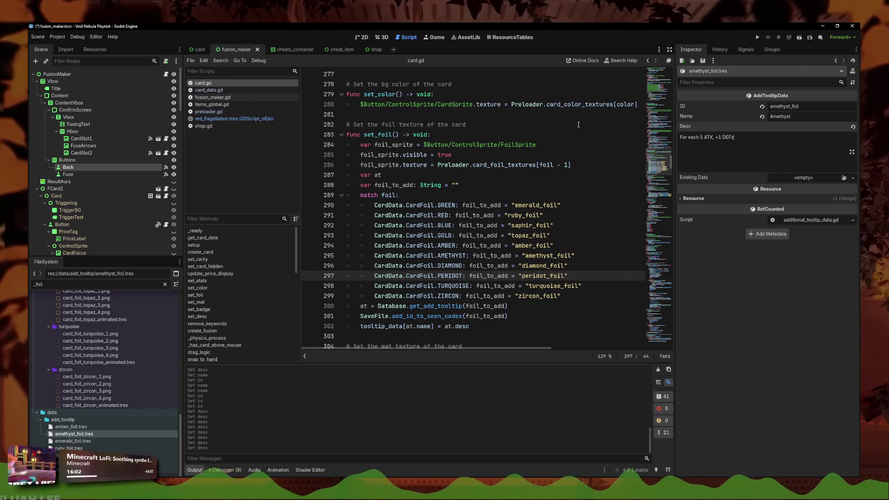
key(Left)
key(Left)
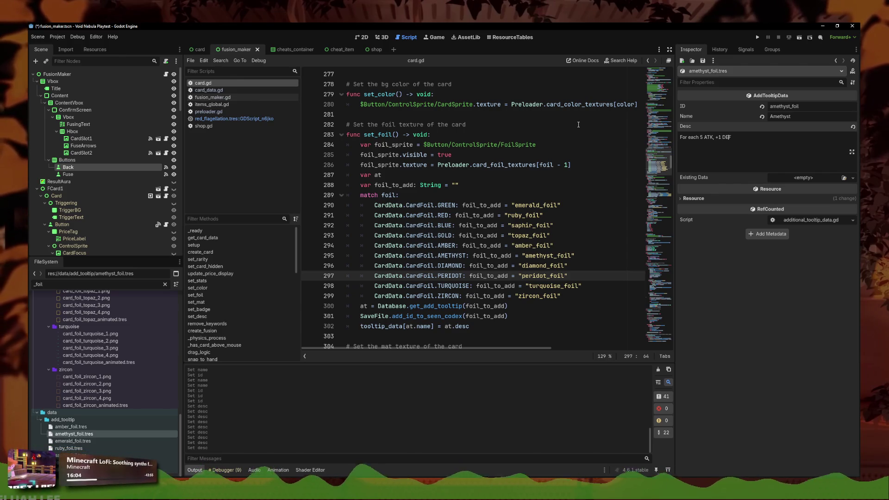
key(BackSpace)
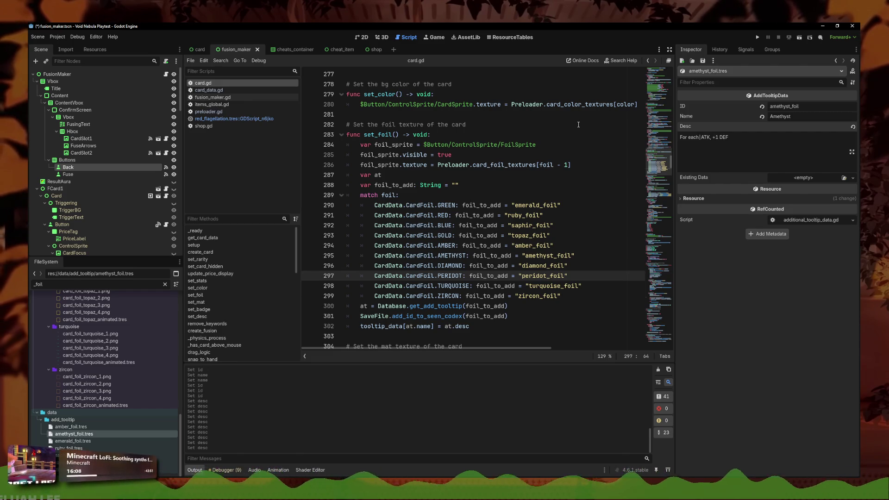
text(10)
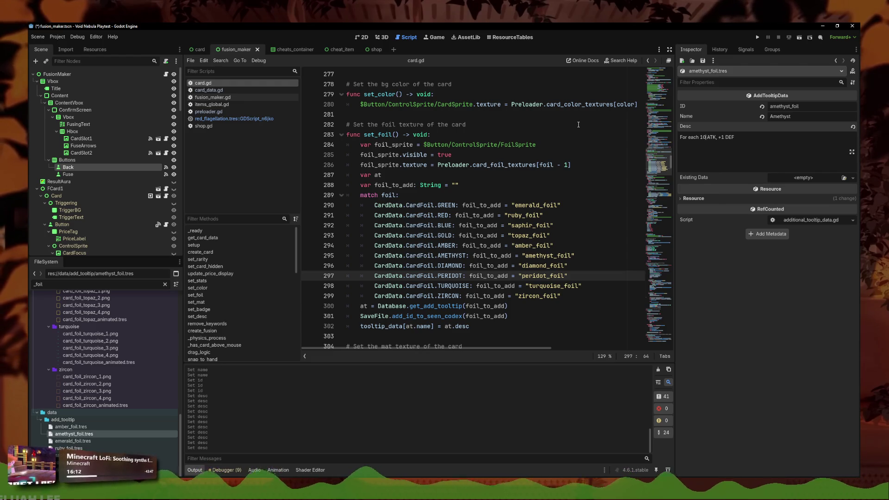
key(ctrl+Right)
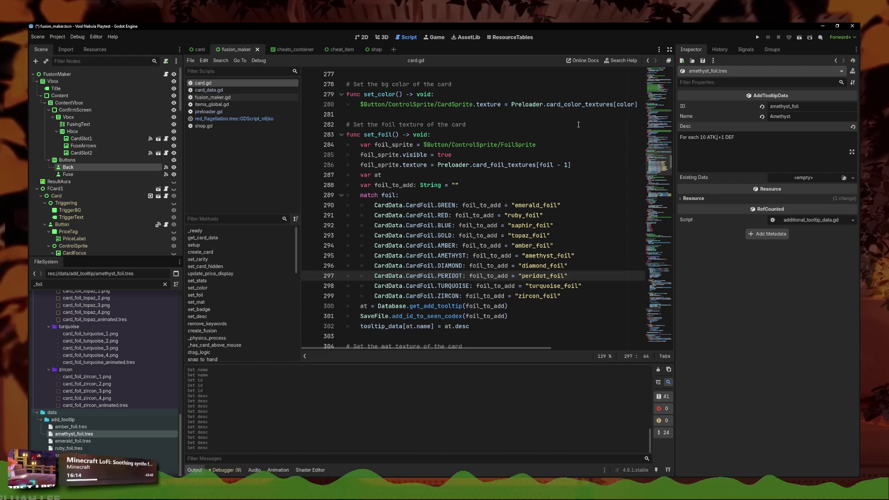
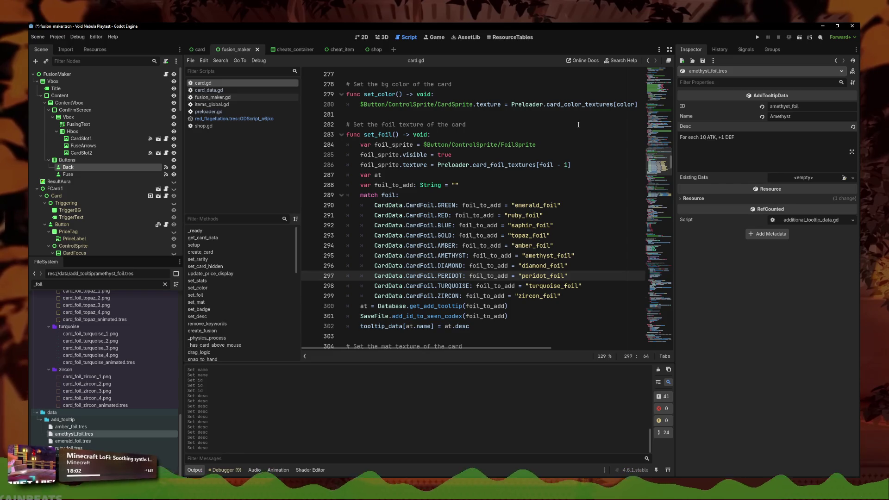
Step: Finish correcting the amethyst description and save it
key(Right)
key(Right)
key(Right)
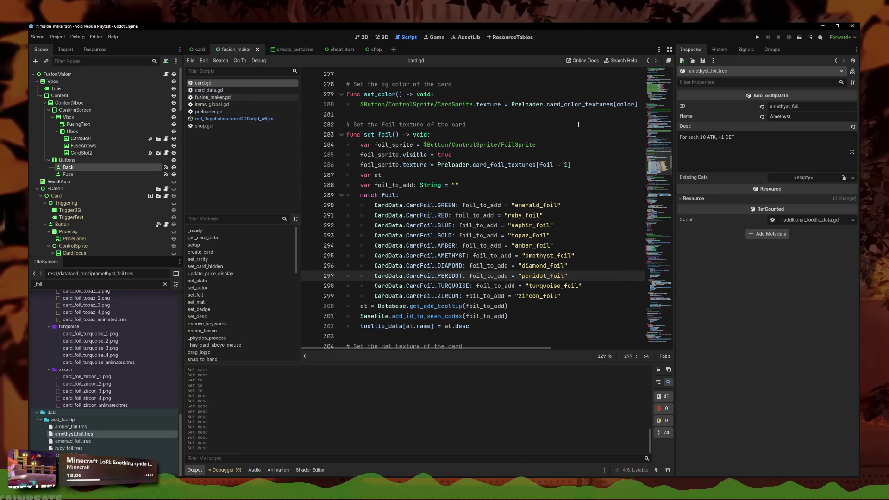
click(763, 140)
key(ctrl+s)
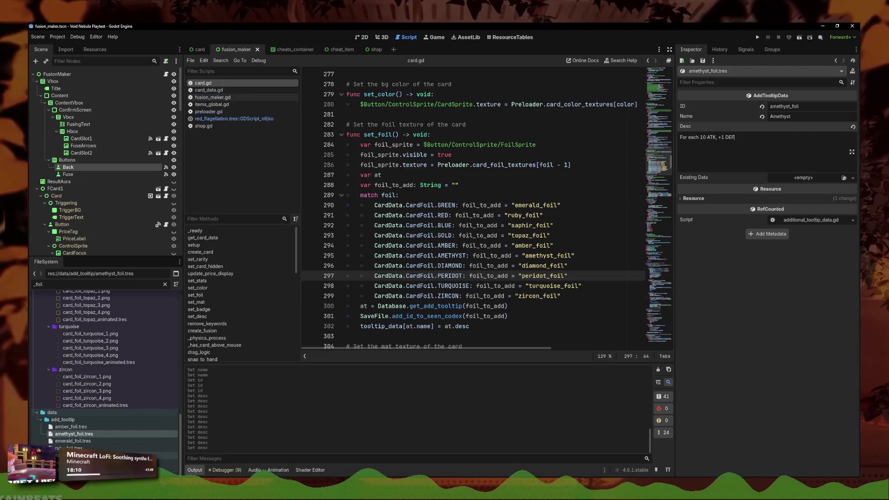
Step: In zircon_foil.tres set ID zircon_foil, name Zircon, and rewrite the heal-5-HP description
click(74, 476)
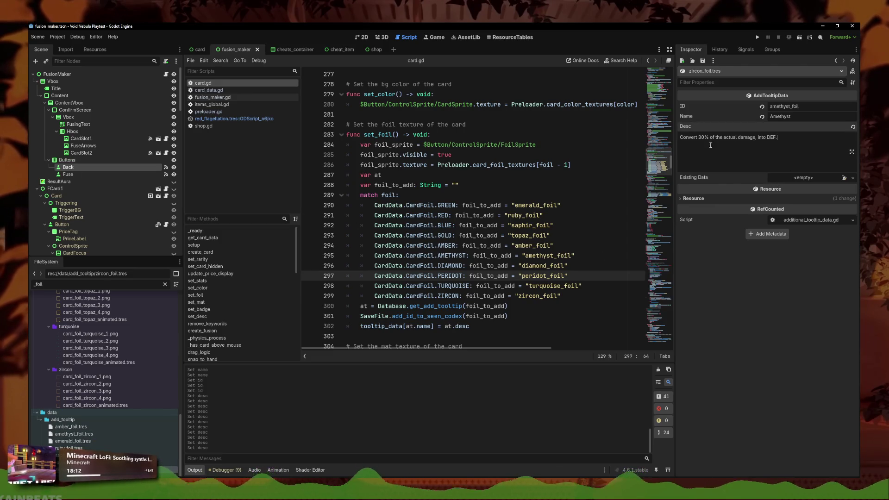
drag(778, 137, 765, 126)
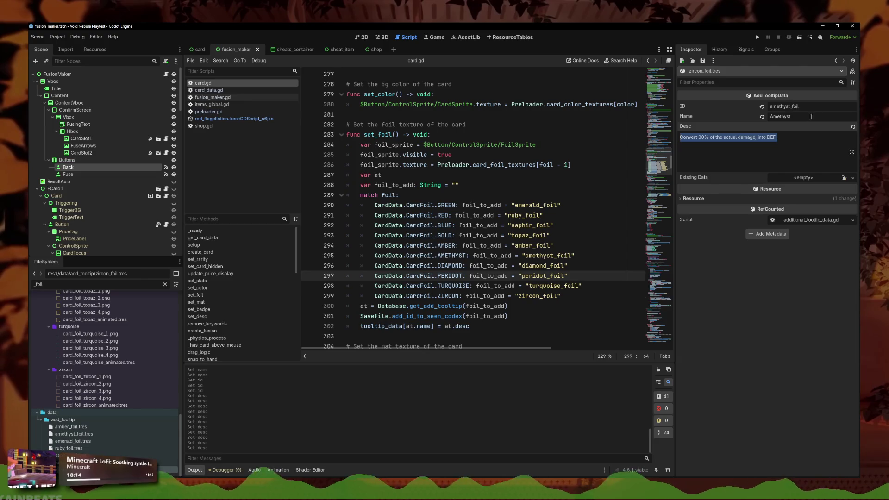
double_click(784, 106)
text(zircon_foil)
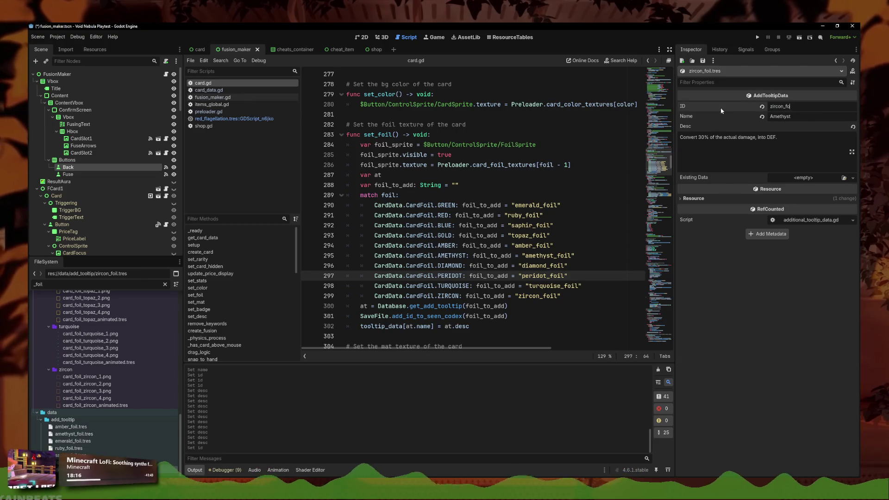
double_click(787, 116)
text(Zircon)
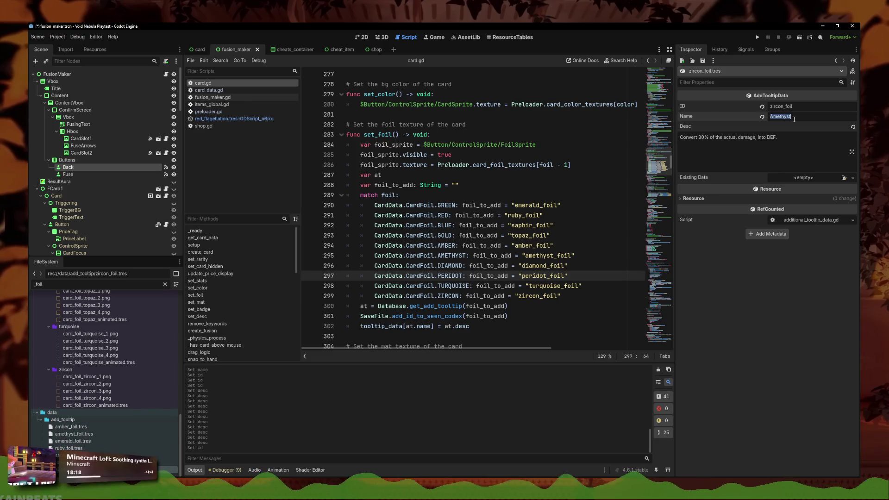
key(Tab)
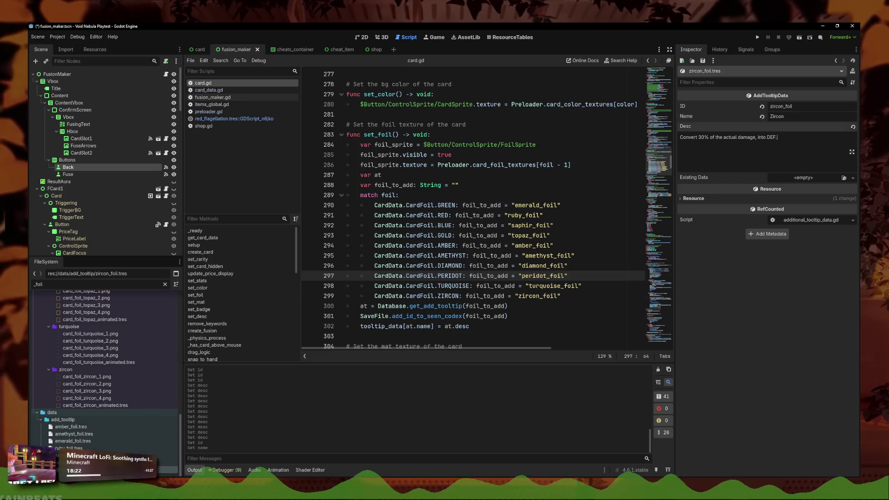
triple_click(779, 146)
text(H)
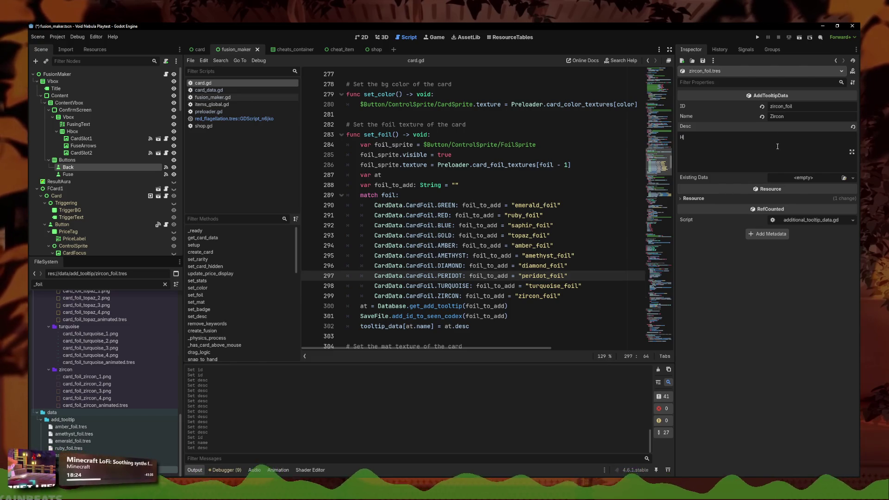
text(P, the e)
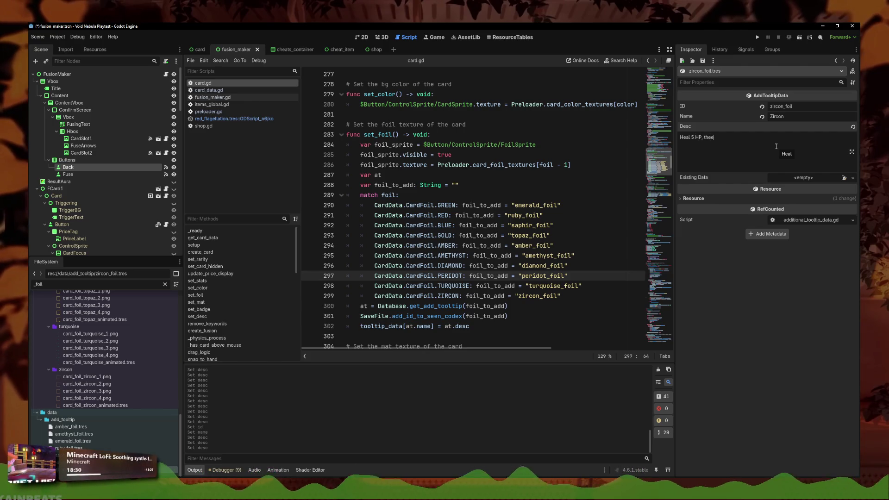
text(nemy loose 5 HP.)
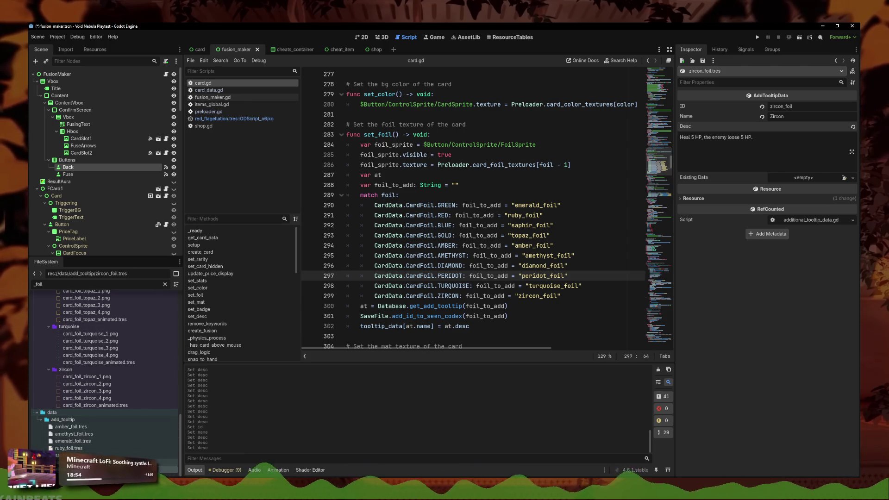
Step: Duplicate zircon_foil.tres as turquoise_foil.tres
right_click(79, 463)
click(102, 420)
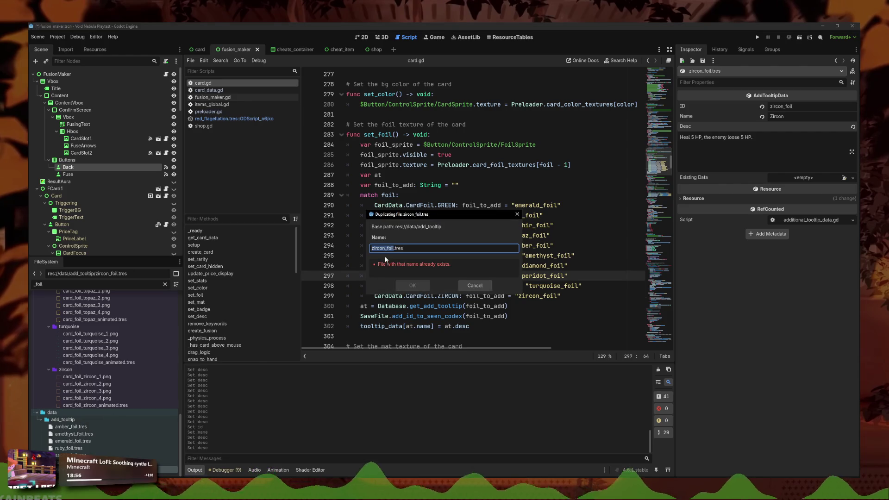
click(390, 248)
key(BackSpace)
key(BackSpace)
key(BackSpace)
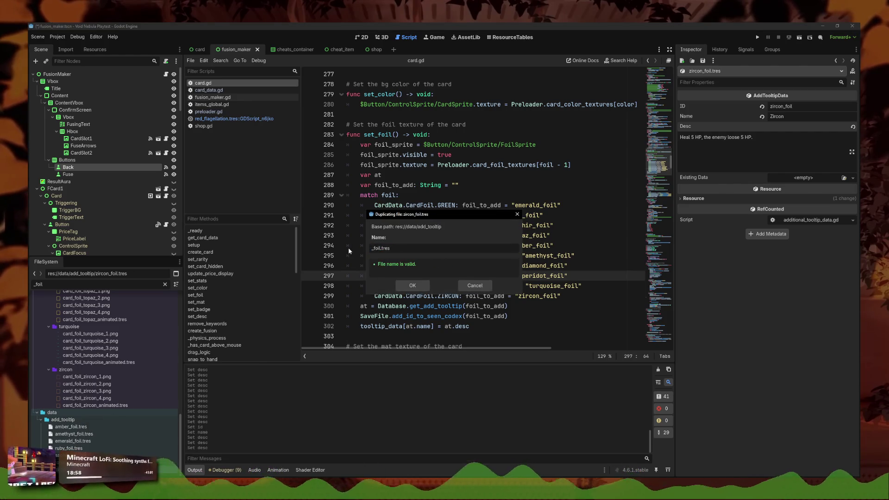
text(turquoise)
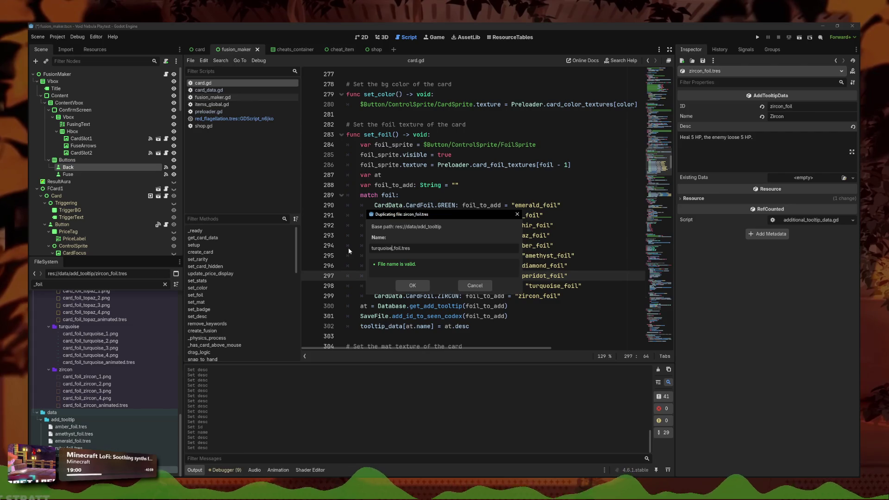
click(412, 285)
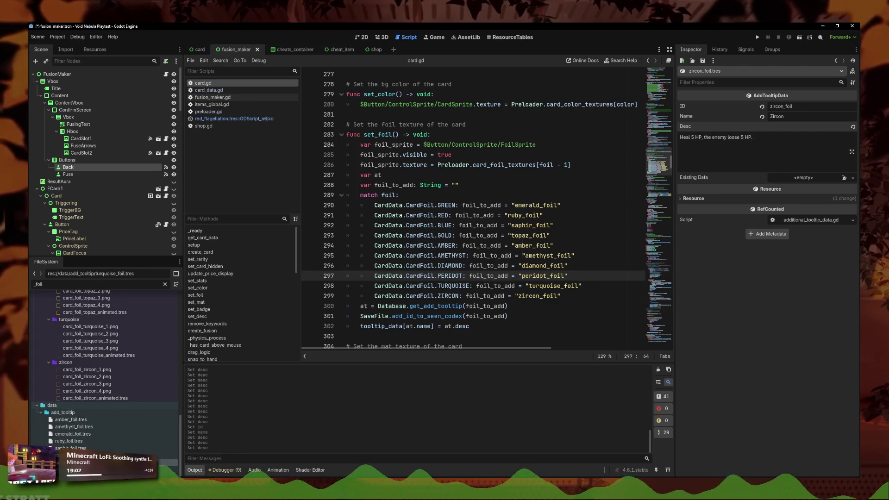
Step: Set ID turquoise_foil, name Turquoise, and the heal 10 HP, 10 DEF description, then save
double_click(801, 107)
text(turquoise)
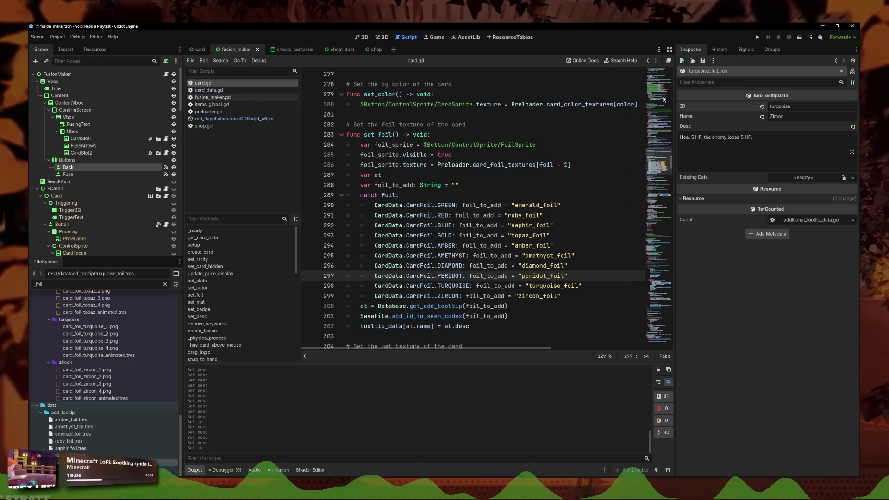
text(_foil)
double_click(793, 119)
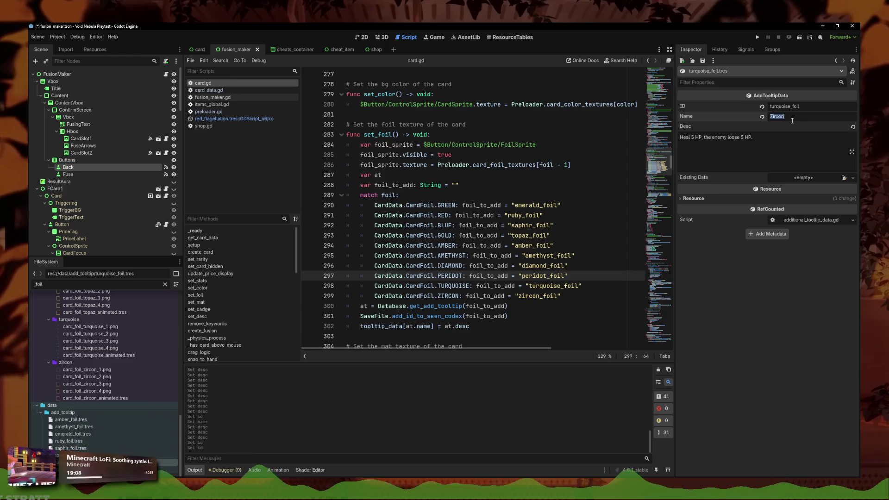
text(Turquoise)
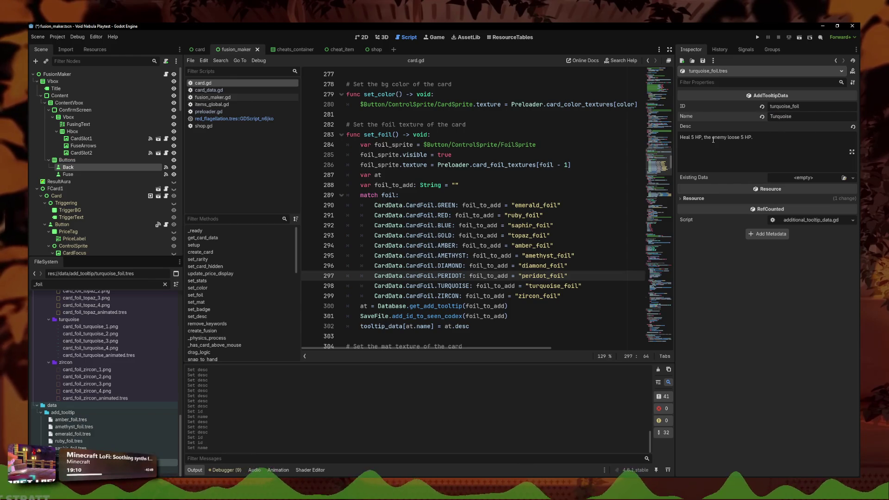
triple_click(767, 140)
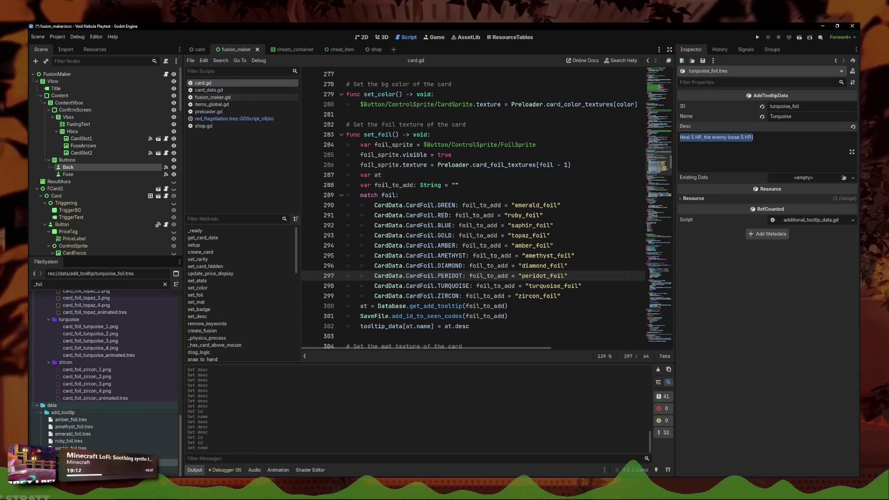
text(When unplayed, heal 10 HP)
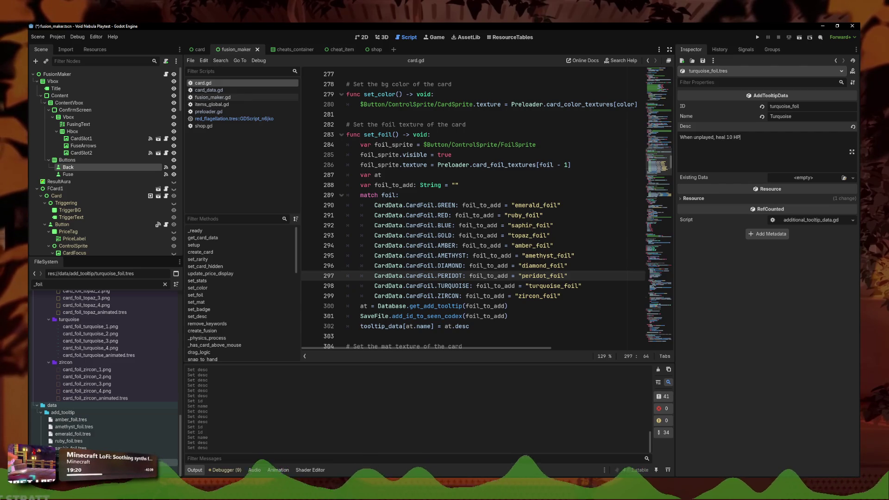
text( and)
text( a)
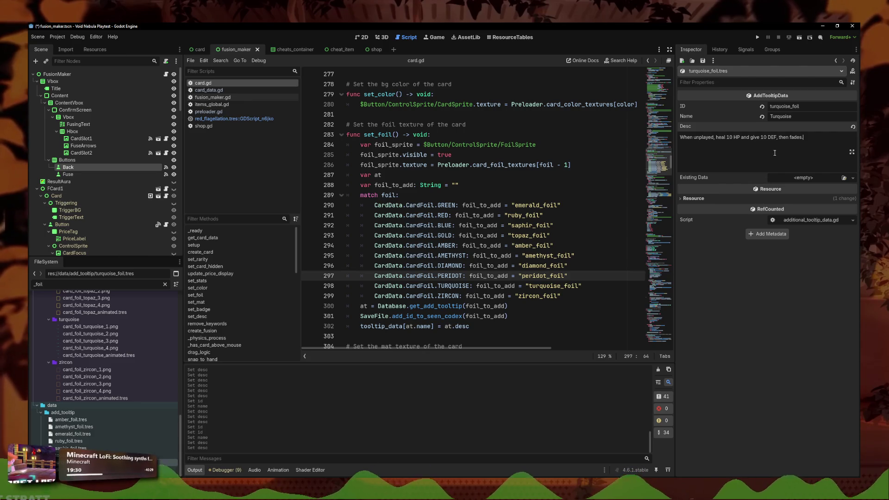
key(ctrl+s)
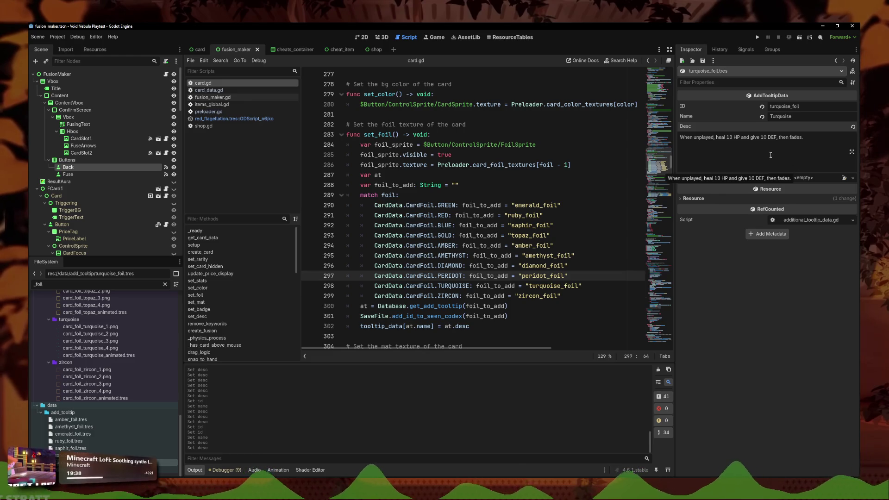
Step: Clear the _foil filter in FileSystem so all files show
drag(772, 154, 648, 134)
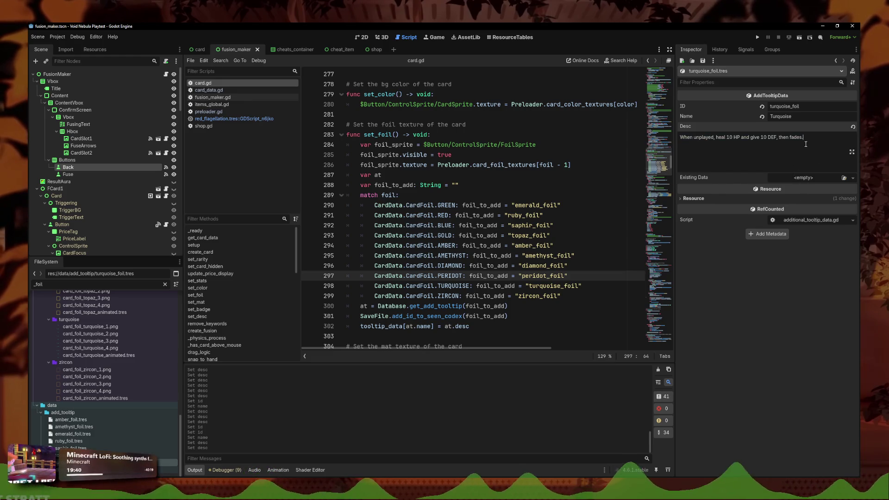
click(807, 156)
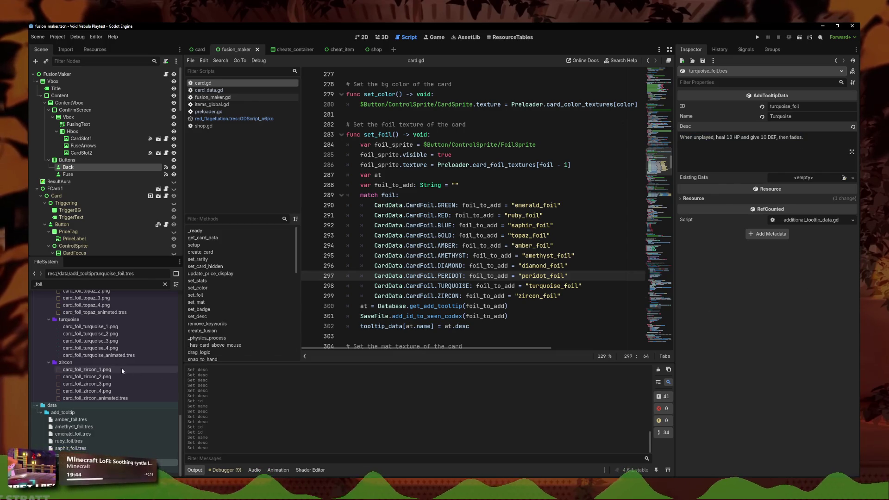
double_click(38, 284)
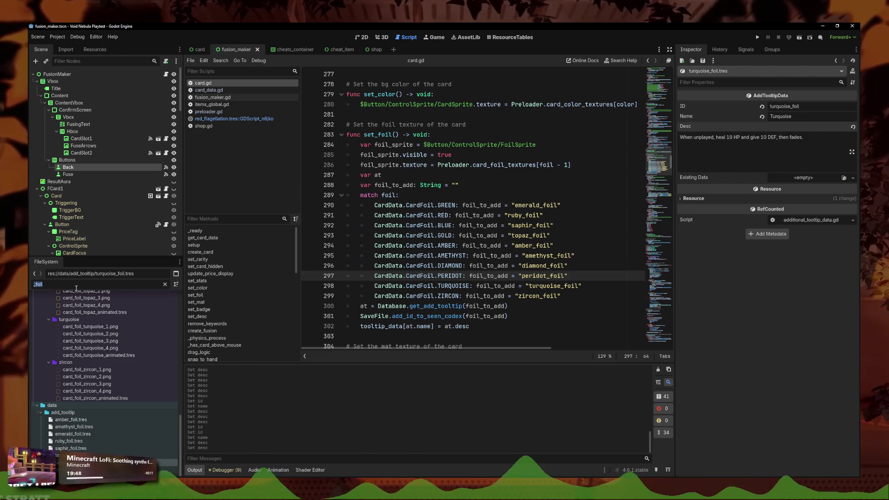
key(BackSpace)
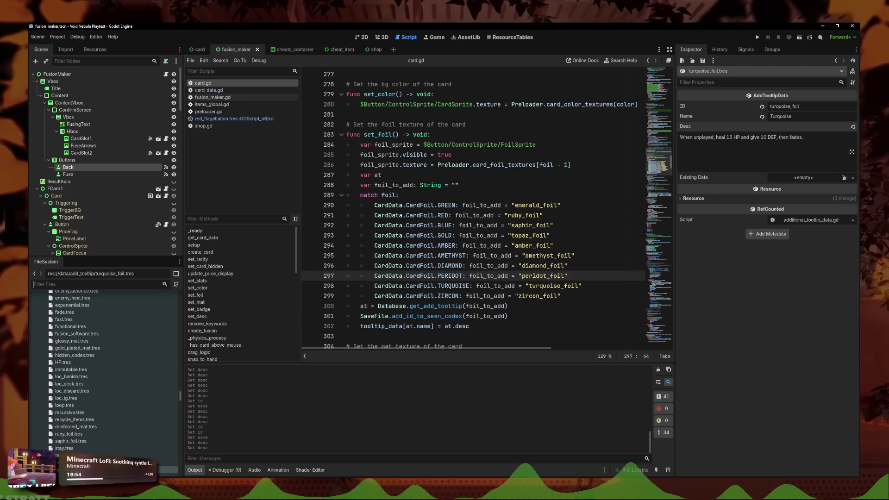
Step: Duplicate turquoise_foil.tres as diamond_foil.tres
scroll(92, 394, down, 1)
right_click(80, 447)
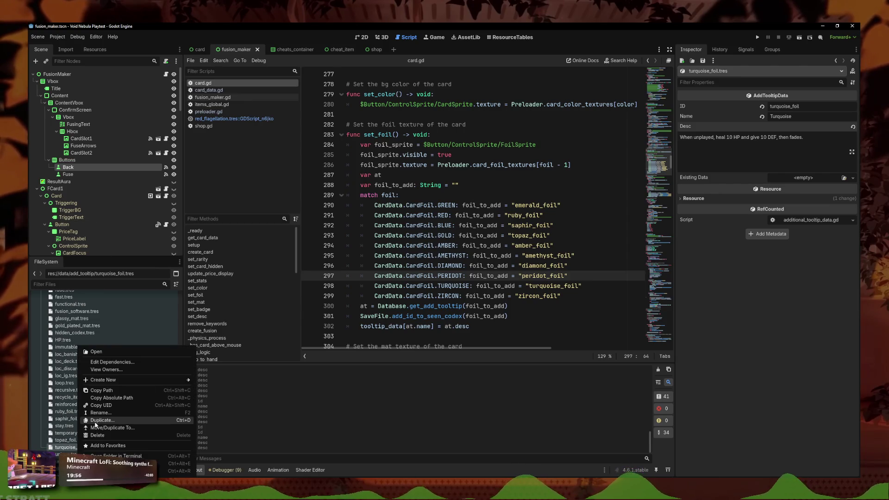
click(95, 425)
text(diamond_foil)
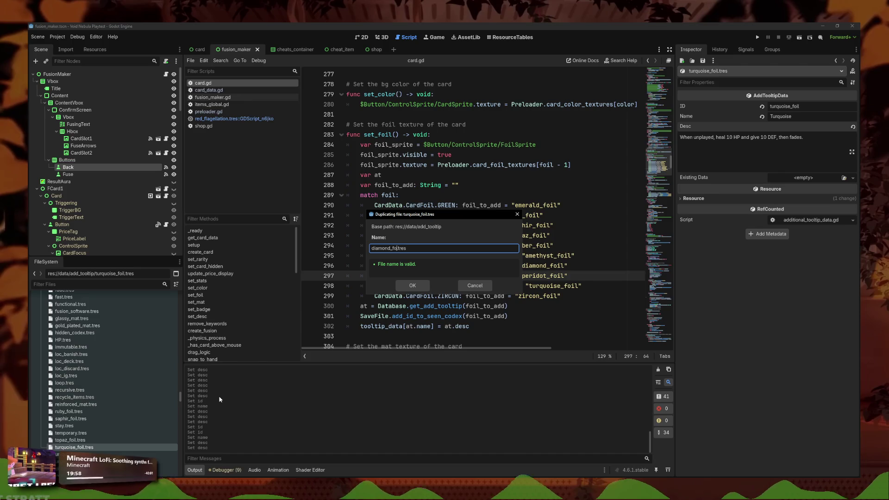
key(Return)
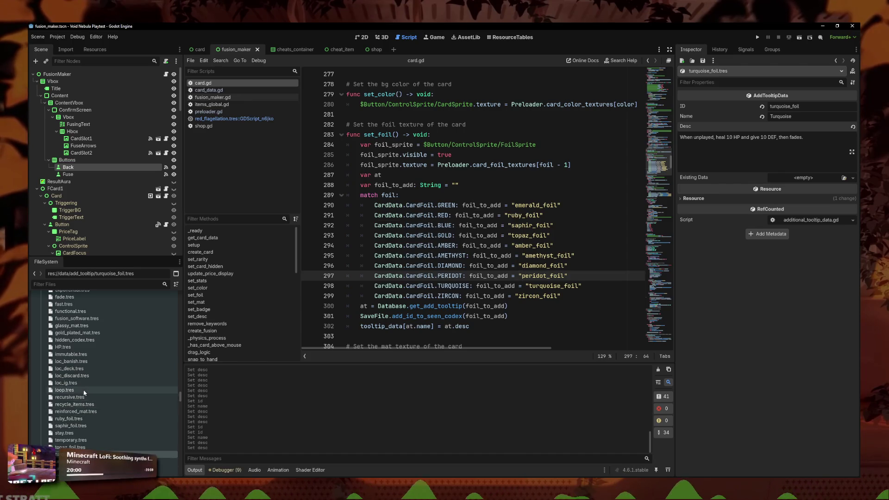
Step: Filter for diamond, open diamond_foil.tres, and set ID diamond and name Diamond
click(88, 283)
text(diamond)
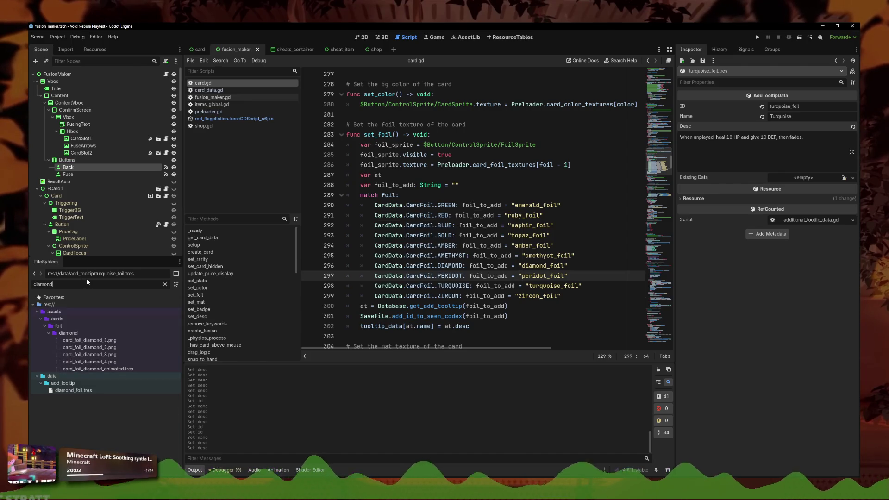
click(73, 390)
click(835, 108)
key(ctrl+a)
text(diam)
click(826, 116)
key(ctrl+a)
text(Diamond)
key(Tab)
key(ctrl+a)
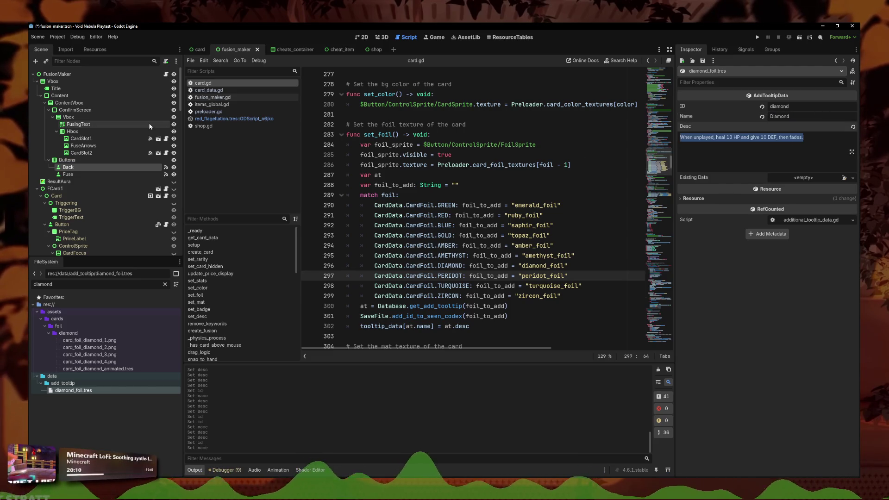
Step: Set the description to 'For each [cc key=GOLD]2C[/cc] in your possession, +1 DEF.' and save
key(BackSpace)
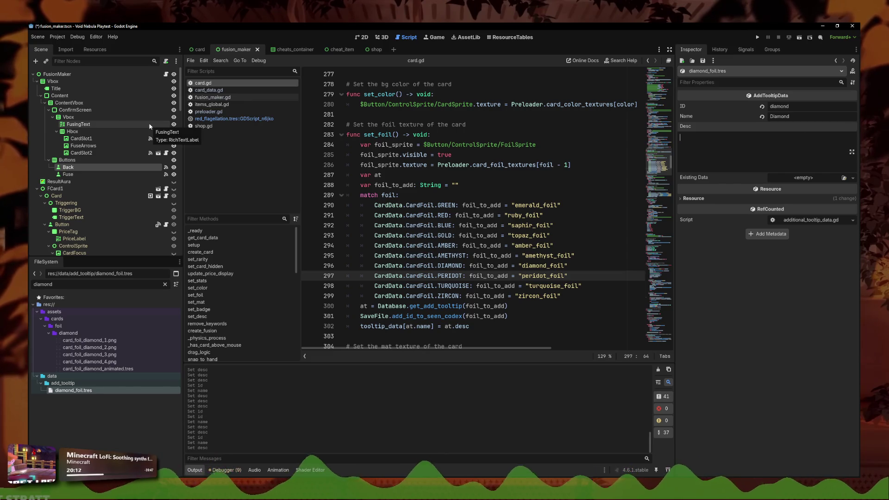
text(For each [c)
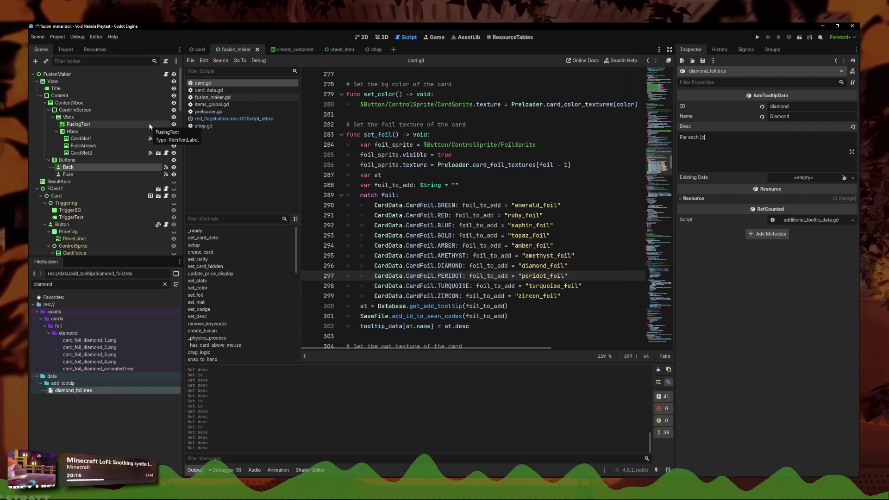
text( key=GOLD]2C)
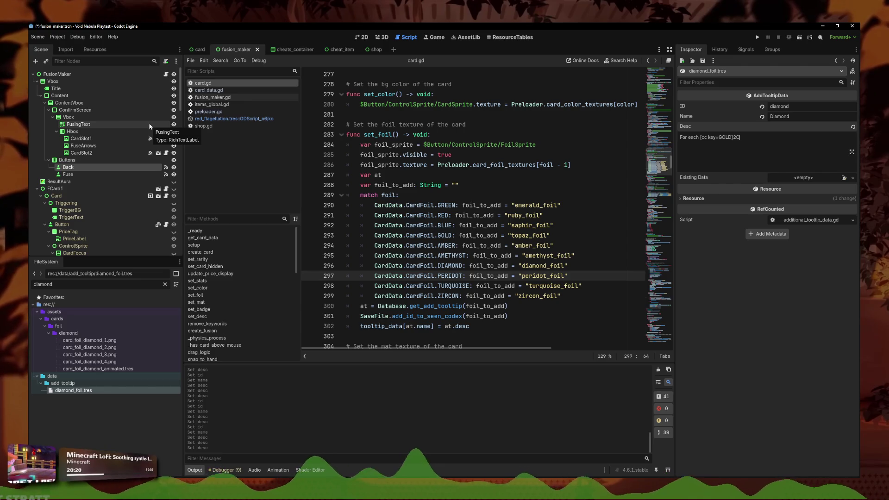
text([)
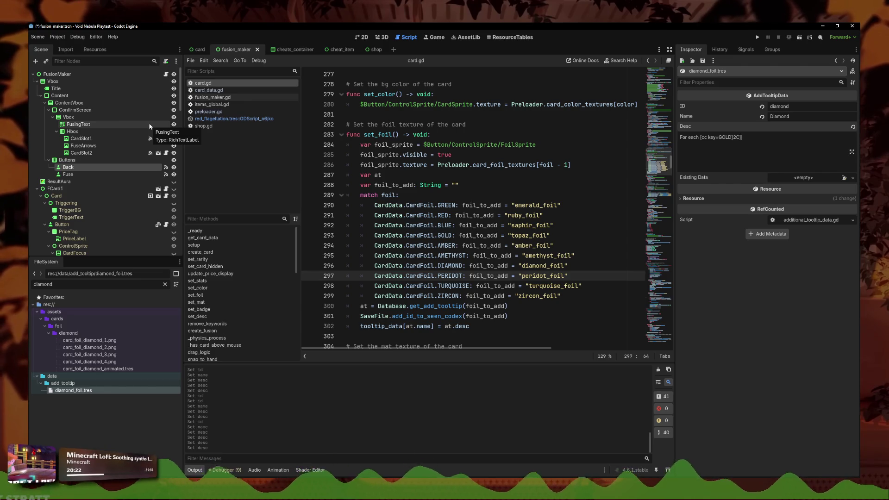
text(/)
text( your possesion)
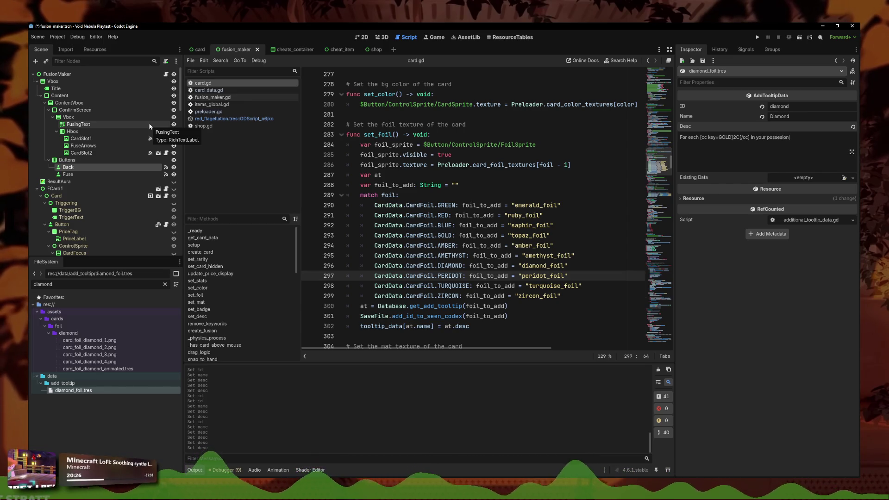
key(BackSpace)
key(BackSpace)
key(BackSpace)
text(sion, +1)
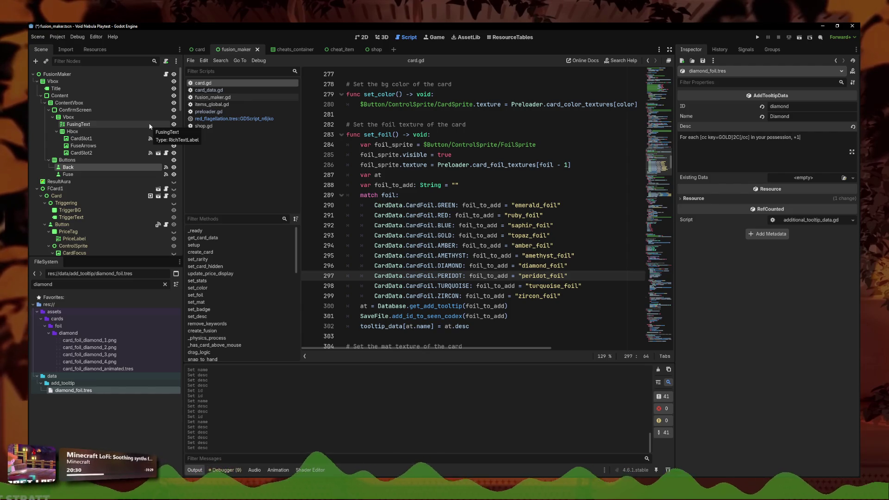
text( DEF.)
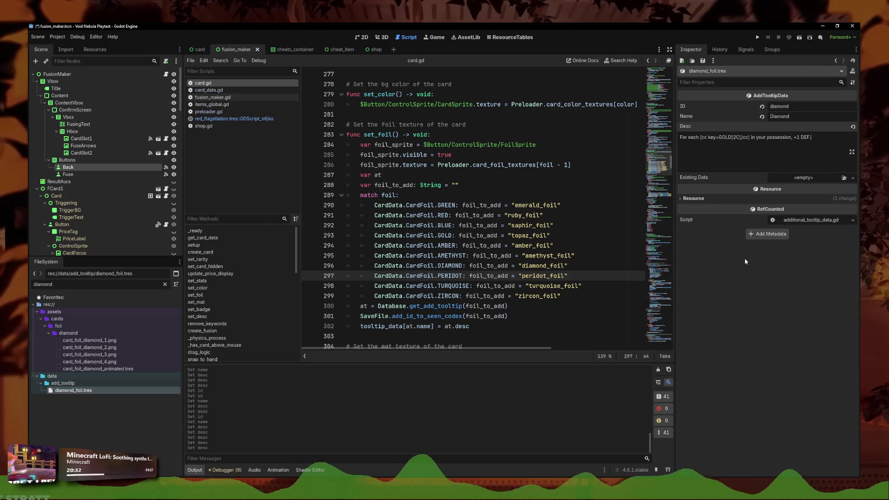
key(ctrl+s)
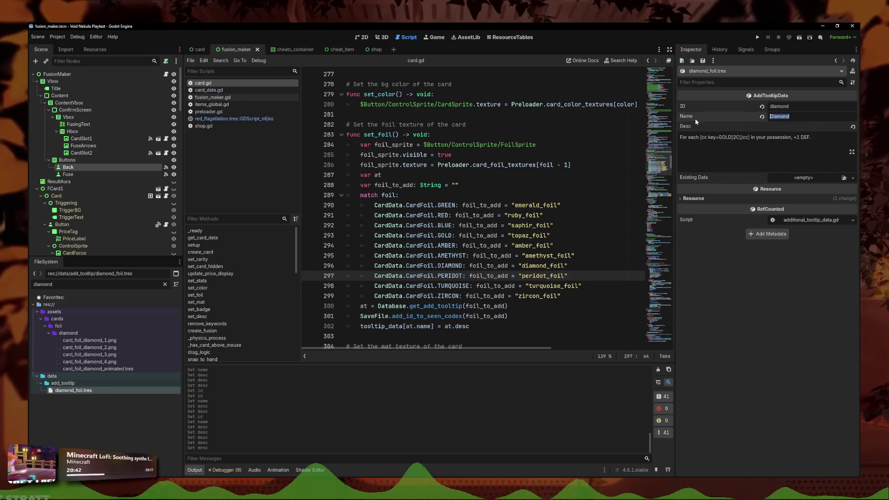
Step: Duplicate diamond_foil.tres, naming the copy Peridot_foil
double_click(794, 117)
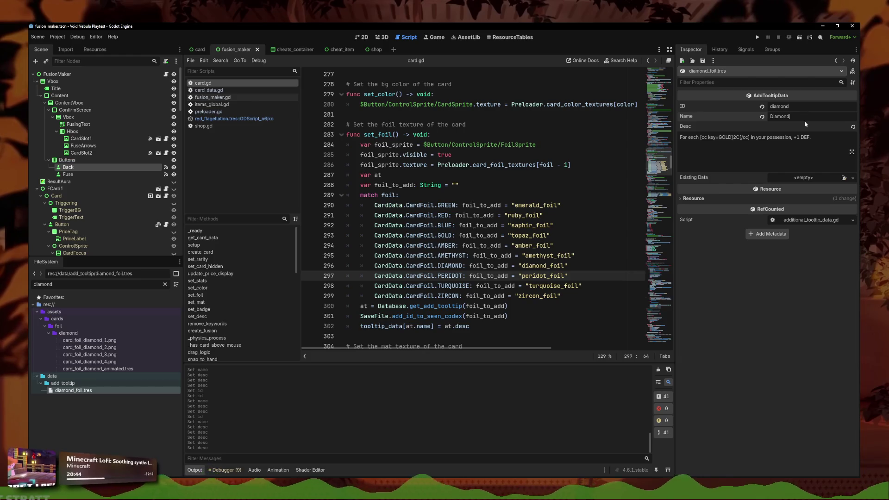
click(63, 284)
double_click(62, 283)
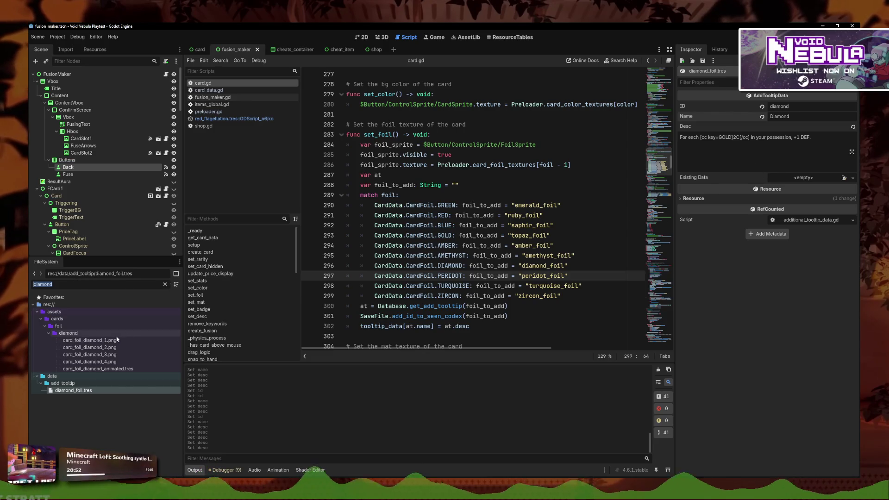
click(77, 394)
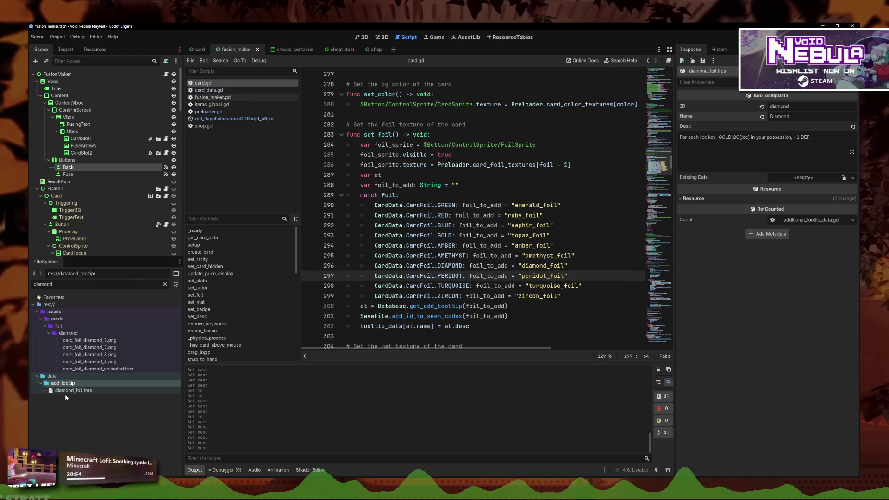
right_click(74, 392)
click(87, 420)
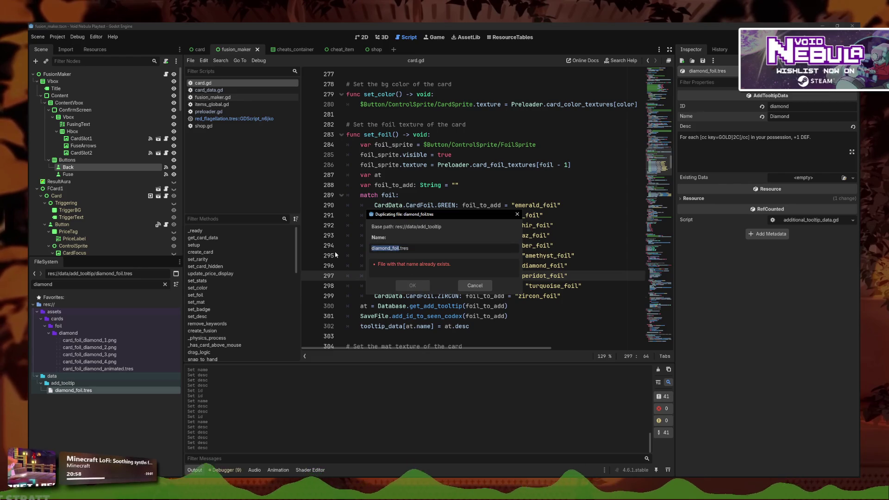
key(BackSpace)
text(Pe)
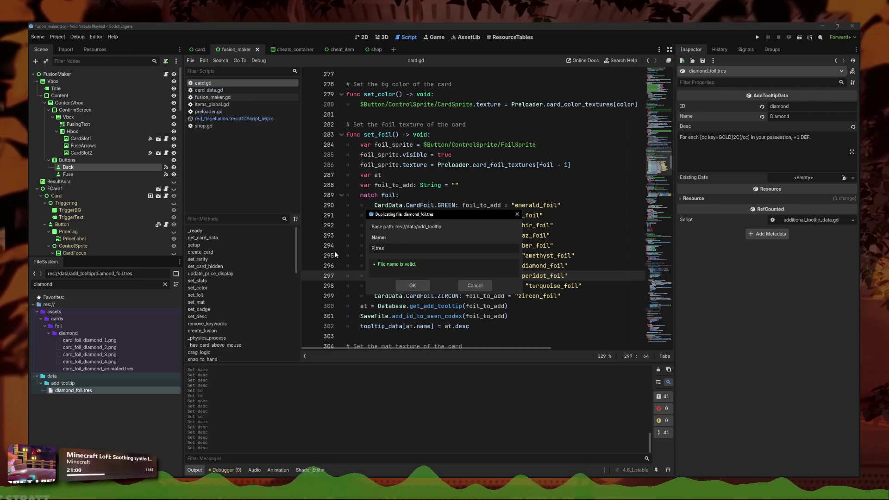
text(ridot_foil)
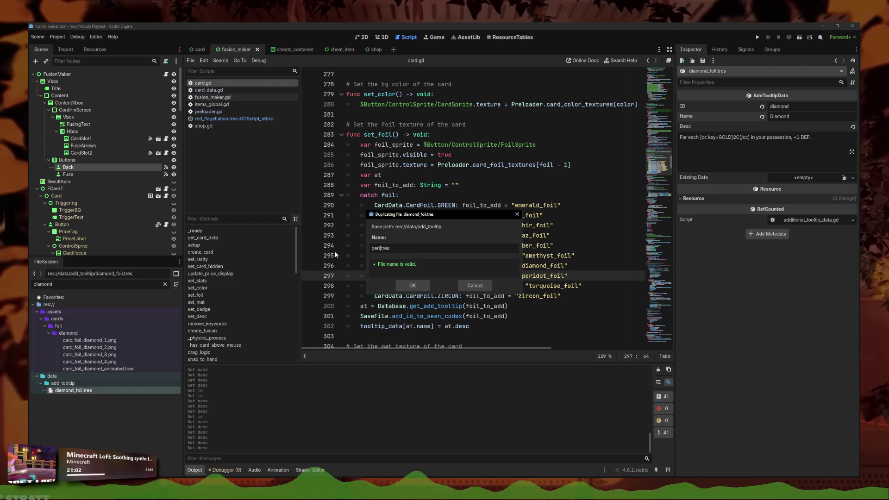
Step: Create Peridot_foil.tres and open it via a peridot filter
key(Return)
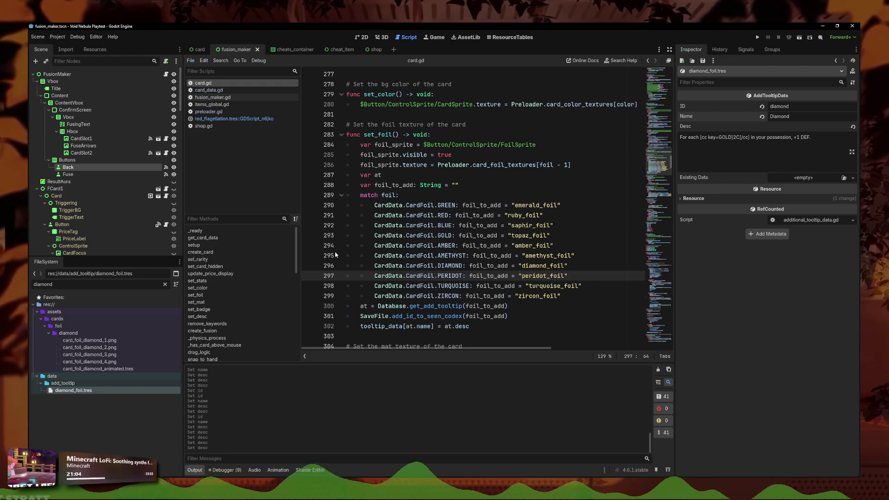
double_click(73, 281)
text(peridot)
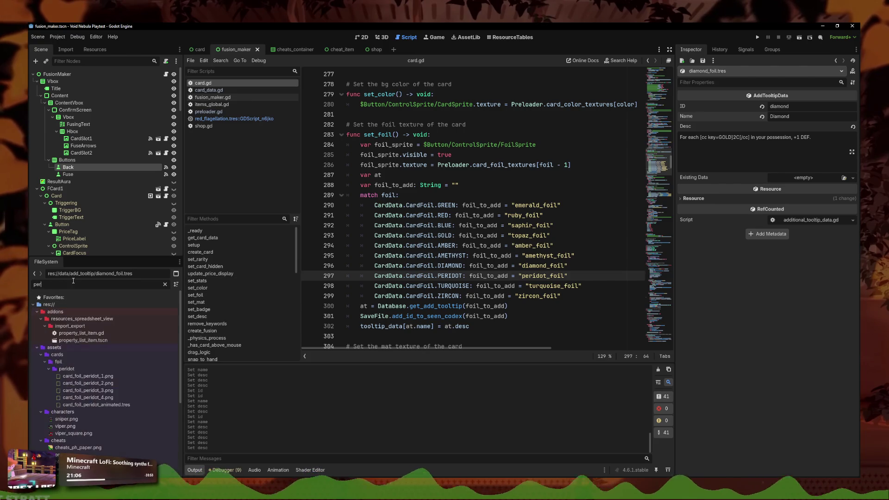
click(117, 392)
Step: Set ID peridot_foil, name Peridot, and the end-of-fight 1C plus 2 max HP description, then save
click(811, 109)
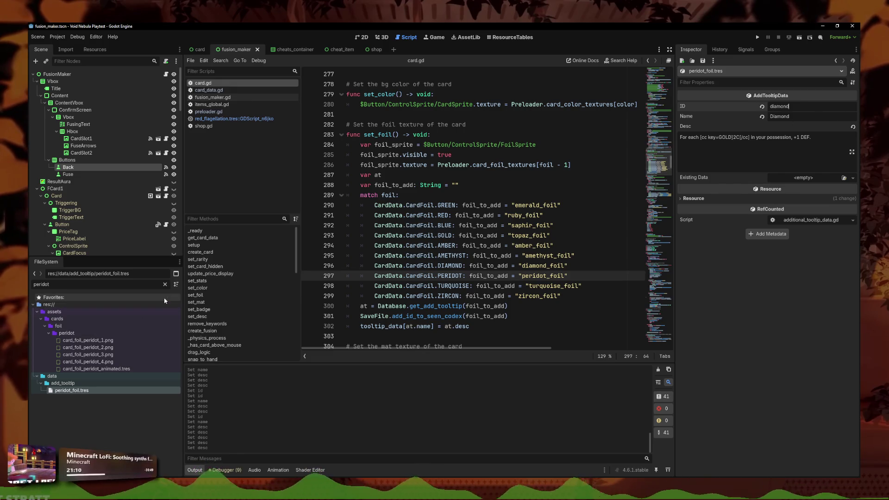
key(ctrl+a)
text(perido)
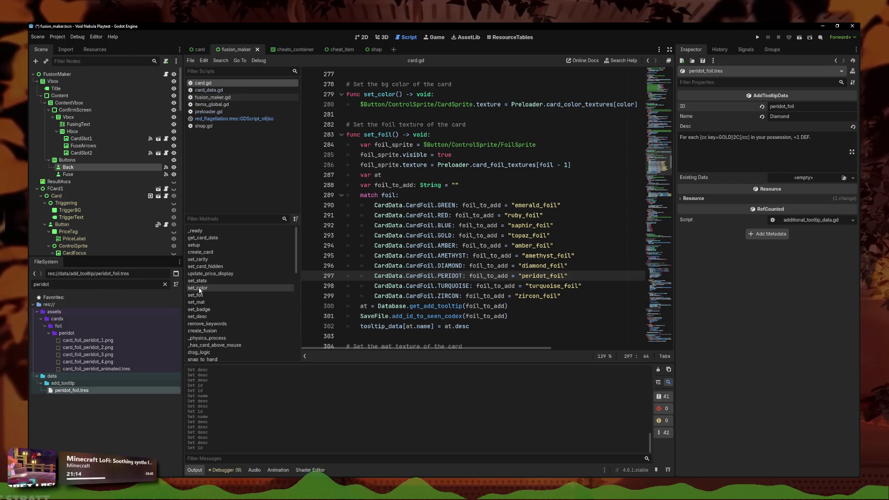
click(805, 120)
text(Peri)
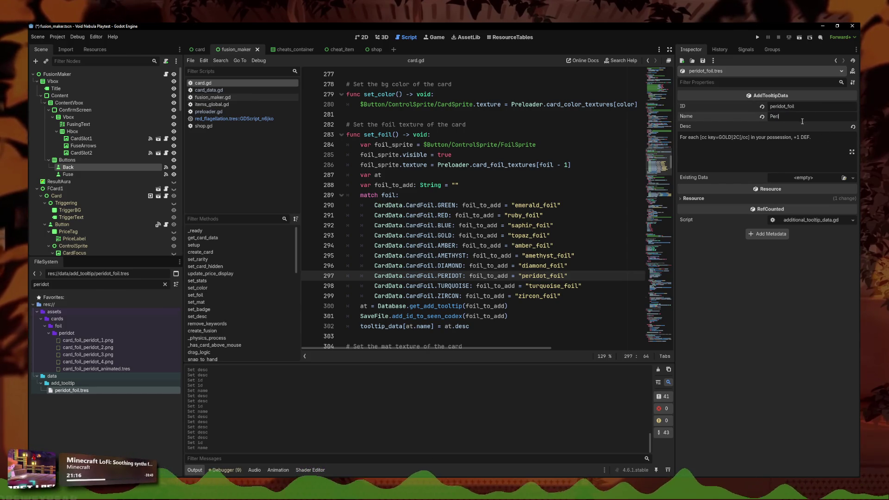
text(dot)
click(771, 145)
key(ctrl+a)
text(At t)
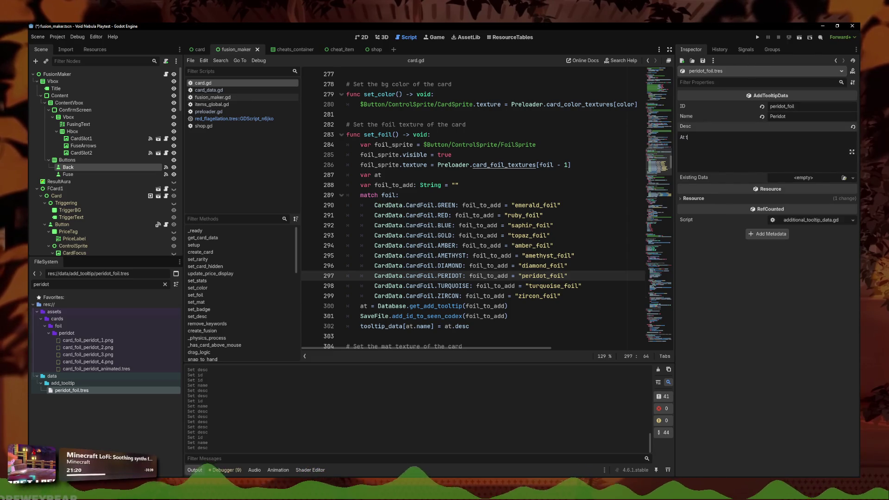
text(he of the fight, gain [cc key=GOLD]1C[/cc] and)
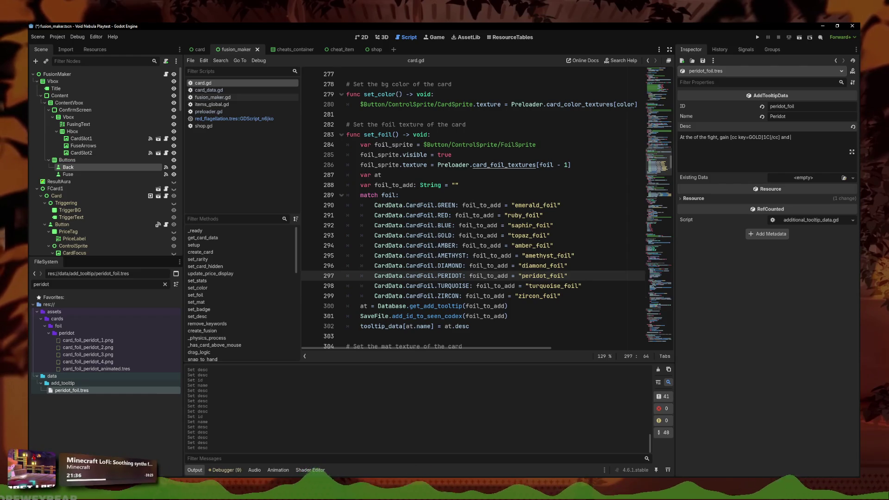
text(M%)
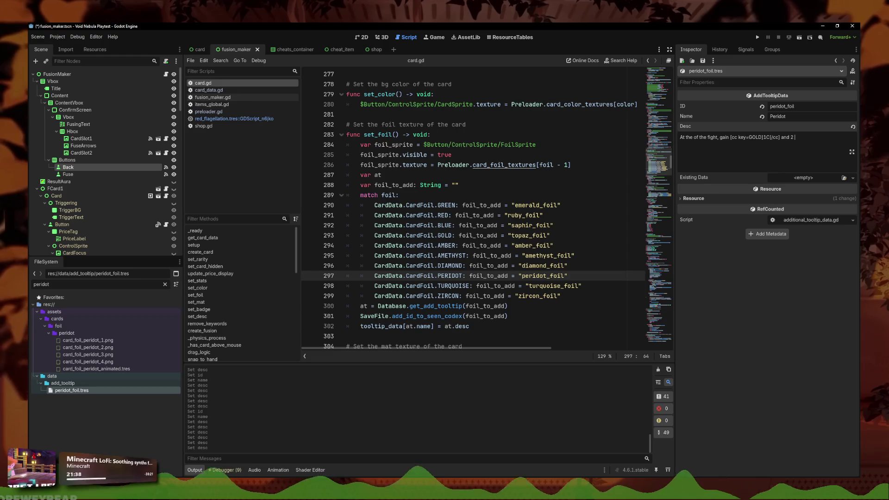
text(max HP.)
key(ctrl+s)
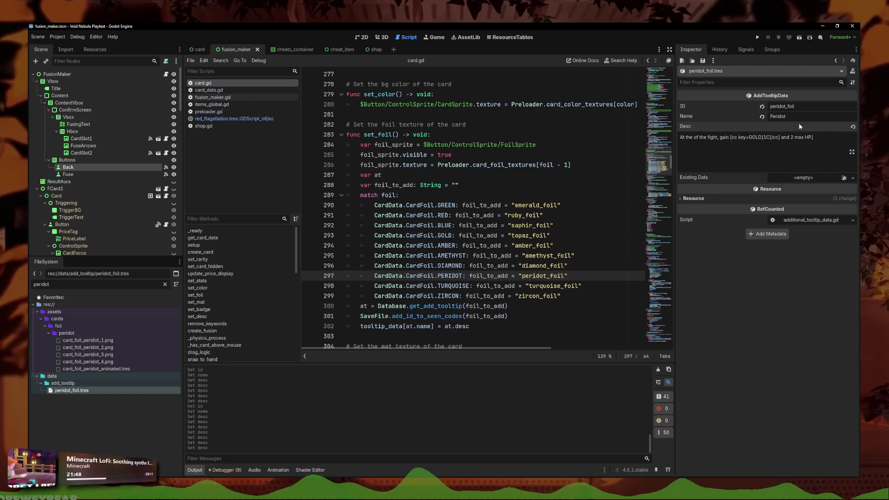
double_click(90, 283)
text(tur)
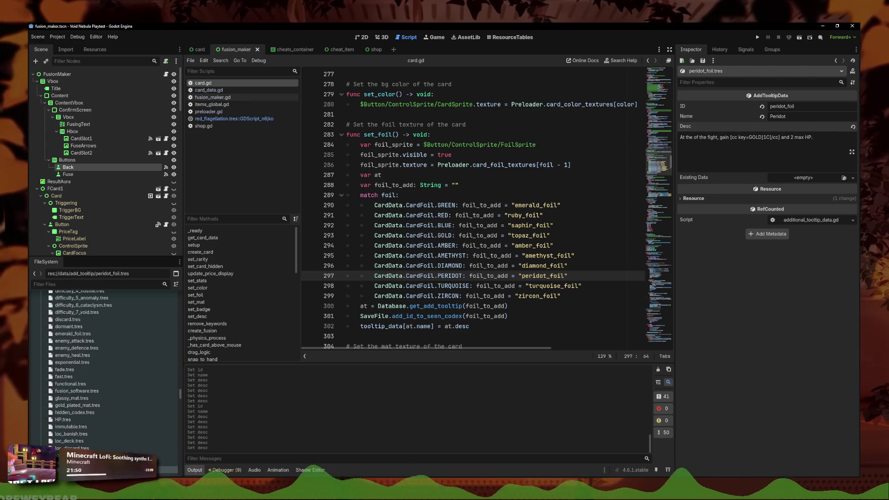
text(quoi)
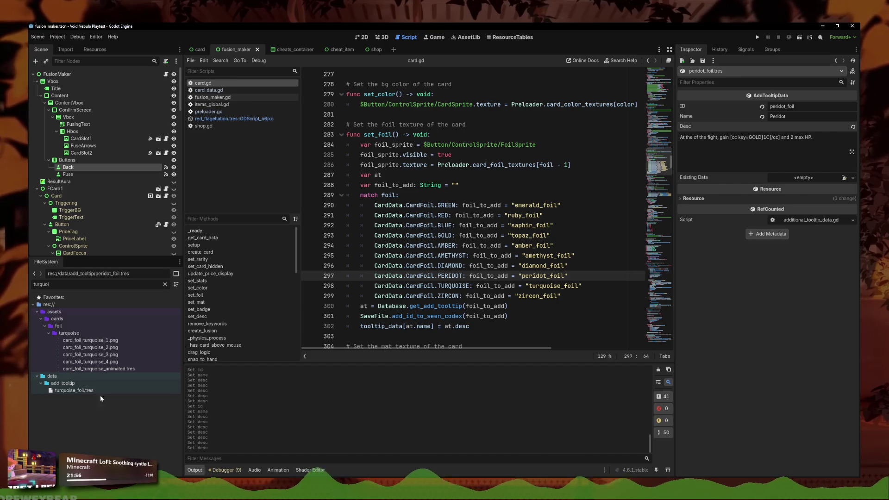
Step: Open diamond_foil.tres and correct its ID to diamond_foil
double_click(69, 288)
text(diamo)
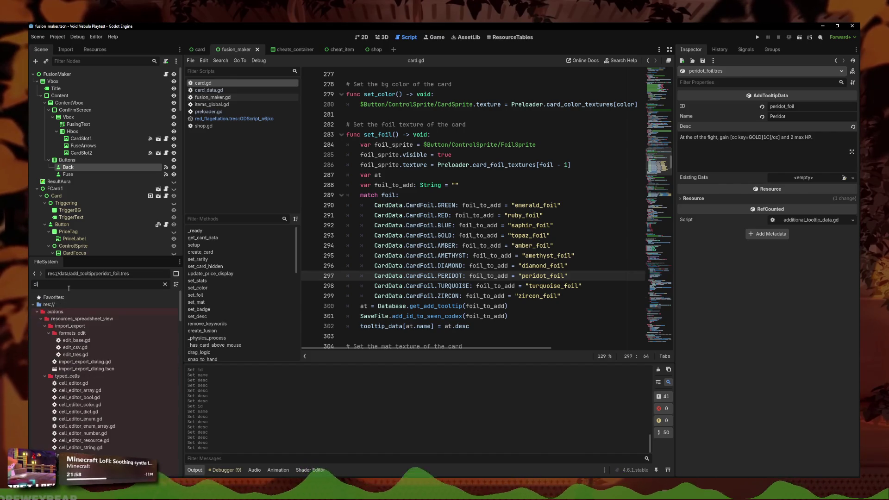
click(92, 390)
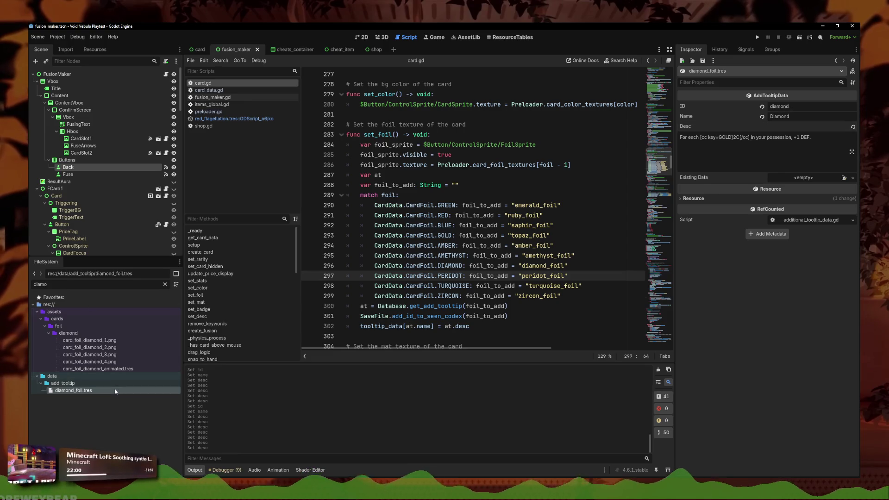
click(840, 106)
text(_foil)
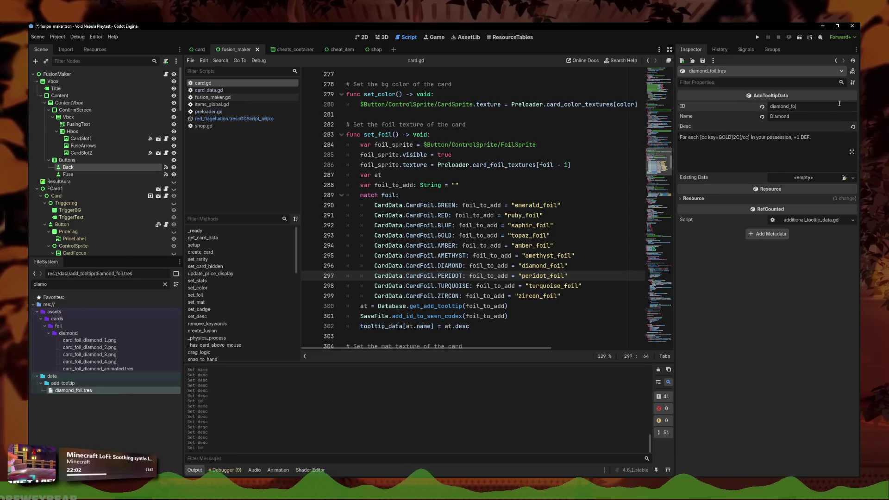
click(541, 245)
click(572, 266)
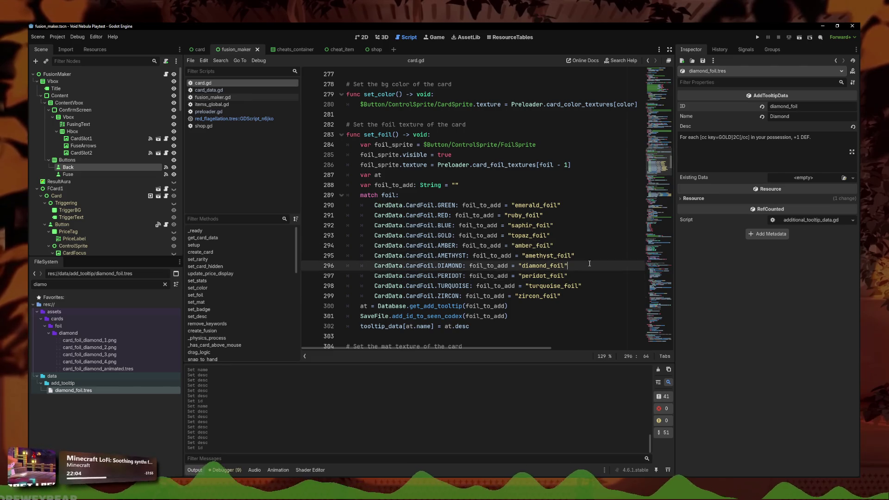
click(604, 290)
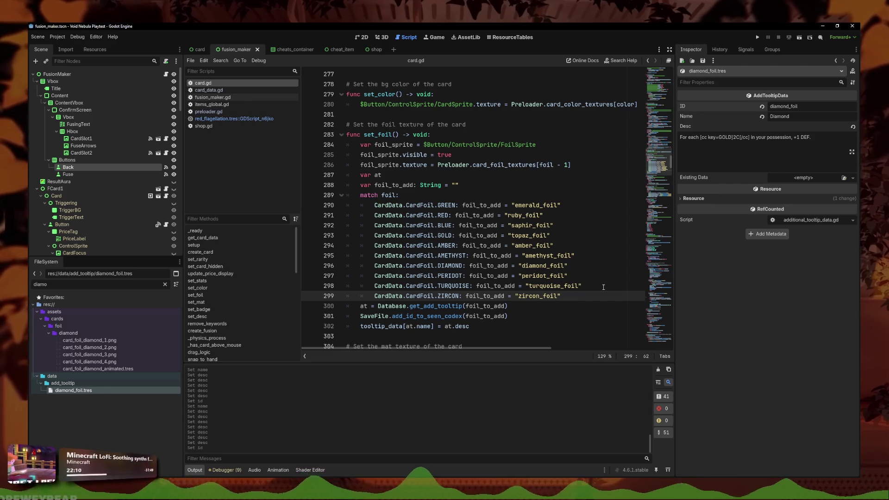
Step: Save the scene and switch to the 2D workspace
click(516, 215)
key(ctrl+s)
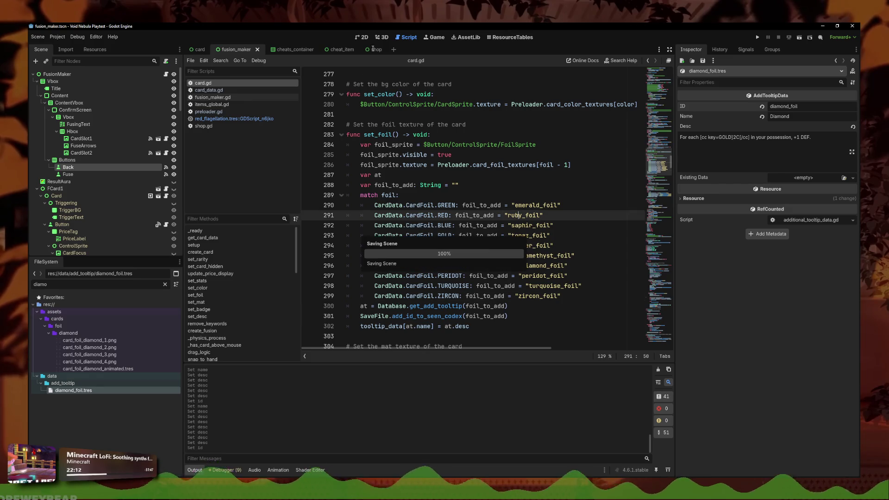
click(362, 37)
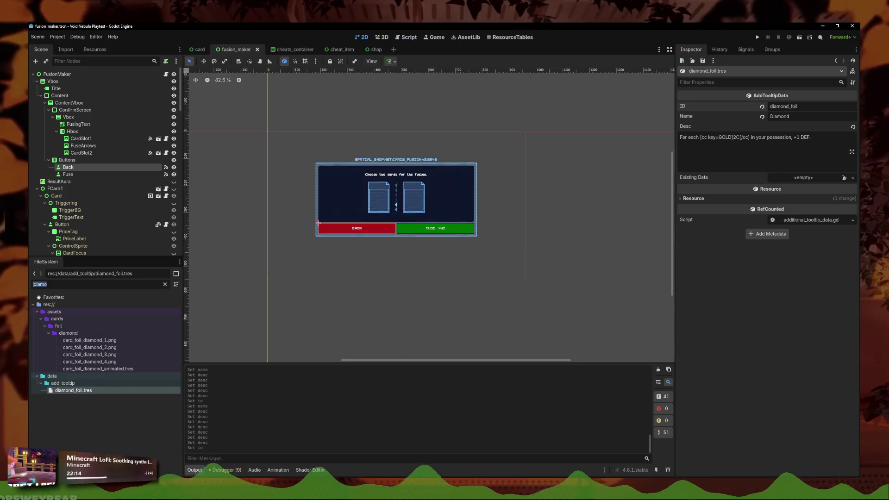
Step: Open codex_secondary.tscn and paste several copies of the Card node under Flow
text(seconda)
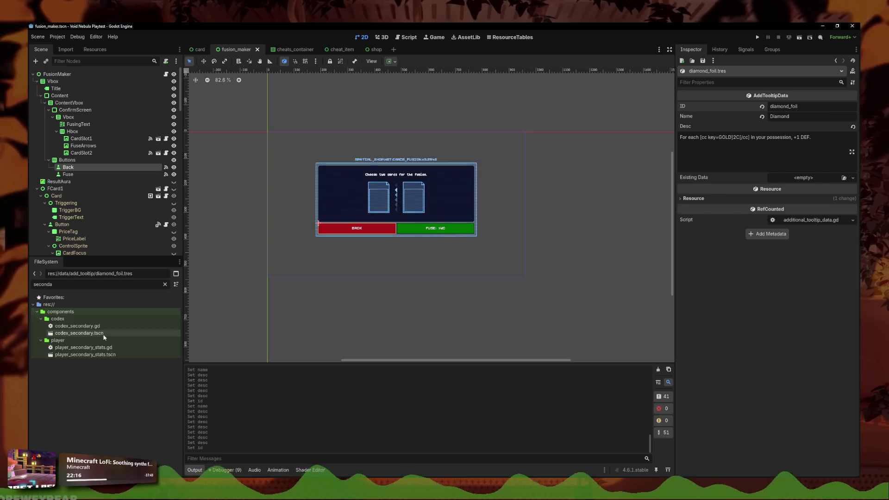
double_click(104, 336)
click(375, 231)
click(56, 88)
key(ctrl+c)
key(ctrl+v)
scroll(344, 232, down, 4)
click(63, 86)
key(ctrl+v)
key(ctrl+v)
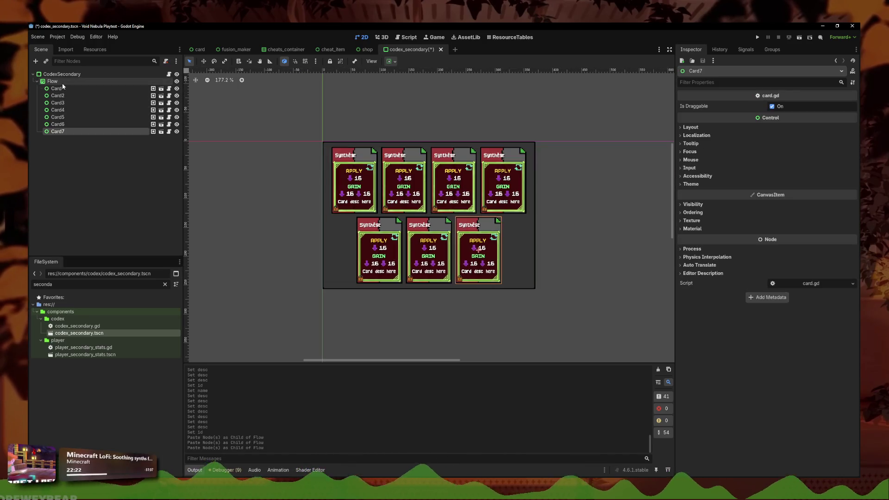
click(63, 84)
key(ctrl+v)
key(ctrl+v)
key(ctrl+v)
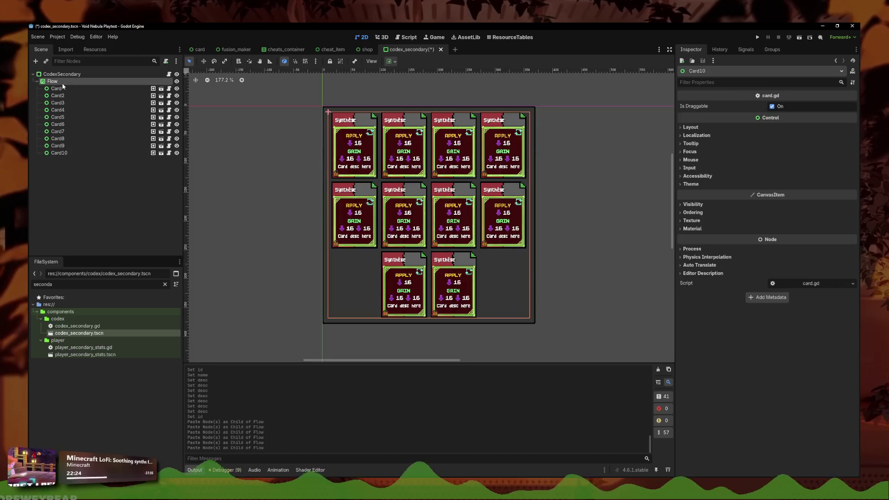
key(ctrl+v)
key(ctrl+v)
Step: Widen the panel, delete Card10 and Card11, then narrow it to five cards per row
drag(258, 209, 228, 235)
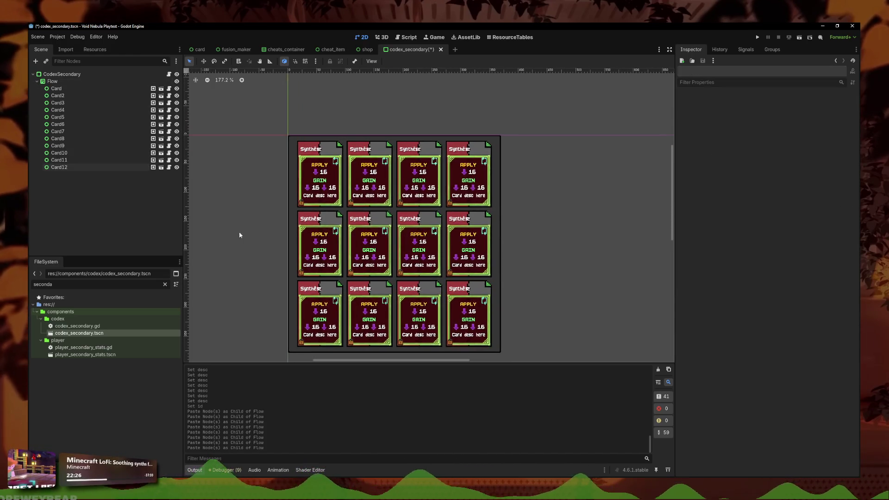
click(500, 214)
drag(501, 243, 598, 250)
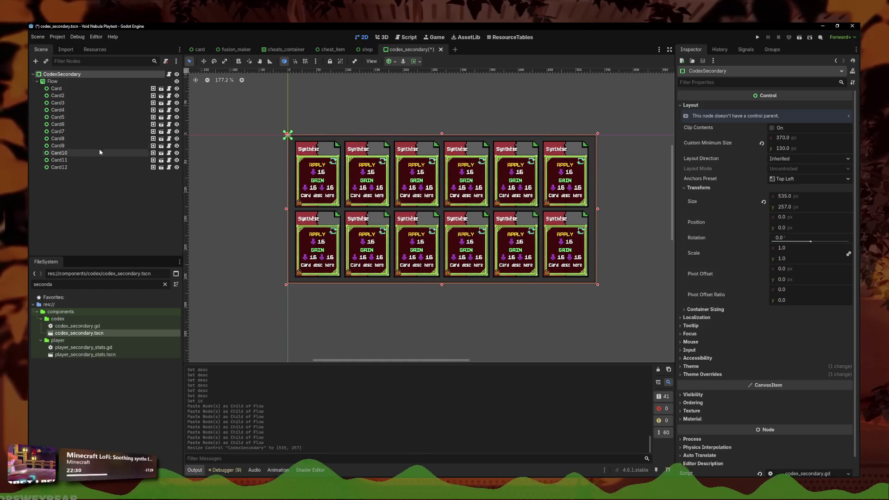
click(74, 153)
key(Delete)
key(Return)
key(Delete)
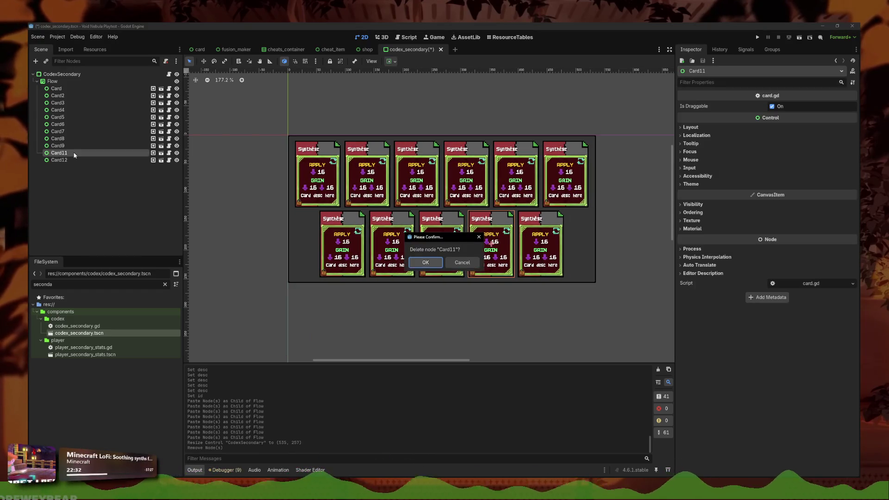
key(Return)
click(591, 224)
mouse_move(596, 209)
mouse_down()
mouse_move(543, 209)
mouse_move(491, 236)
mouse_move(567, 240)
mouse_up()
click(569, 217)
scroll(476, 226, down, 1)
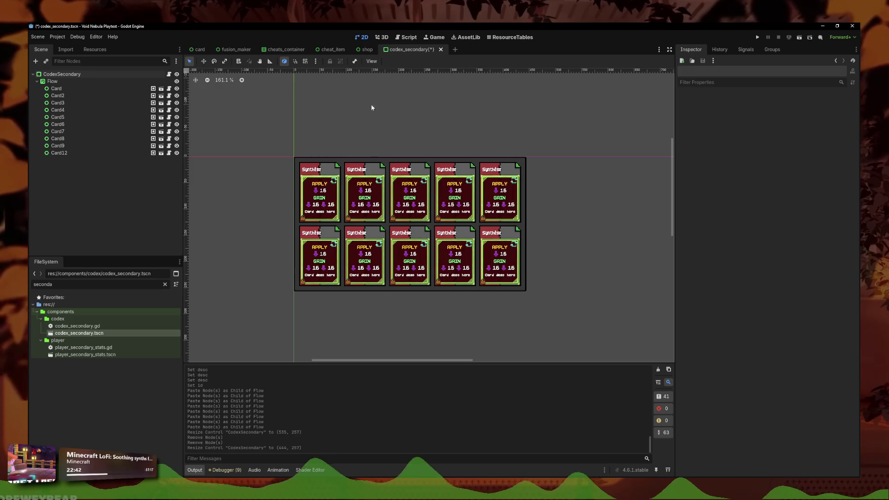
Step: Undo back to the original four cards and save the scene
key(ctrl+z)
key(ctrl+z)
key(ctrl+z)
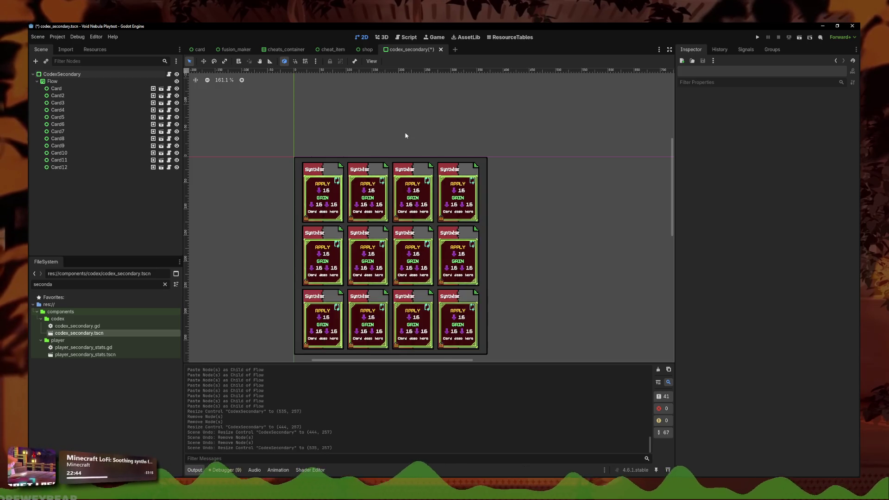
key(ctrl+z)
key(ctrl+z)
key(ctrl+z)
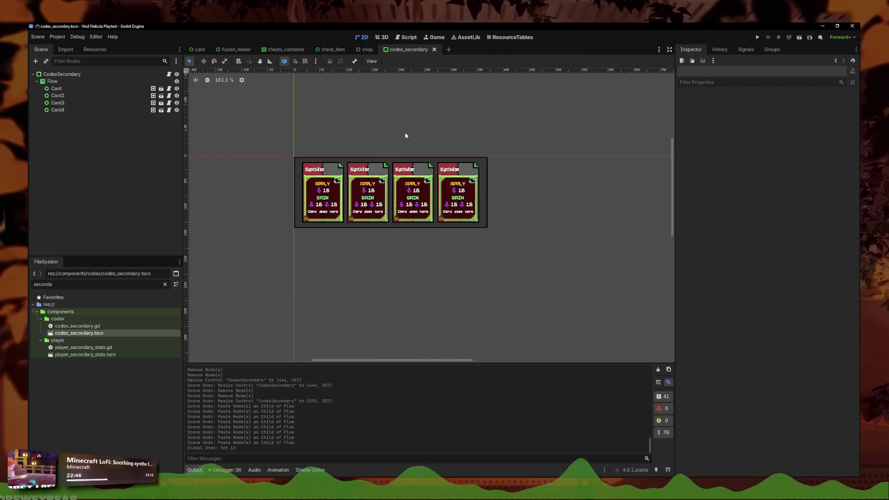
key(ctrl+s)
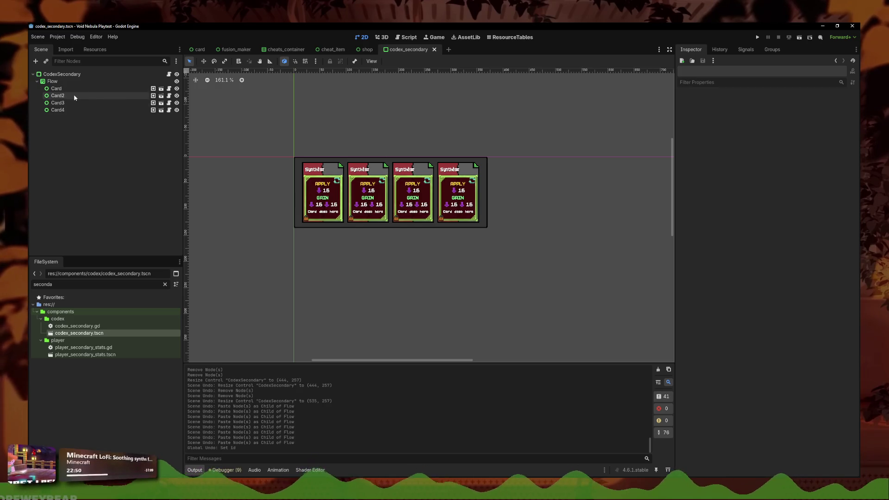
Step: Open the codex_secondary.gd script attached to CodexSecondary
click(57, 88)
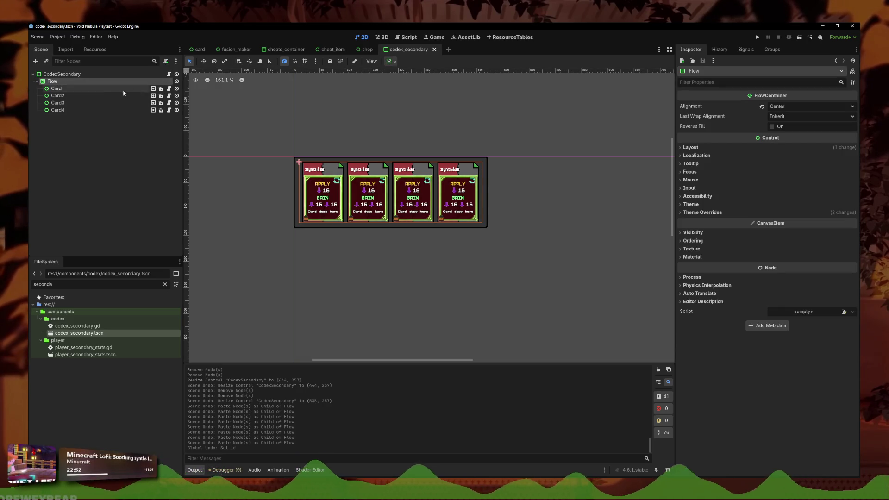
click(383, 135)
scroll(386, 134, up, 3)
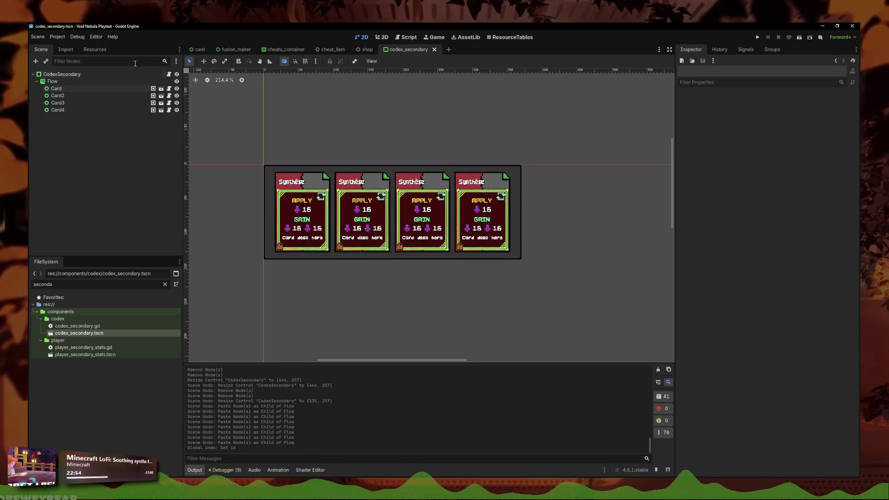
click(169, 75)
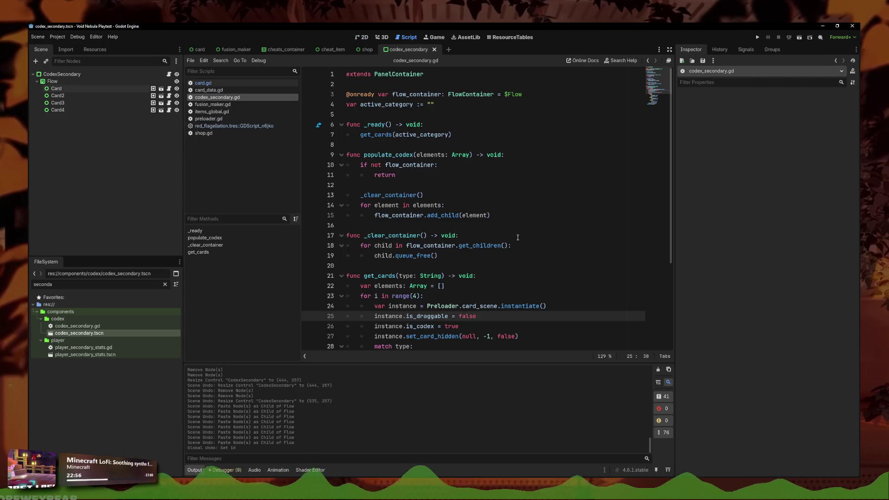
Step: Inspect the foil branch of the match and the card loop's range call in get_cards
scroll(348, 276, down, 4)
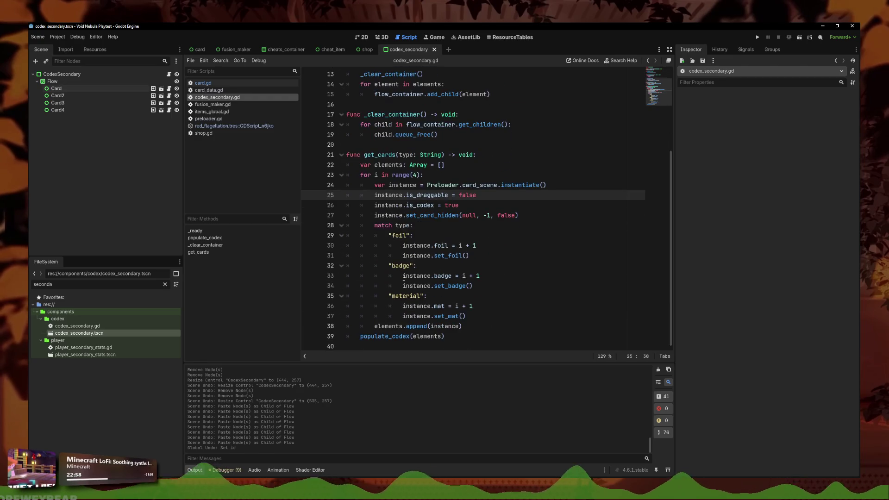
click(518, 260)
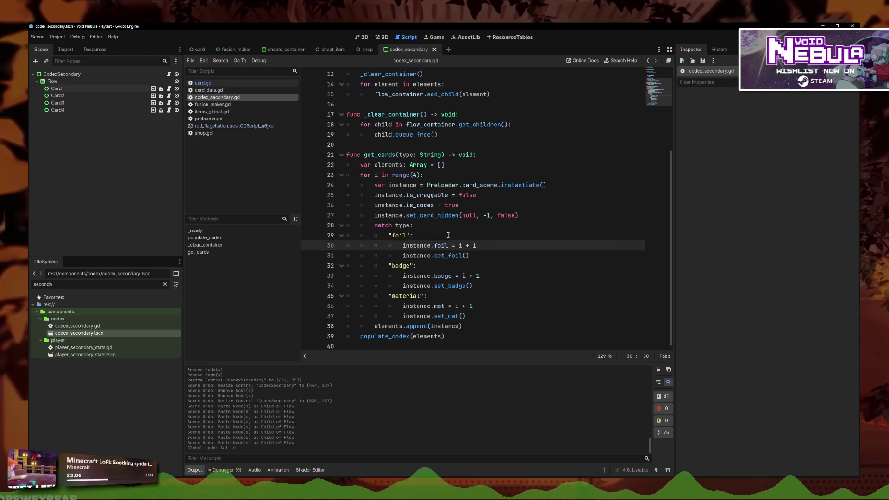
click(410, 175)
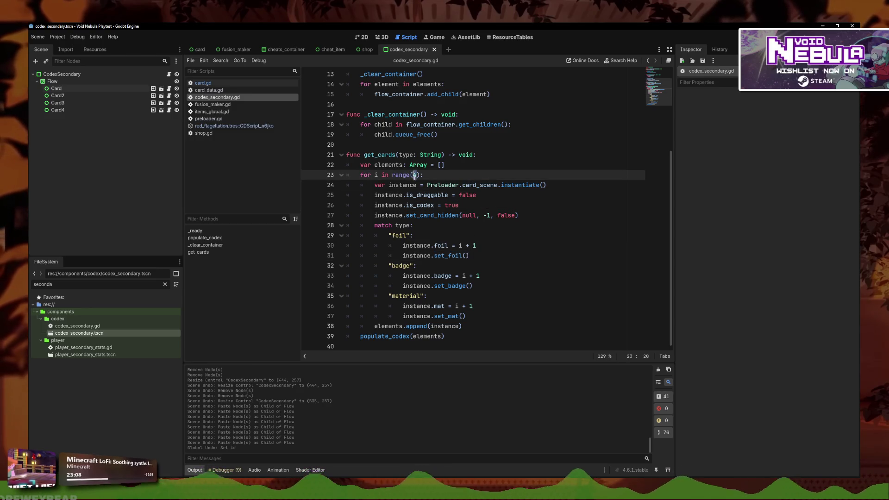
key(Left)
drag(498, 255, 367, 226)
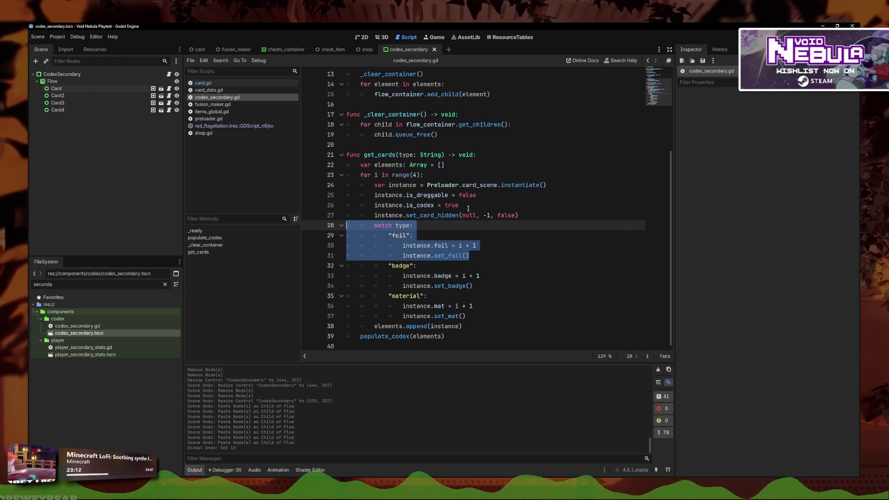
click(421, 235)
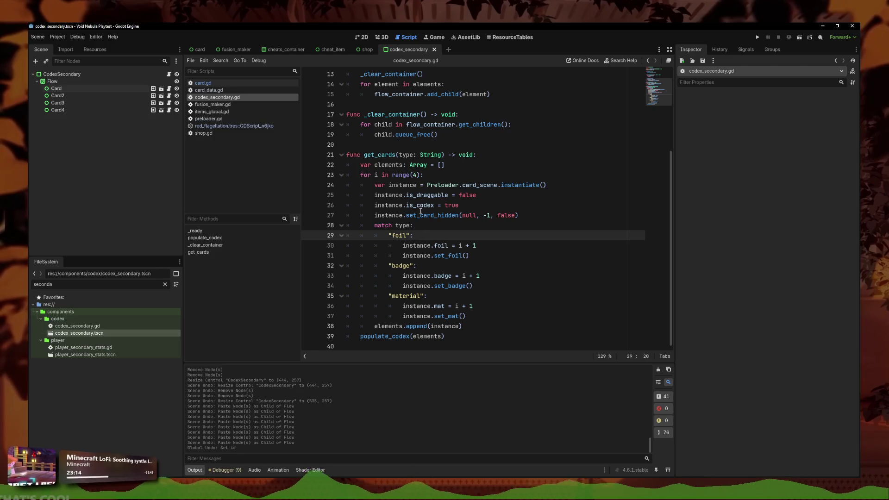
click(425, 176)
text(if)
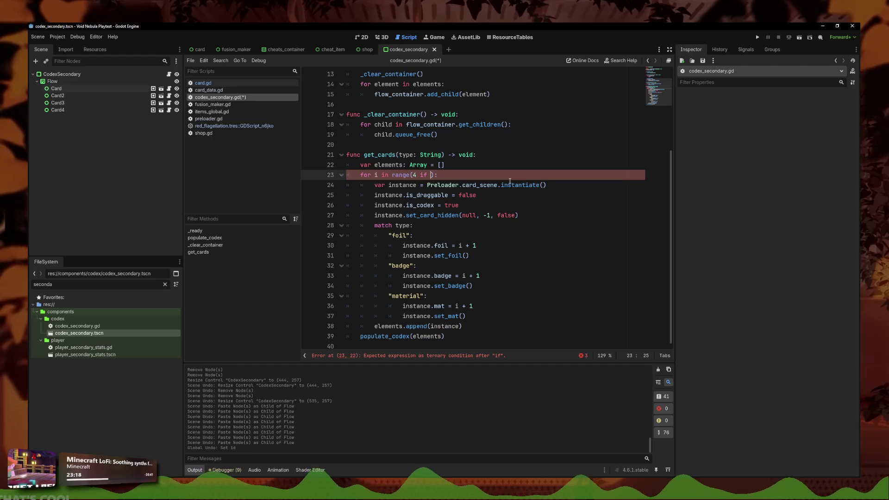
Step: Add a range variable of 4, raised to 10 for foils, use it in the card loop, and save
click(485, 165)
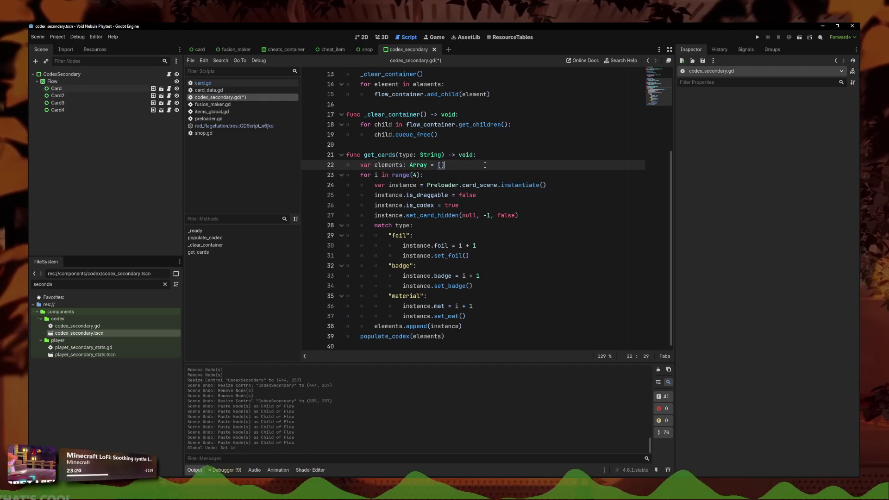
key(Return)
text(var range = 4)
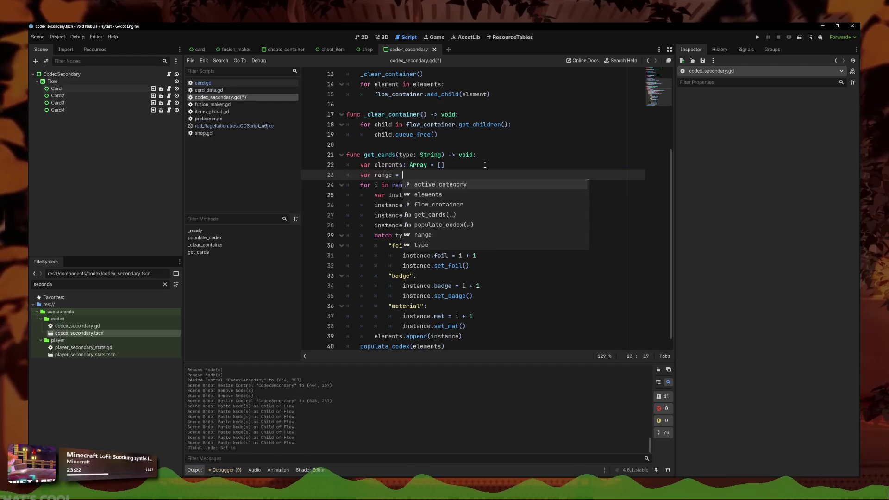
text(*)
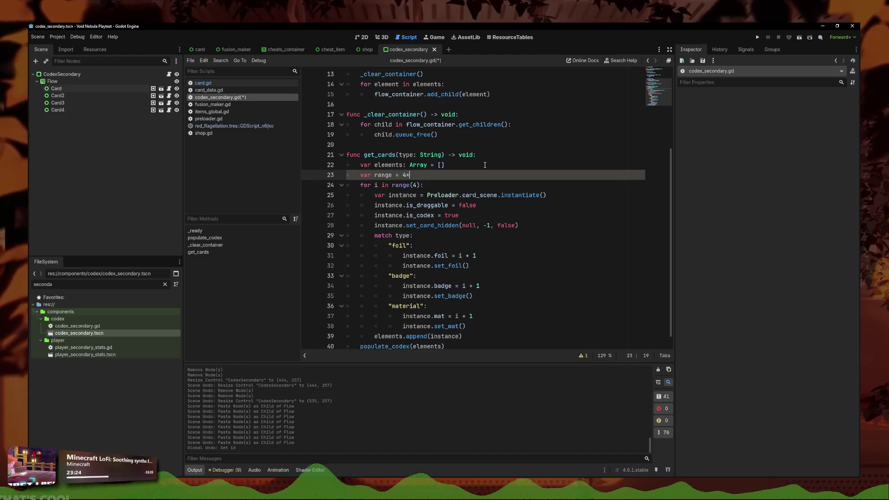
key(Return)
text(if foil: range =)
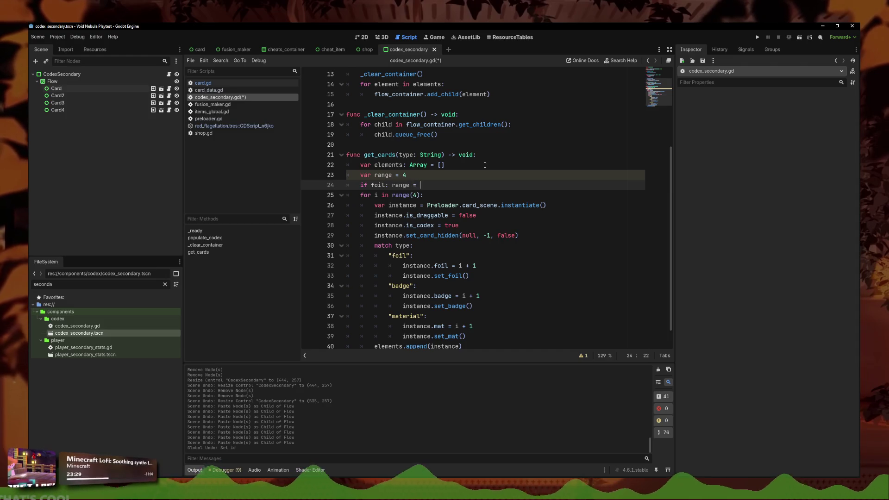
text(10)
click(418, 195)
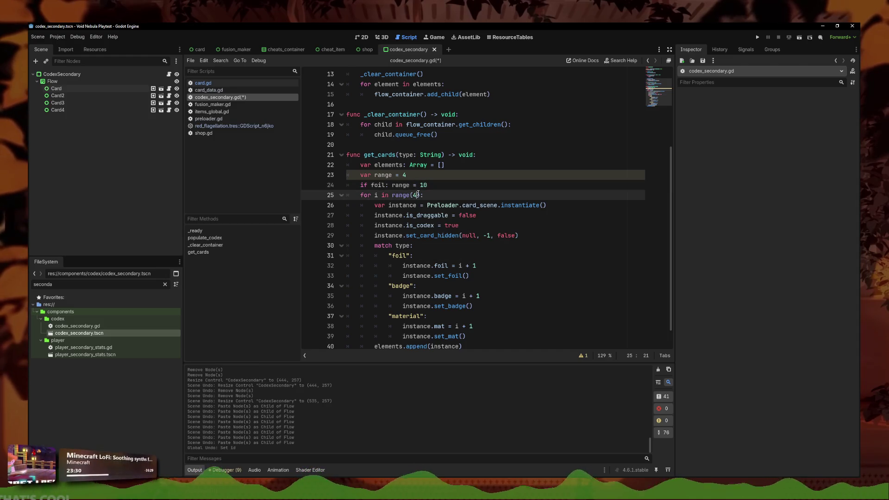
text(0)
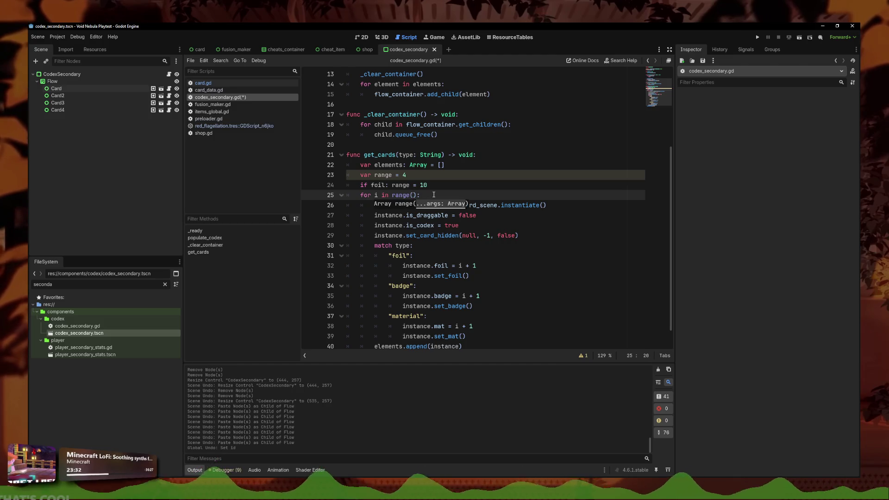
text(range)
click(521, 176)
key(ctrl+s)
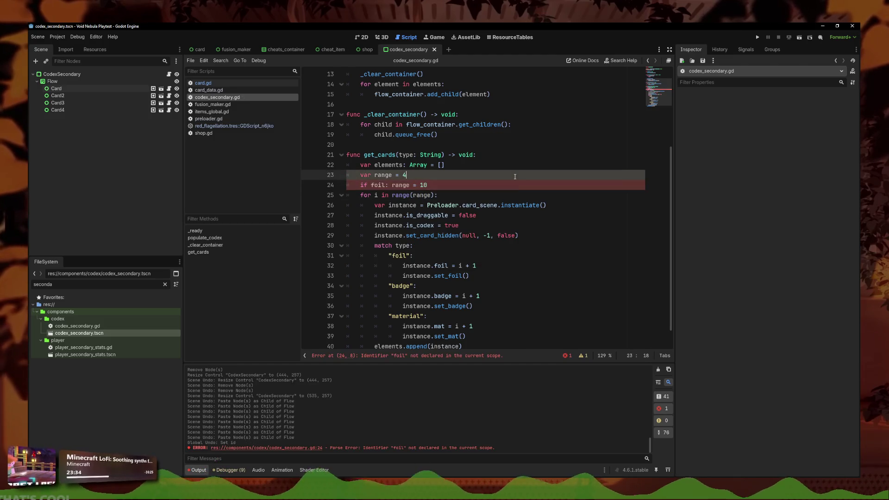
Step: Fix line 24 to read if type == "foil": range = 10, save, and run the project
click(441, 184)
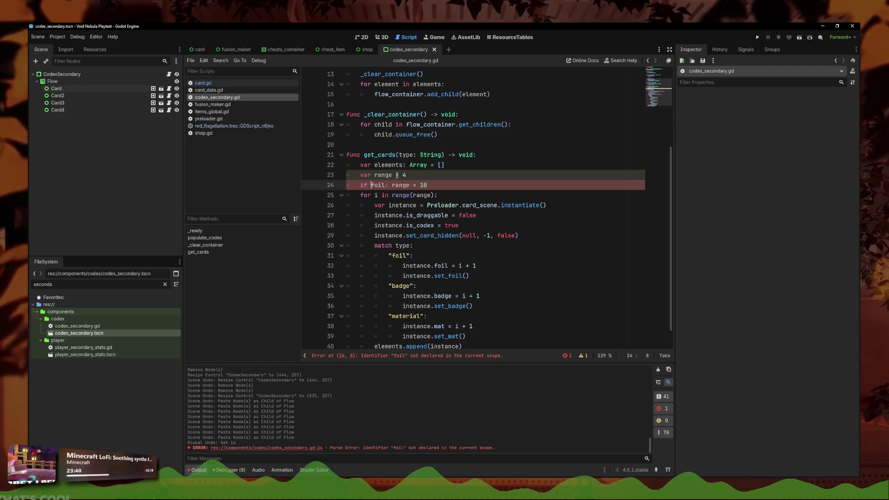
text(")
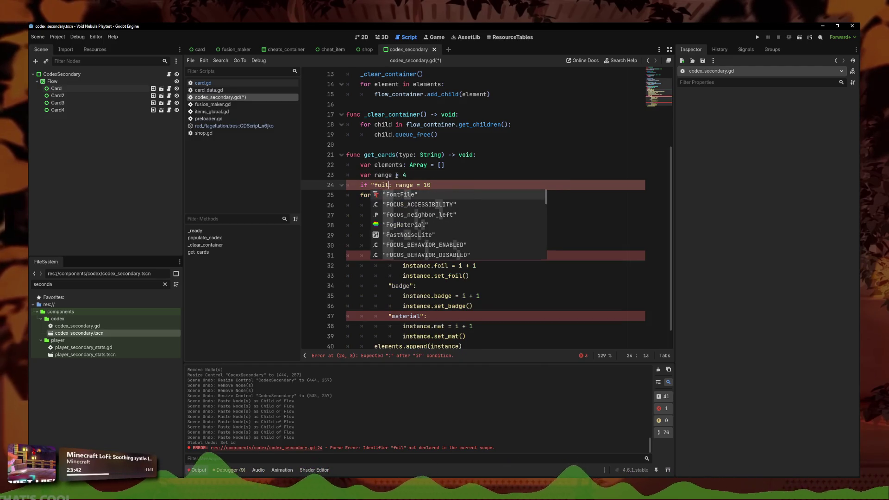
key(Left)
text(type ==)
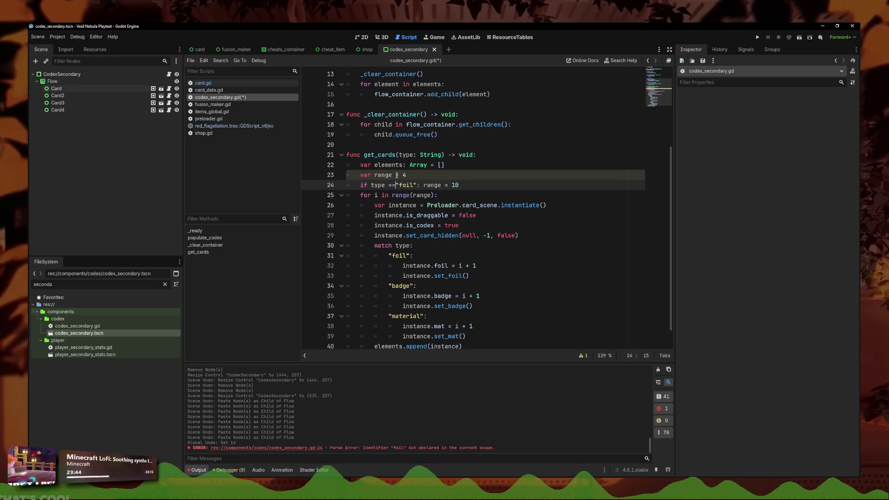
click(603, 165)
key(ctrl+s)
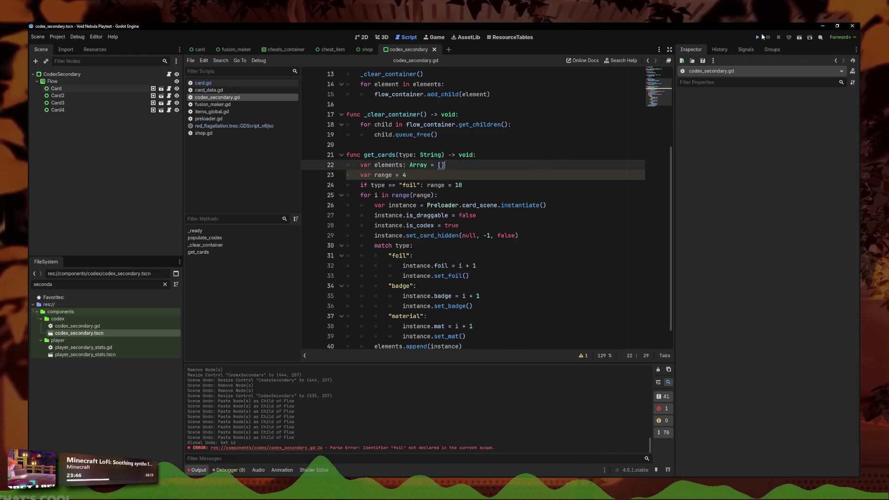
click(759, 37)
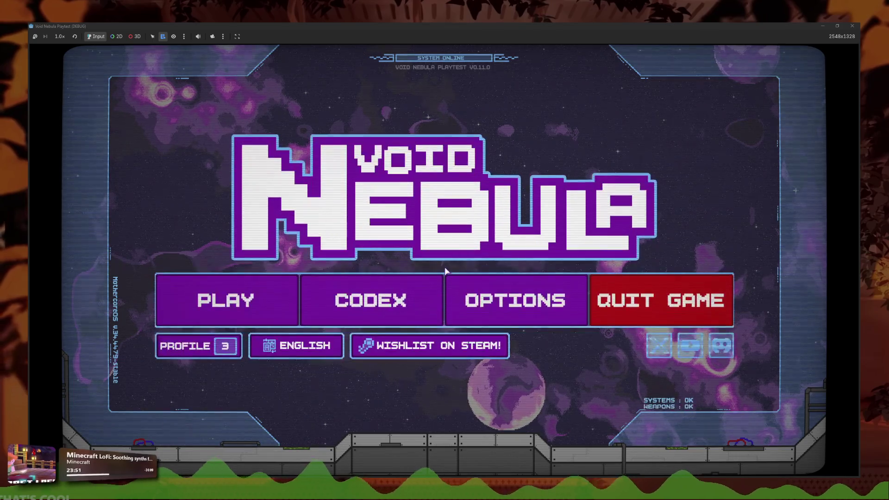
Step: Reproduce the error via Codex > Card Foils, then comment out card.gd's SaveFile codex line 301 and save
click(355, 301)
click(579, 243)
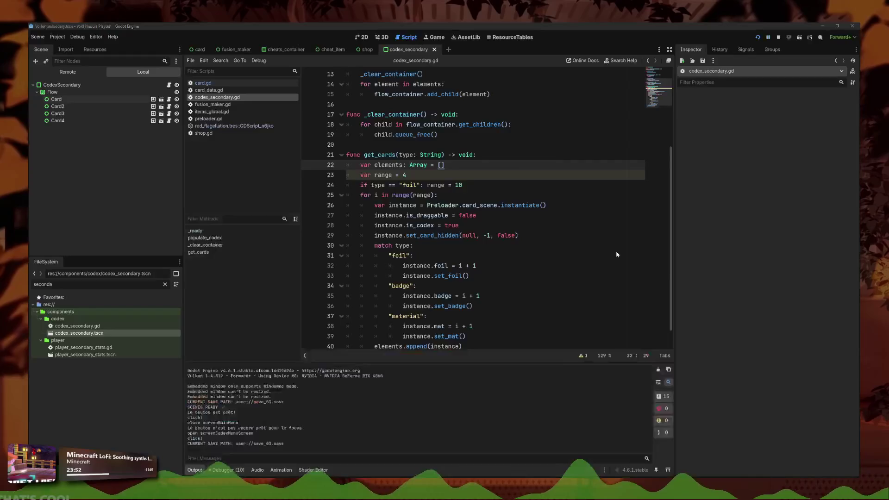
scroll(520, 269, up, 1)
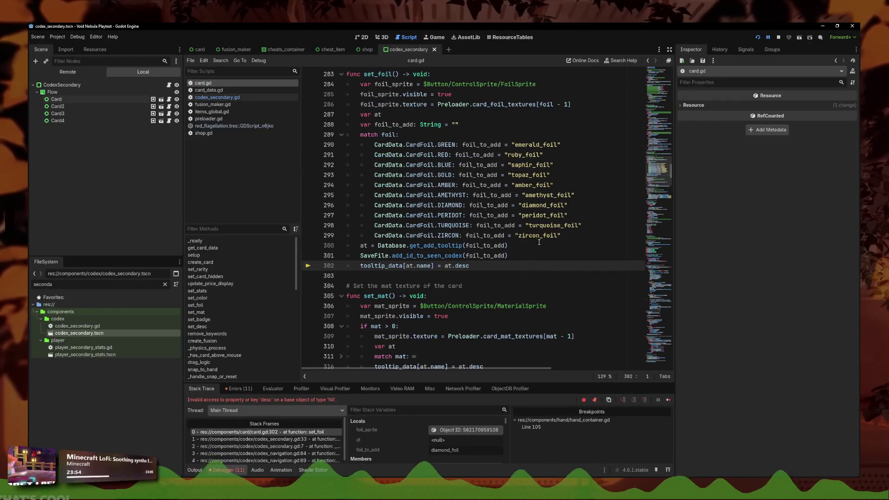
click(510, 248)
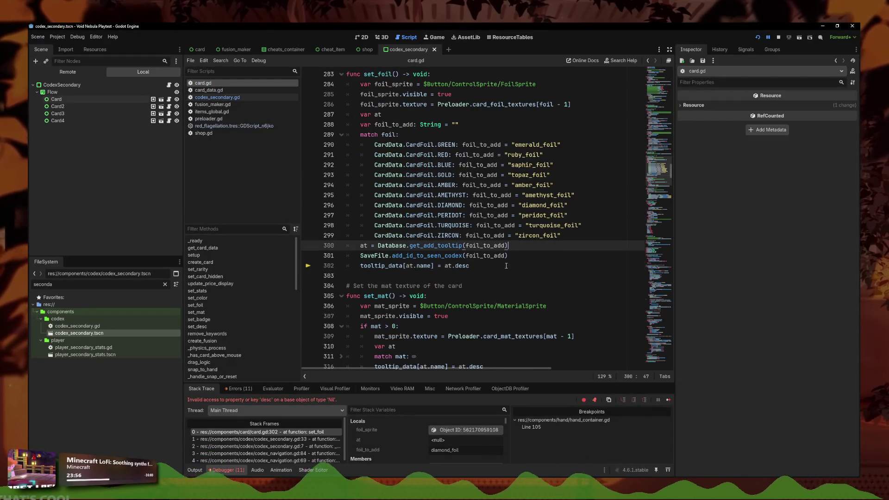
key(Down)
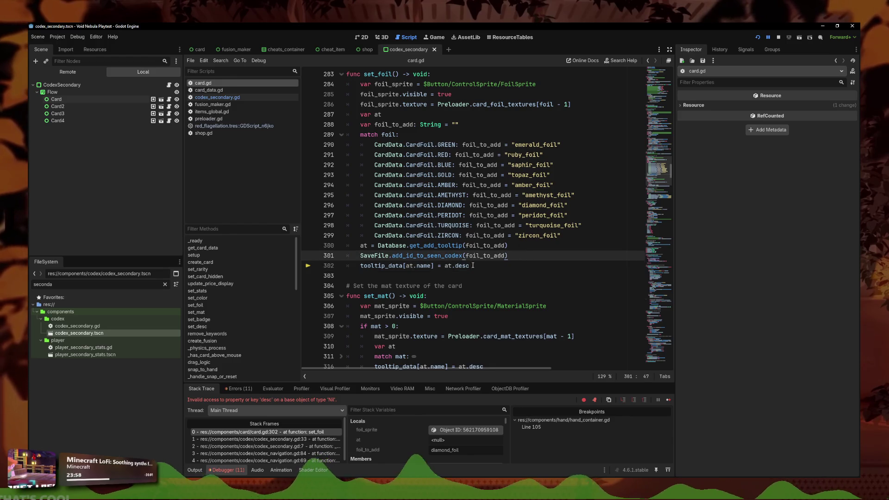
drag(360, 255, 610, 254)
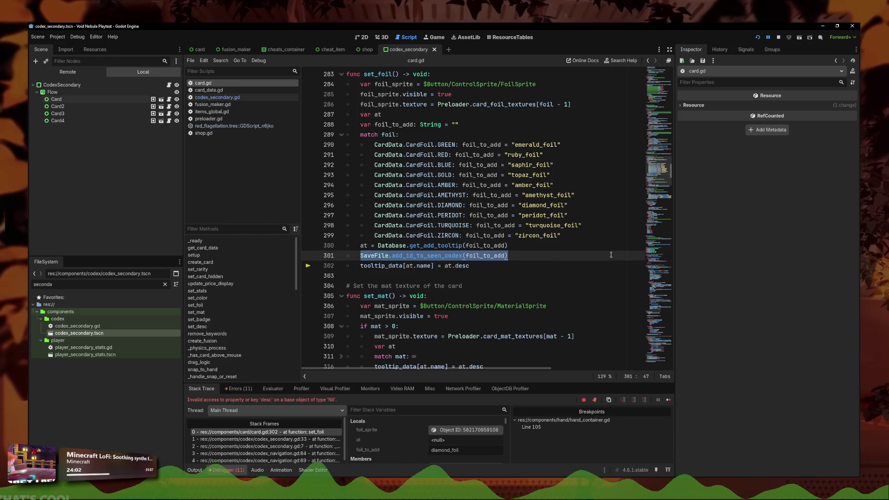
key(ctrl+k)
key(ctrl+s)
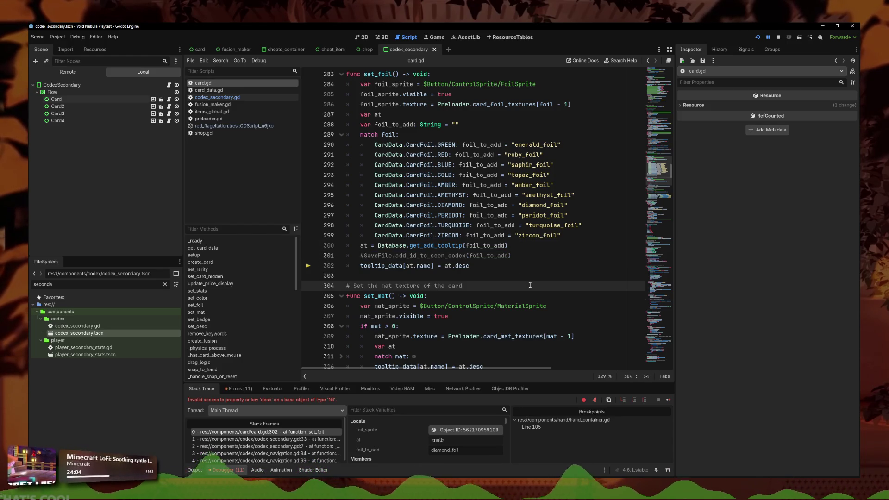
Step: Comment out the tooltip_data line, add print(foil_to_add) after line 300, and relaunch the game
scroll(528, 256, up, 1)
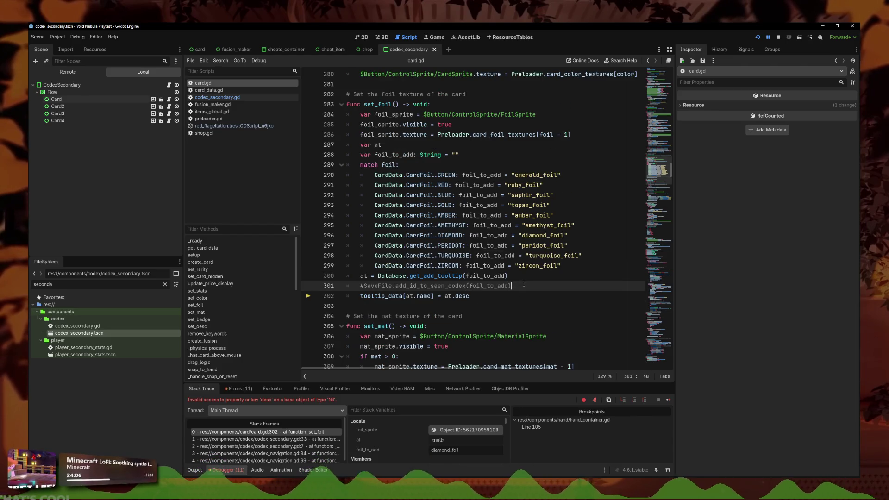
key(Down)
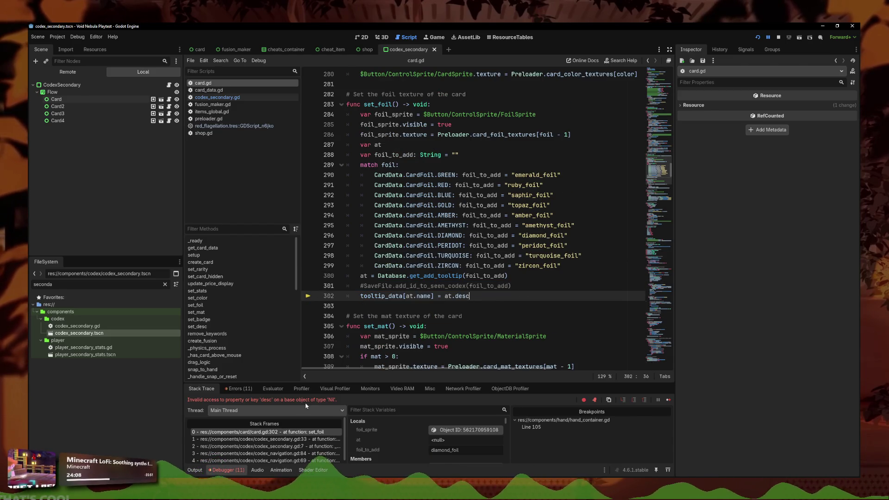
click(561, 276)
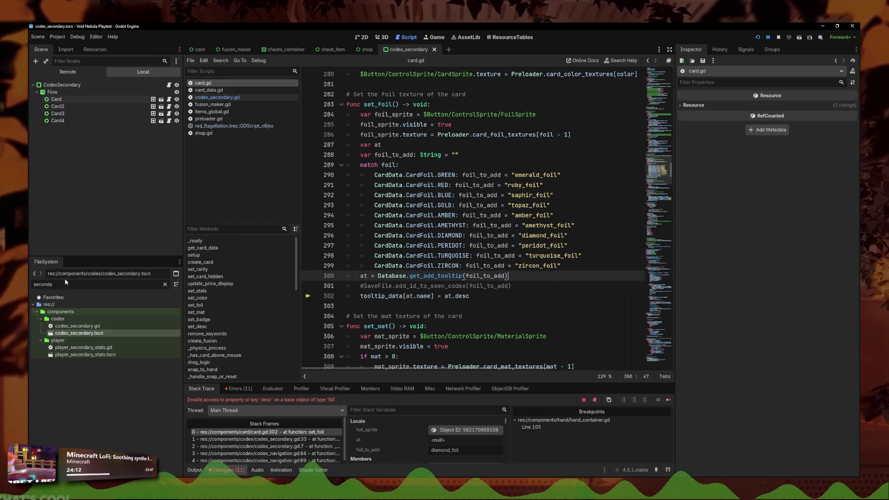
click(497, 293)
key(ctrl+k)
click(558, 272)
key(Return)
text(print)
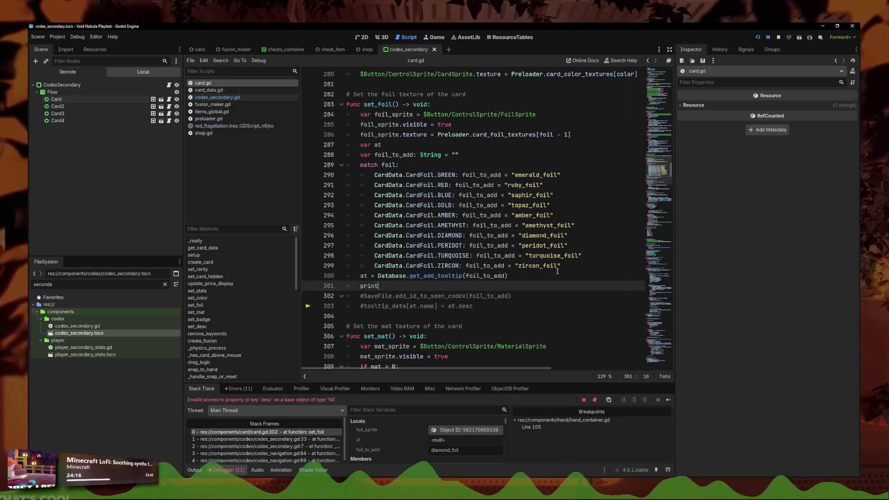
text((foil_to_add)
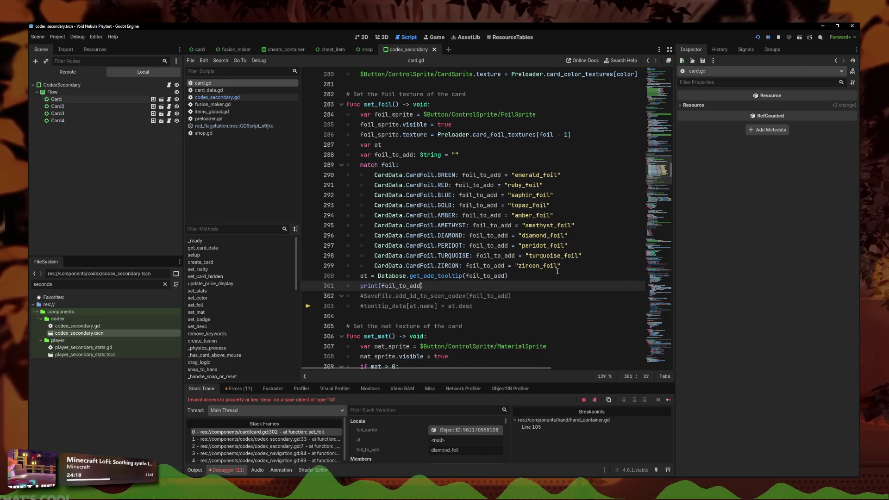
click(759, 37)
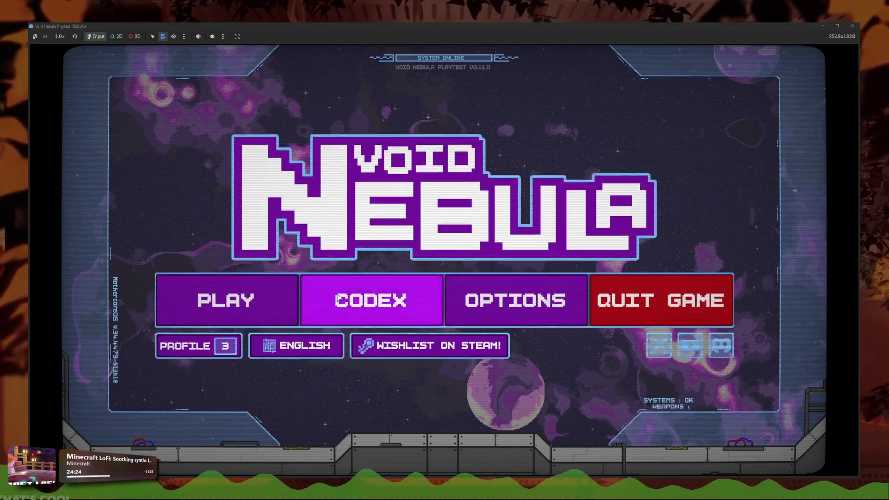
Step: Check the Card Foils grid in the running game's Codex, then stop the playtest
click(369, 300)
click(533, 270)
mouse_move(445, 25)
mouse_down()
mouse_move(715, 190)
mouse_move(662, 127)
mouse_move(582, 106)
mouse_up()
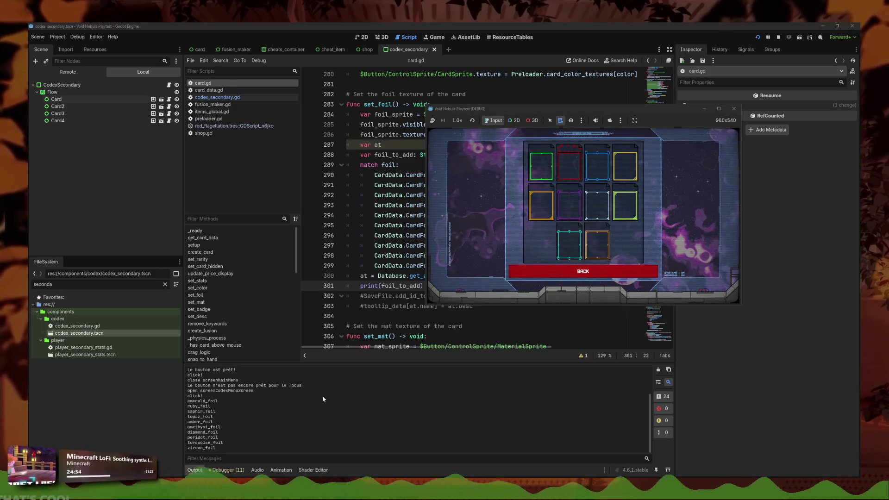
key(F8)
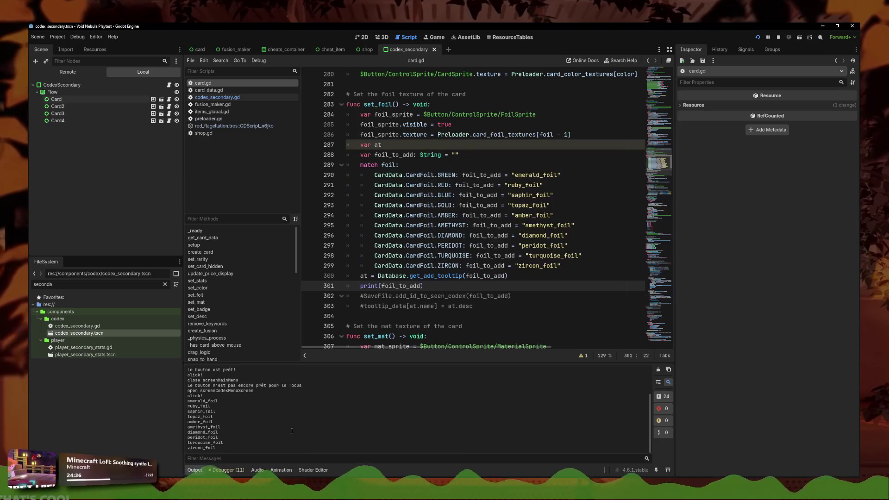
Step: Change the print to print(foil_to_add, at) and rerun the game to reopen Card Foils
click(425, 287)
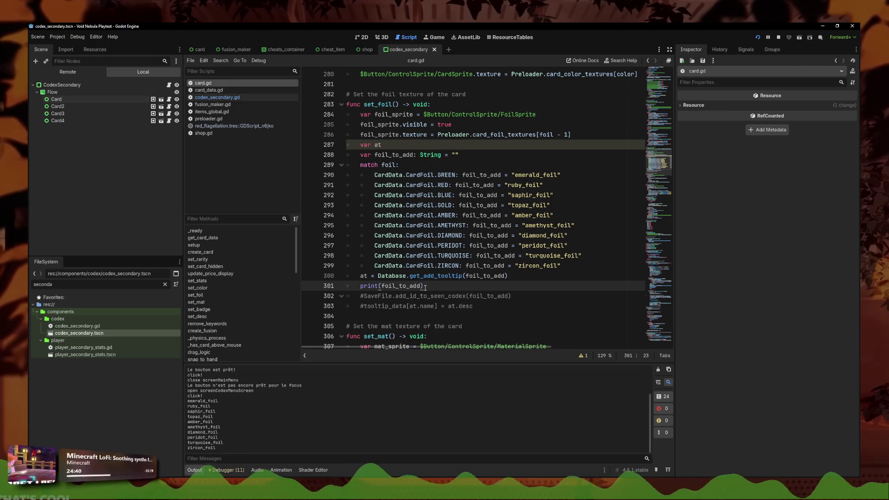
click(421, 285)
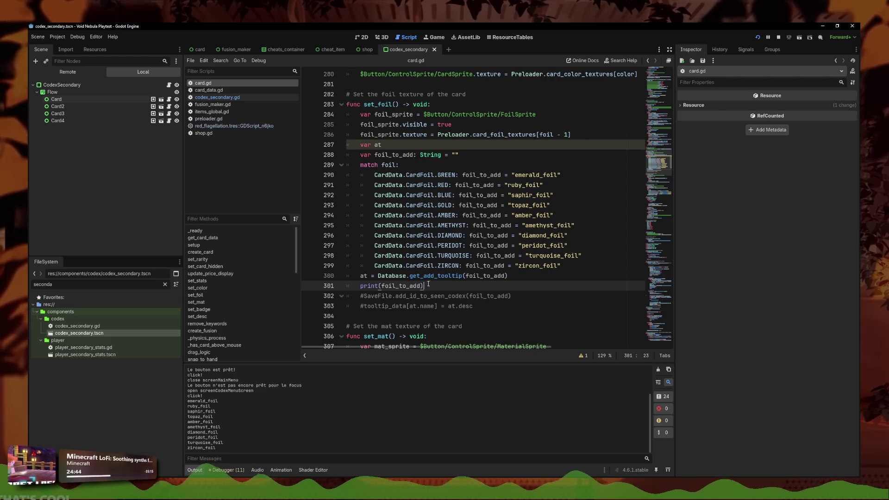
text(, at)
key(F6)
click(614, 272)
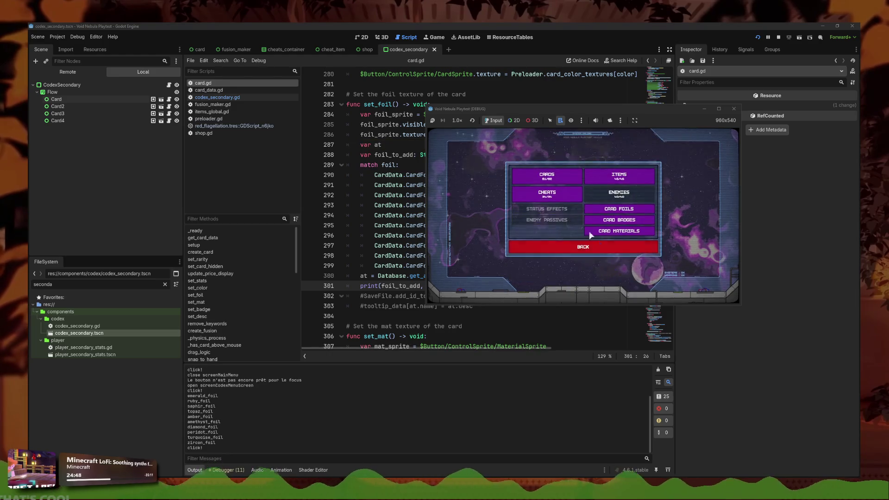
click(620, 212)
click(422, 266)
Step: Filter FileSystem for 'diamond', set diamond_foil.tres's ID to diamond_foil, and restart the game
double_click(106, 283)
text(ciamond)
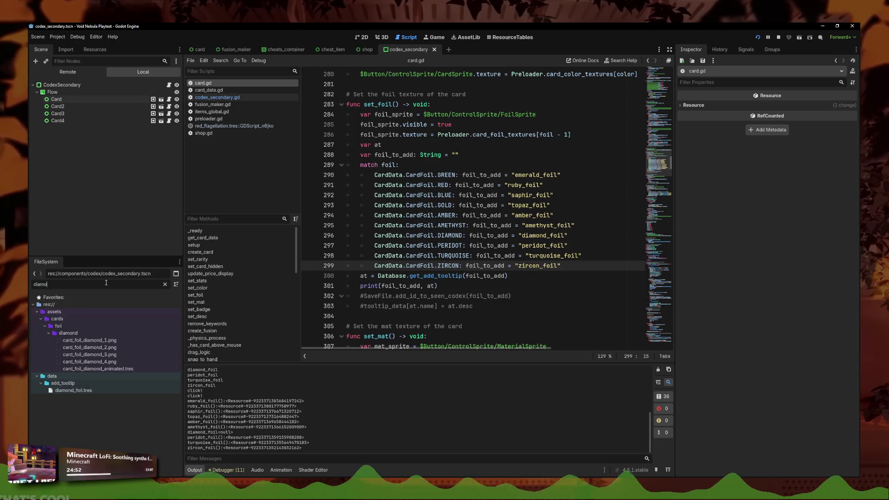
click(88, 391)
click(811, 106)
text(_foil)
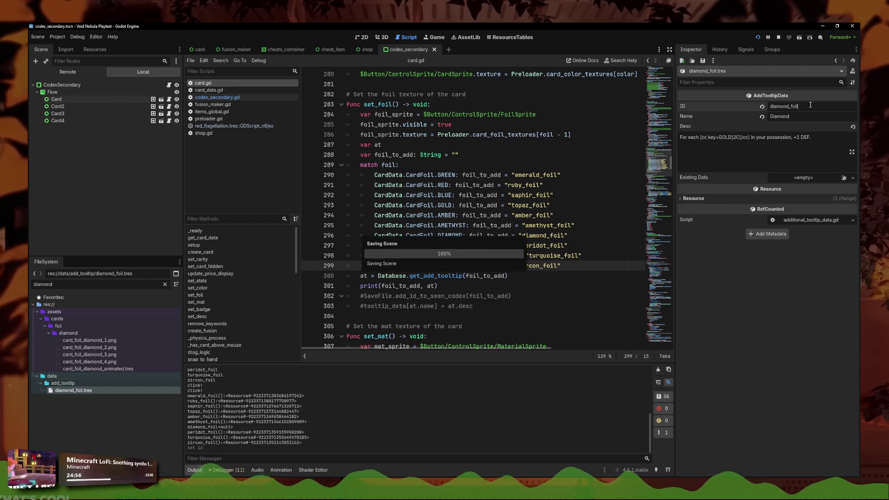
click(554, 195)
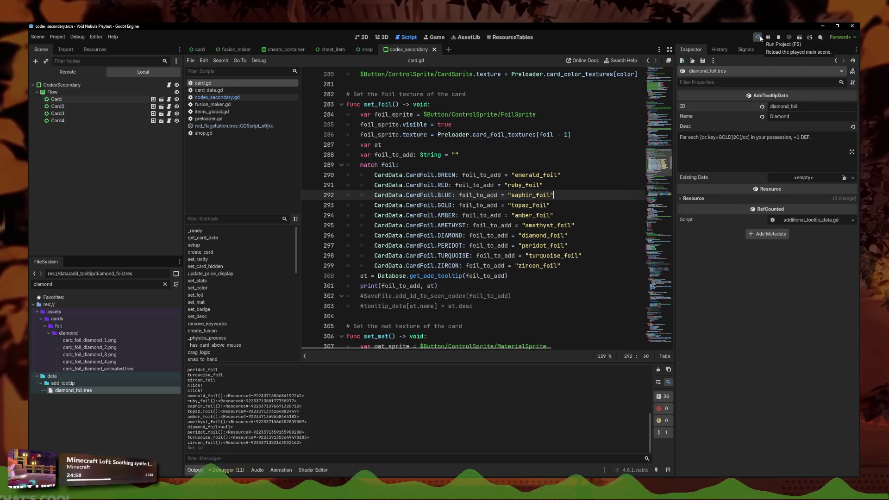
click(759, 38)
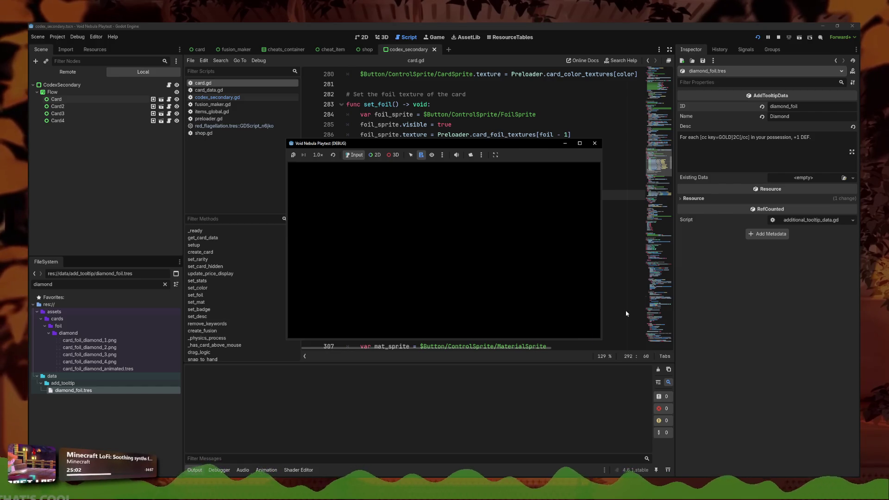
click(626, 311)
click(443, 285)
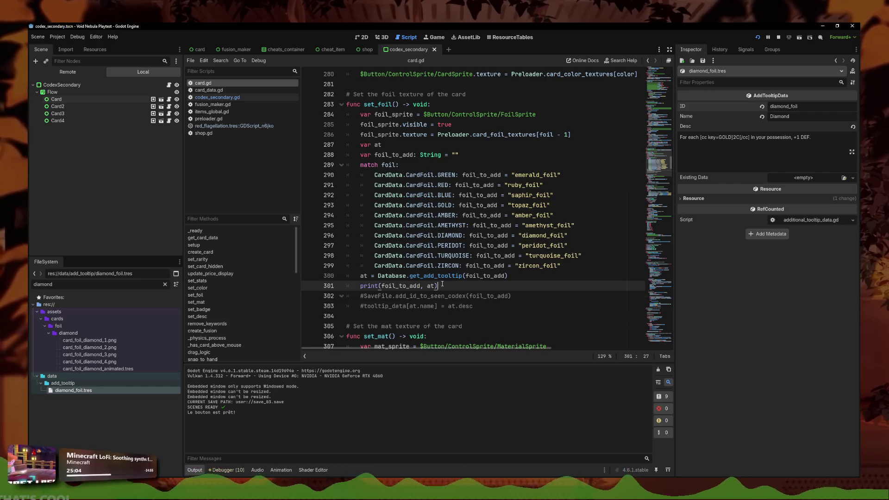
key(ctrl+k)
click(450, 308)
key(ctrl+k)
triple_click(446, 288)
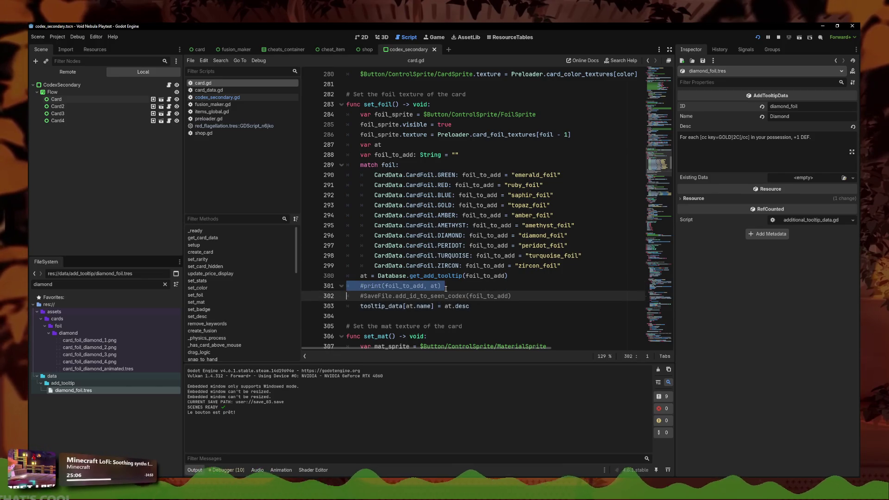
key(BackSpace)
key(F5)
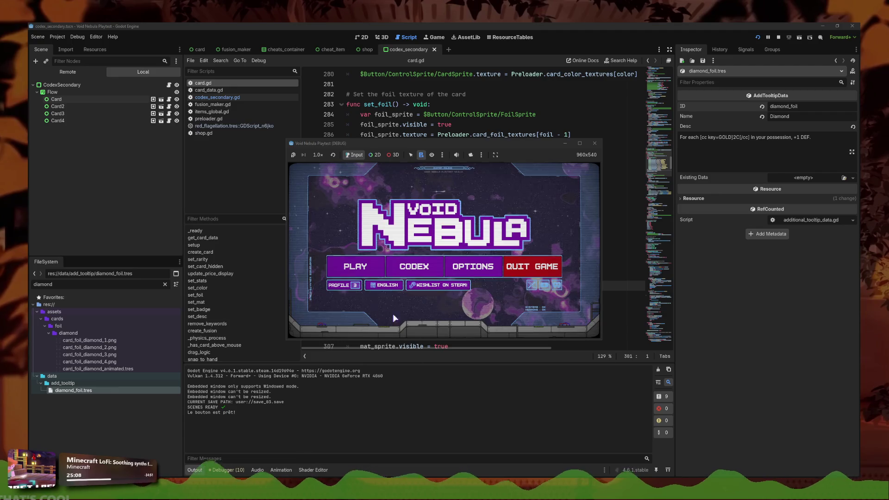
click(414, 266)
click(481, 250)
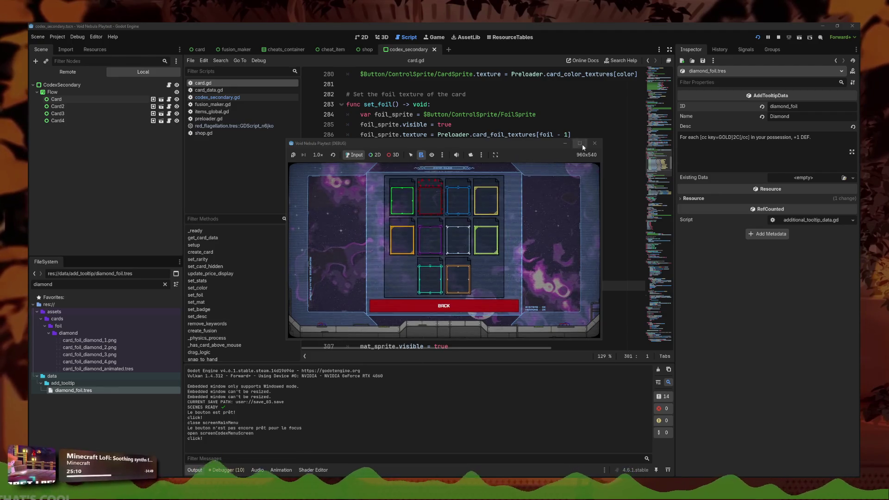
click(580, 144)
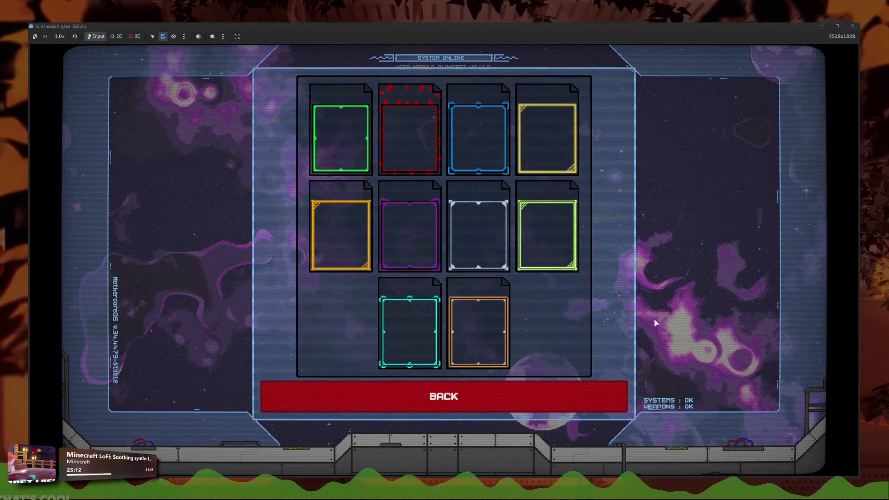
mouse_move(449, 305)
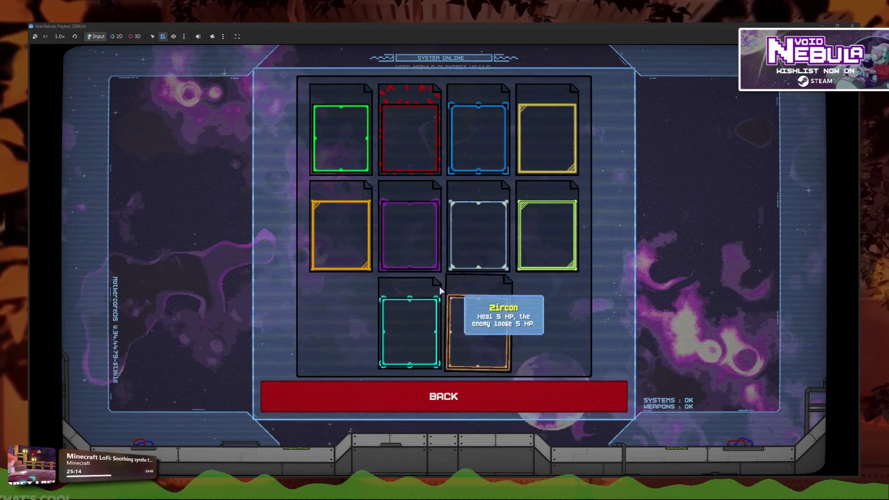
mouse_move(566, 160)
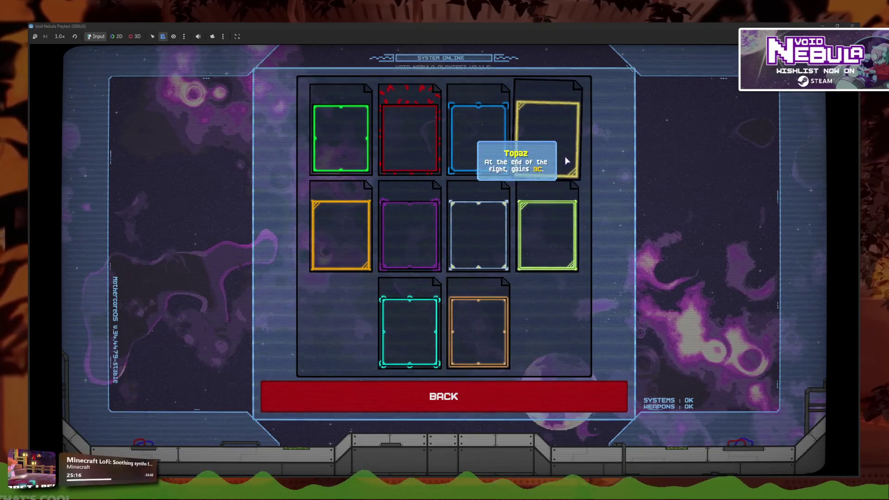
mouse_move(336, 147)
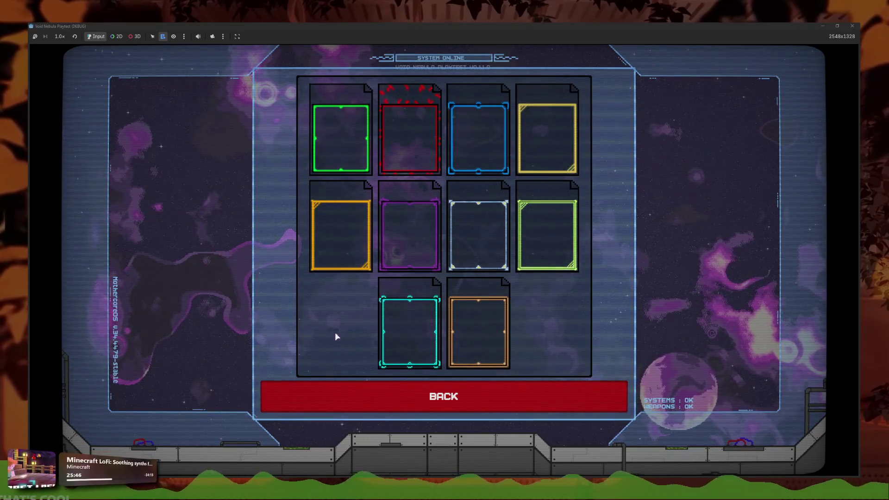
mouse_move(345, 252)
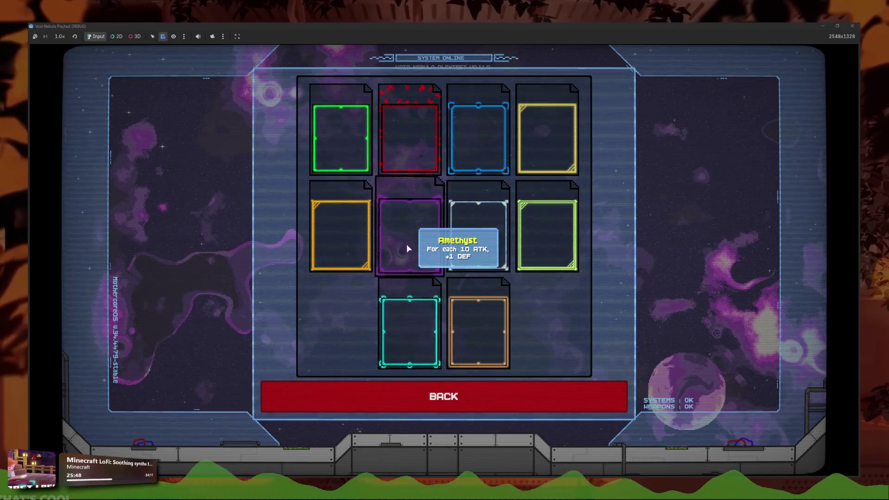
mouse_move(461, 247)
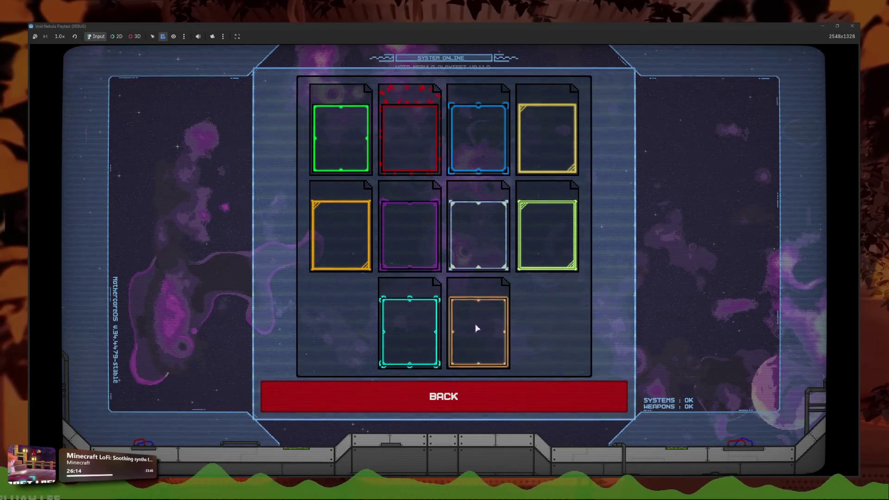
Step: Switch between the Card Foils and Card Badges codex pages, then stop the playtest with F8
click(486, 405)
click(532, 244)
click(484, 398)
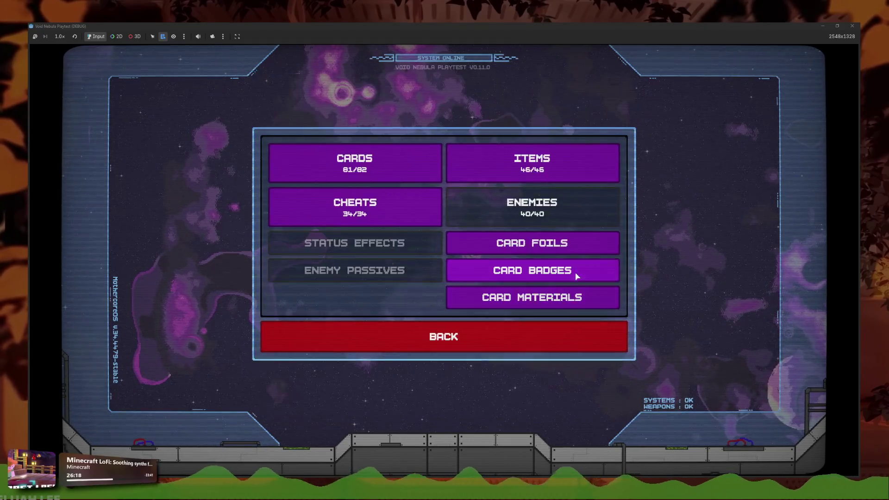
click(576, 276)
click(508, 313)
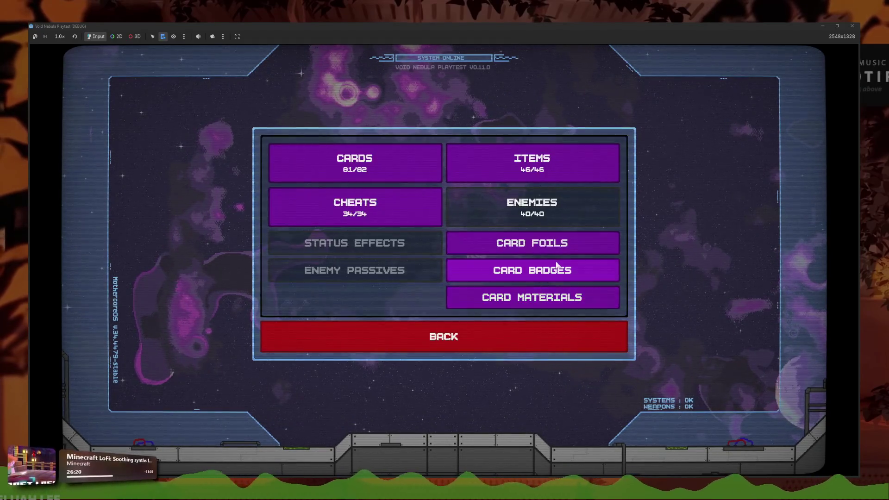
click(605, 267)
click(551, 315)
click(579, 242)
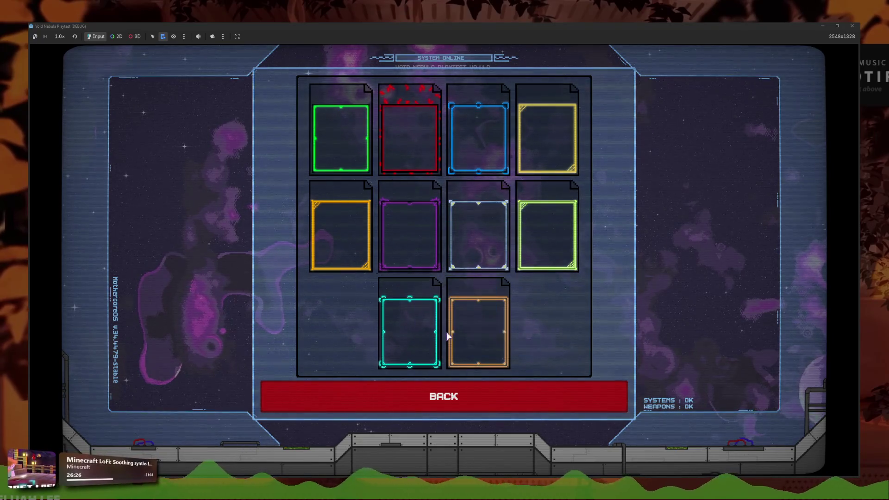
key(F8)
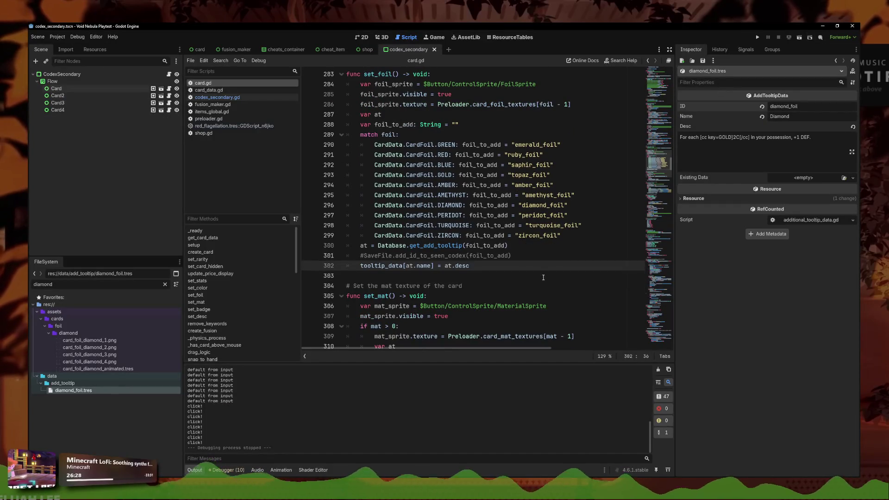
scroll(540, 281, down, 7)
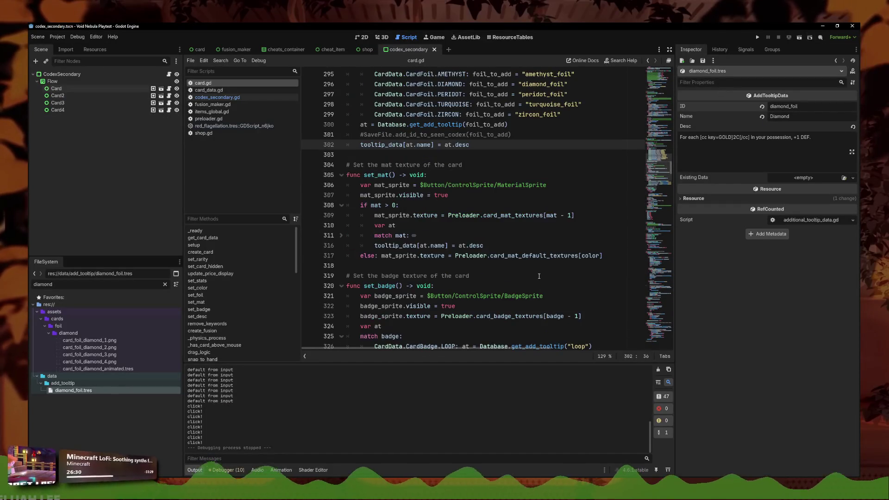
Step: Switch to codex_secondary.gd, review get_cards' range loop, and begin a func get_foils() declaration below it
scroll(538, 276, down, 5)
click(218, 97)
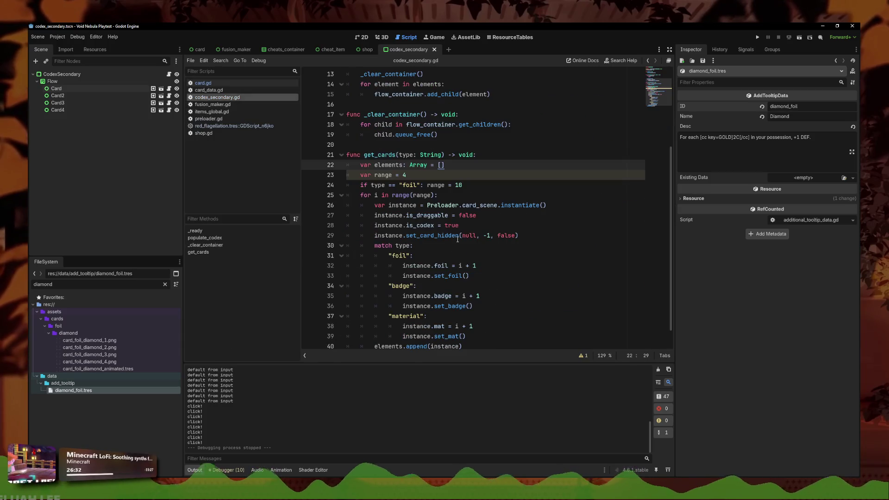
click(458, 239)
click(474, 186)
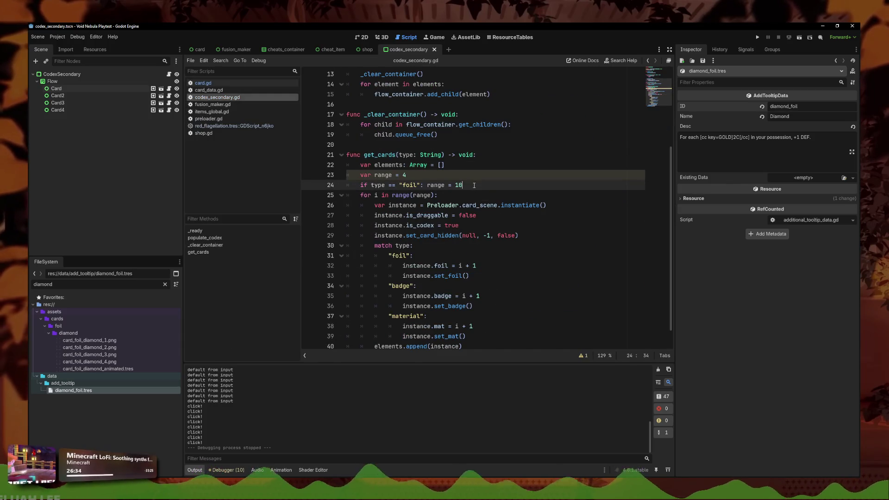
click(342, 196)
click(343, 317)
scroll(463, 278, down, 5)
click(528, 342)
key(Return)
text(func g)
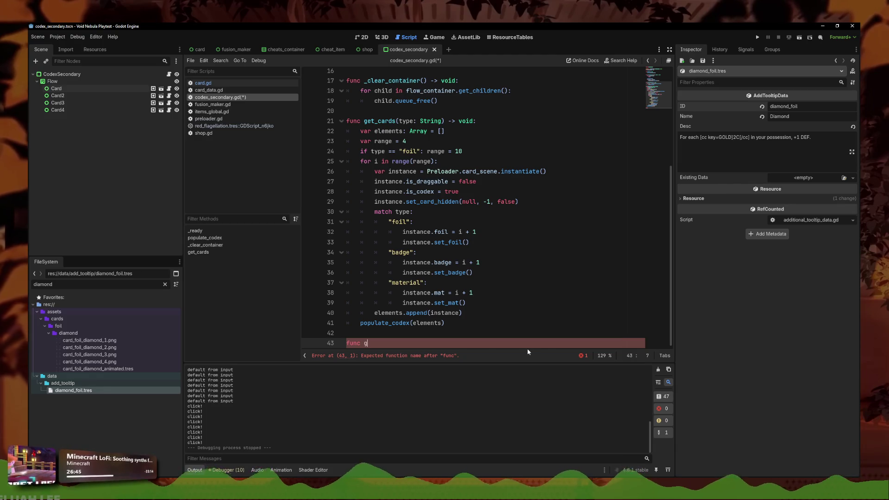
text(et_foils())
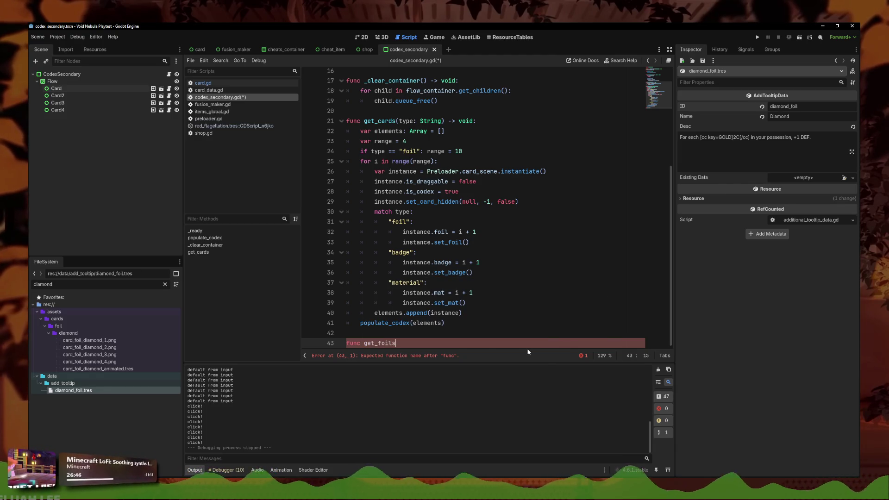
text( -> void:)
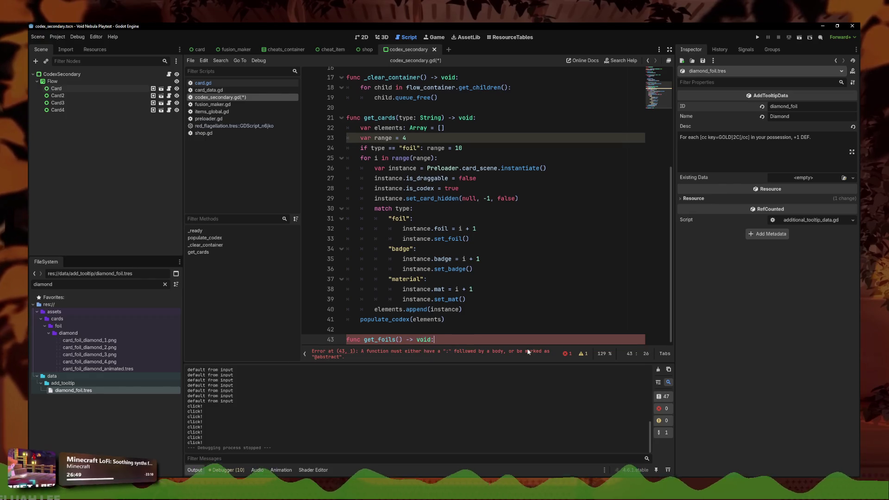
Step: Begin get_foils' body with a for i in range(range) loop
key(Return)
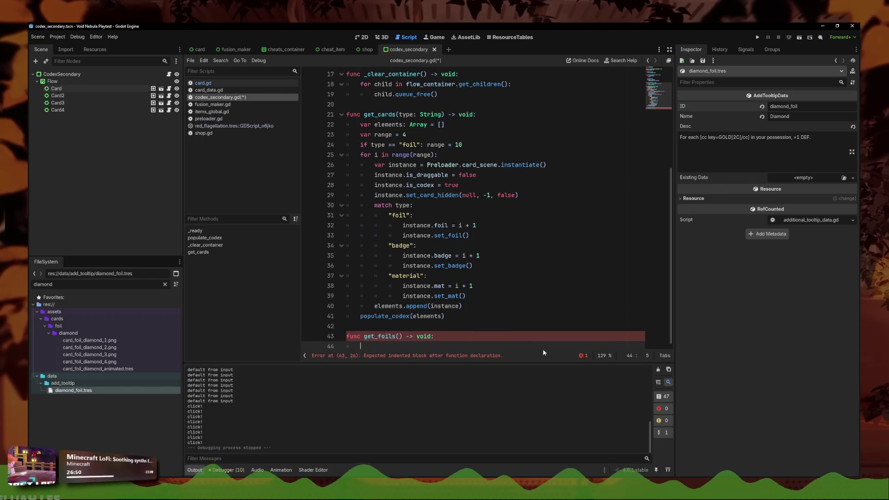
drag(463, 306, 357, 166)
click(436, 343)
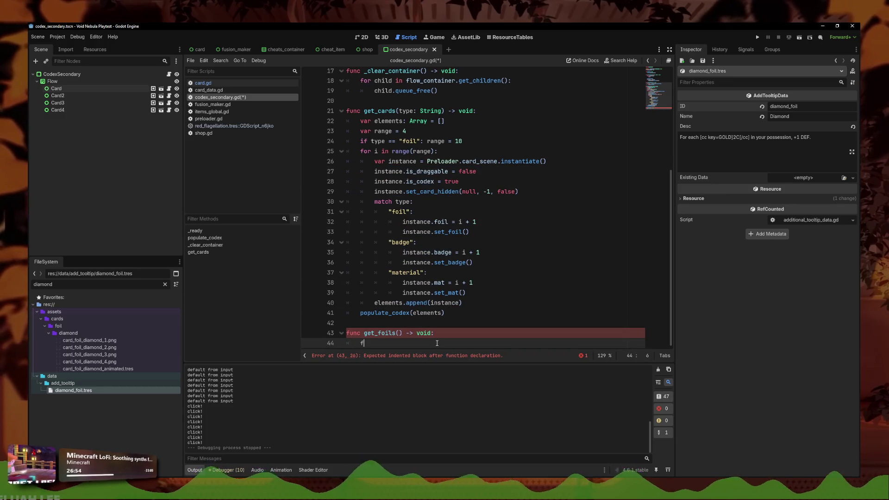
text(or i in range(10)
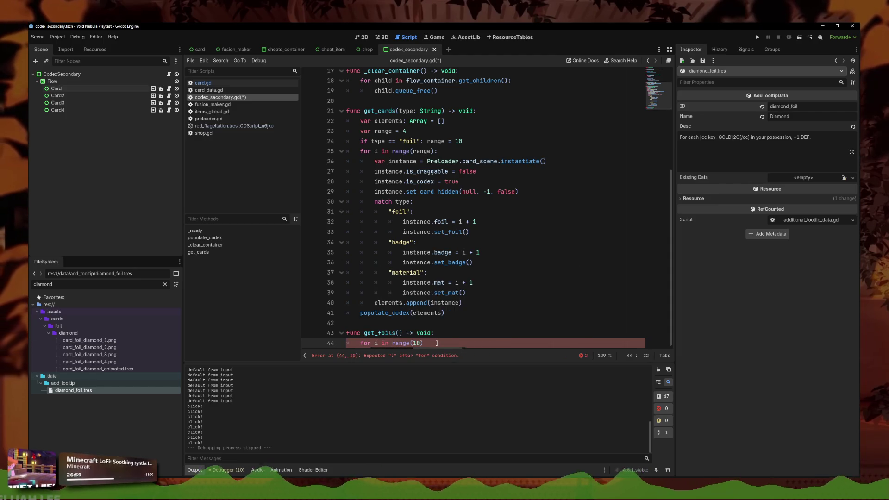
click(446, 335)
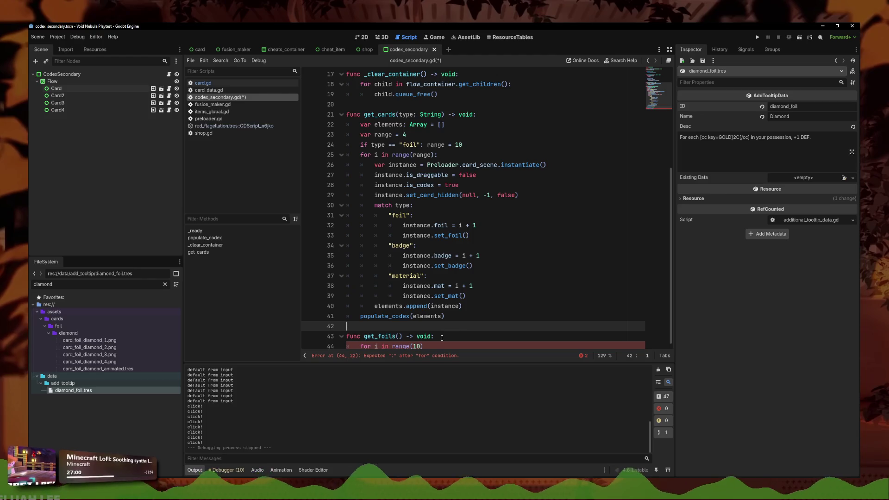
key(Down)
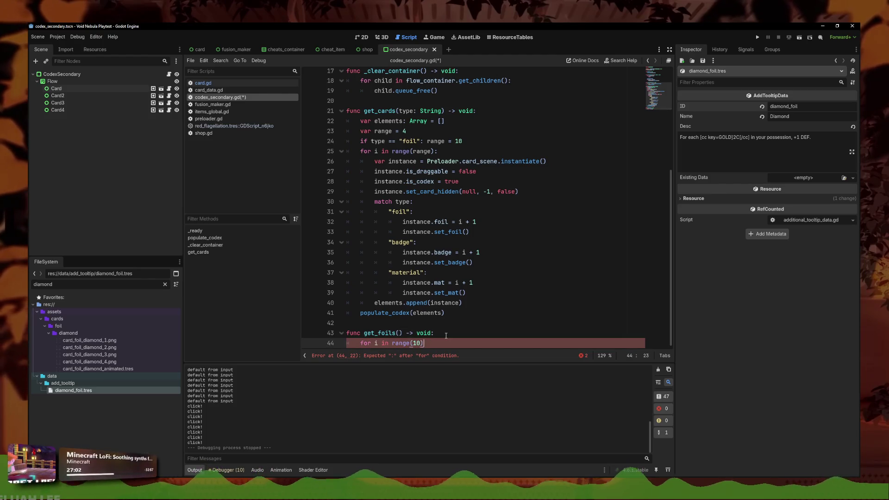
text(ge)
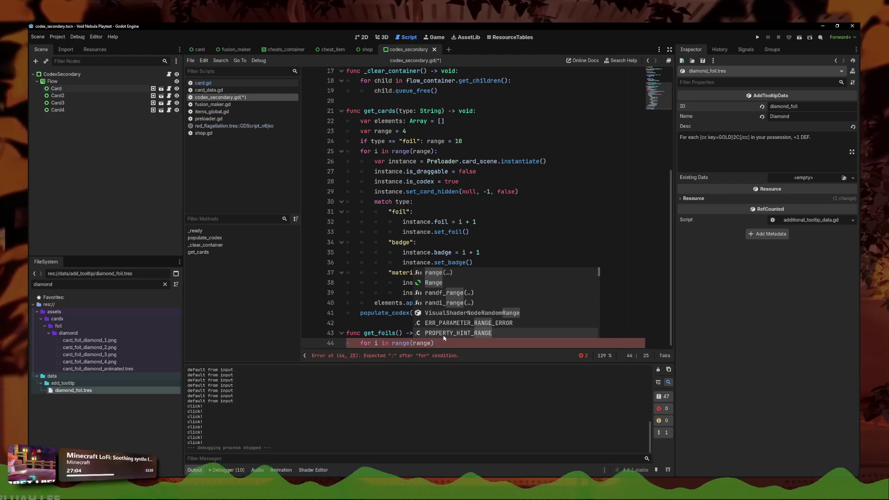
key(Up)
Step: Declare var range = 4 at the top of get_foils
key(Return)
text(var range = 4)
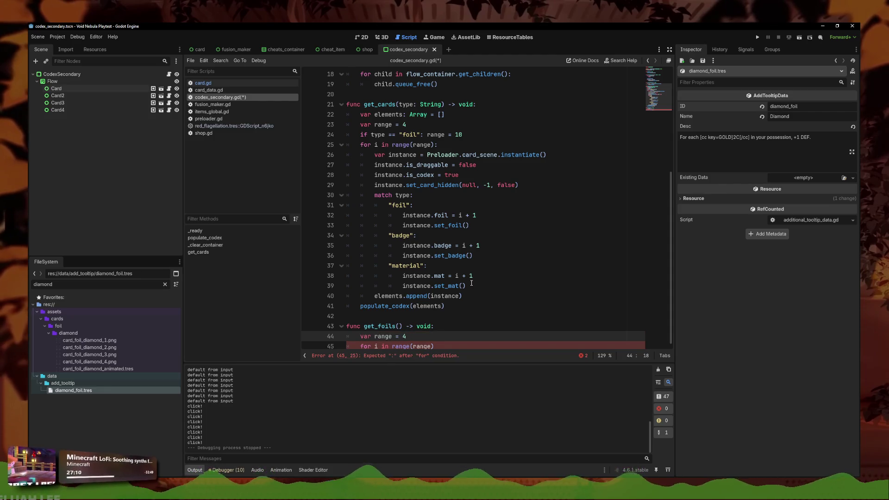
drag(456, 368, 457, 393)
click(462, 372)
scroll(456, 357, down, 2)
key(Up)
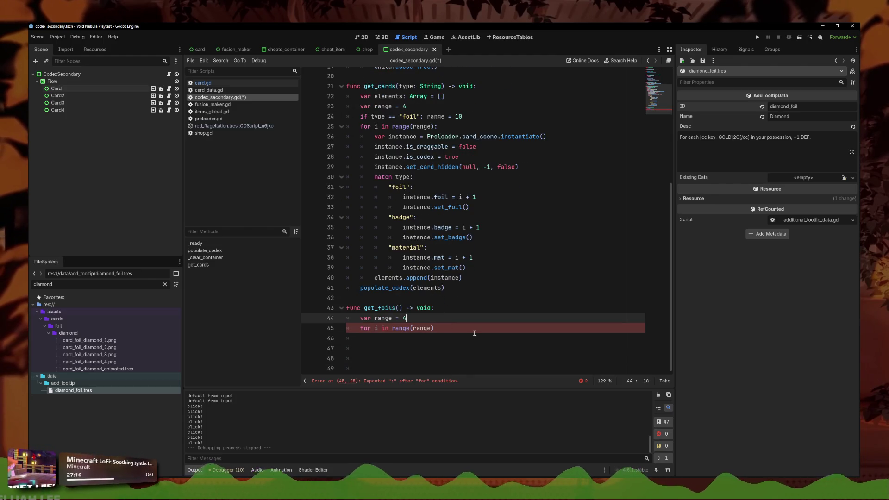
Step: Insert blank lines above the for loop and begin an if statement there
key(Return)
key(BackSpace)
key(BackSpace)
key(BackSpace)
key(Return)
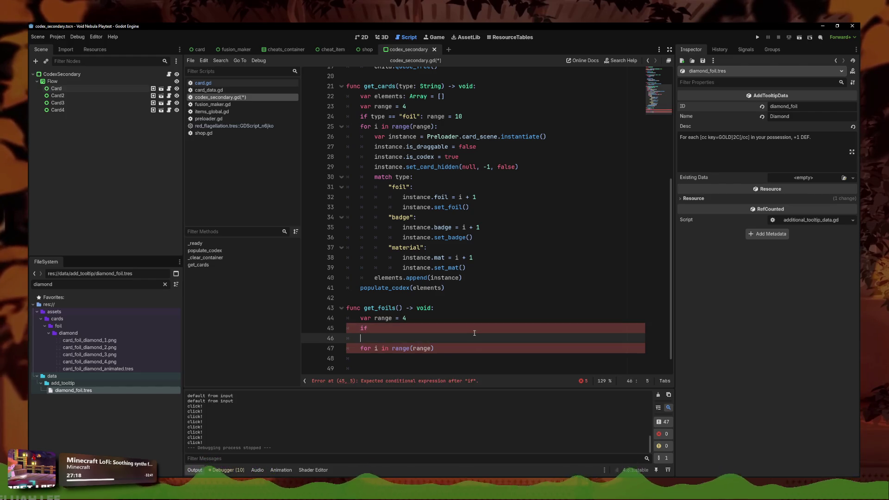
key(Return)
key(Up)
text(if)
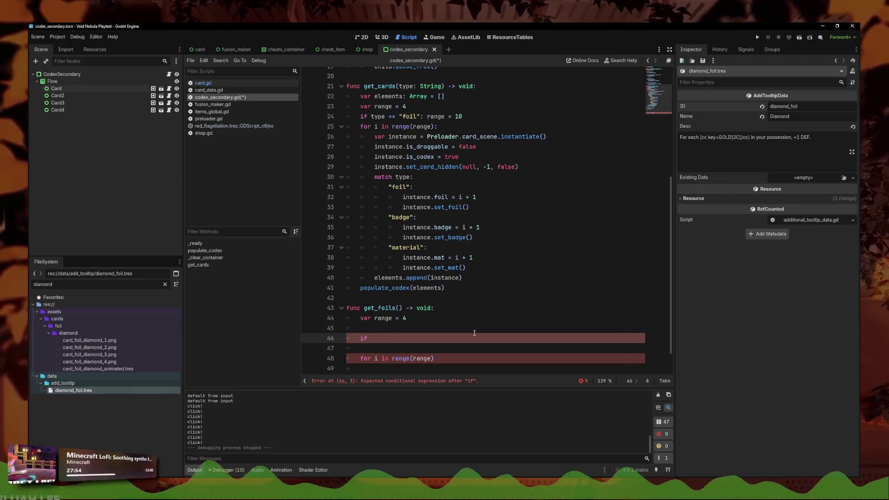
Step: Delete the unfinished if text, leaving a blank line above the for loop
key(BackSpace)
key(BackSpace)
key(BackSpace)
Step: Start a SaveFile.get_ call on line 46 and browse its suggested methods
text(for)
key(BackSpace)
key(BackSpace)
key(BackSpace)
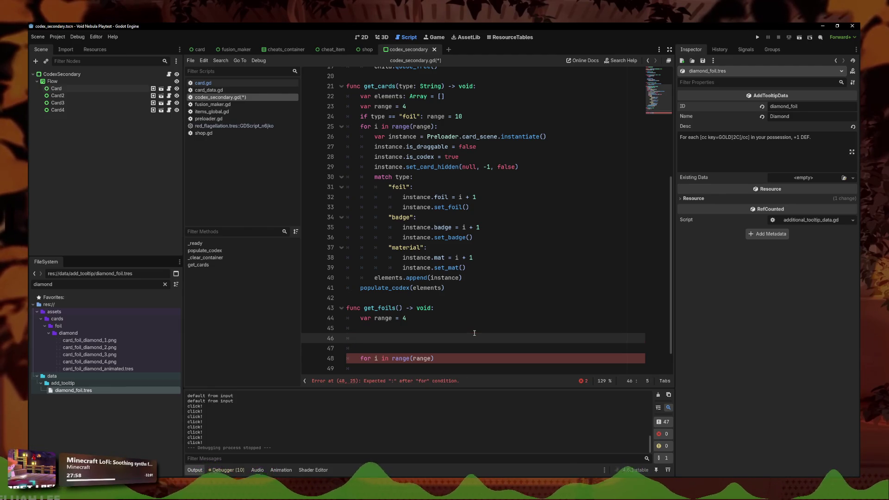
text(SaveFile.)
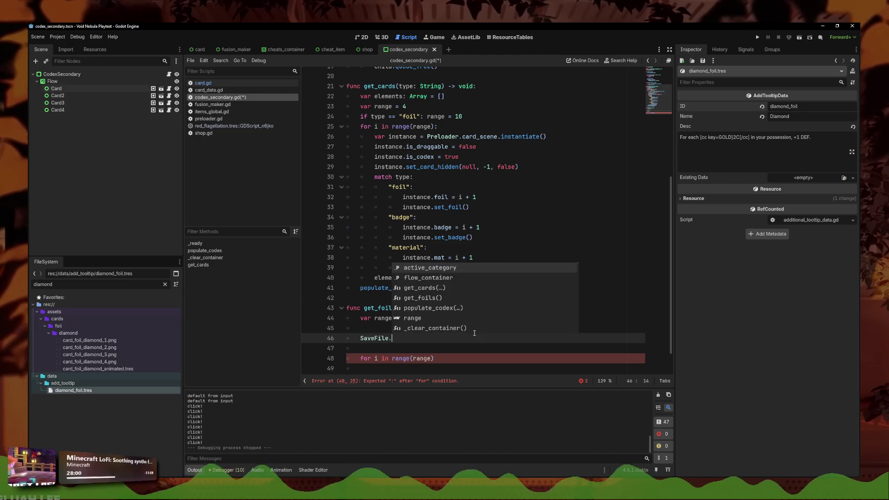
text(getç)
key(BackSpace)
text(_un)
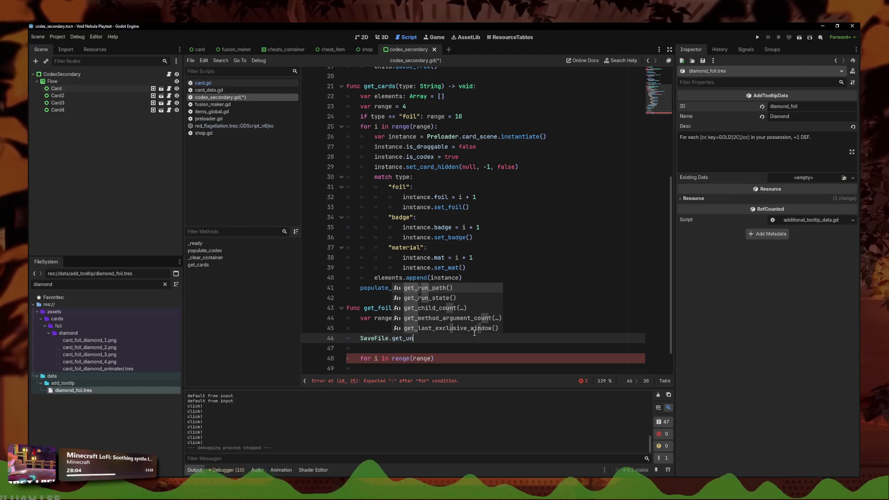
key(BackSpace)
key(BackSpace)
text(see)
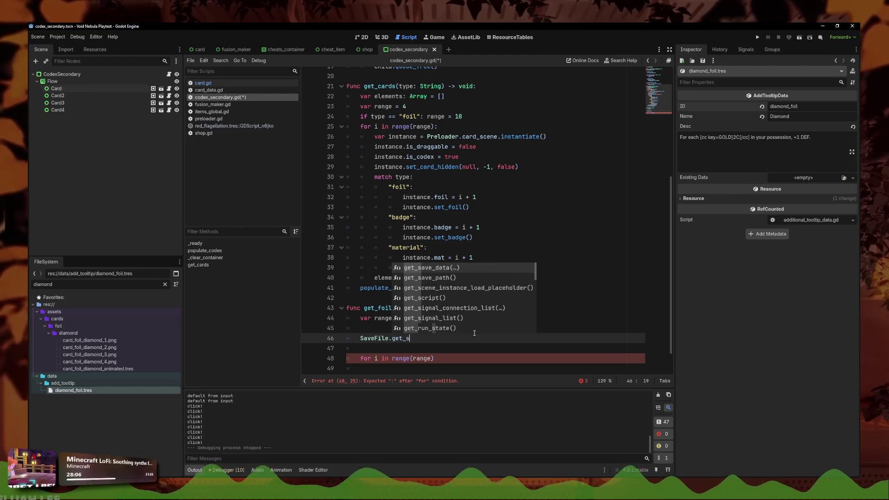
key(BackSpace)
key(BackSpace)
key(BackSpace)
key(Down)
key(Down)
key(Down)
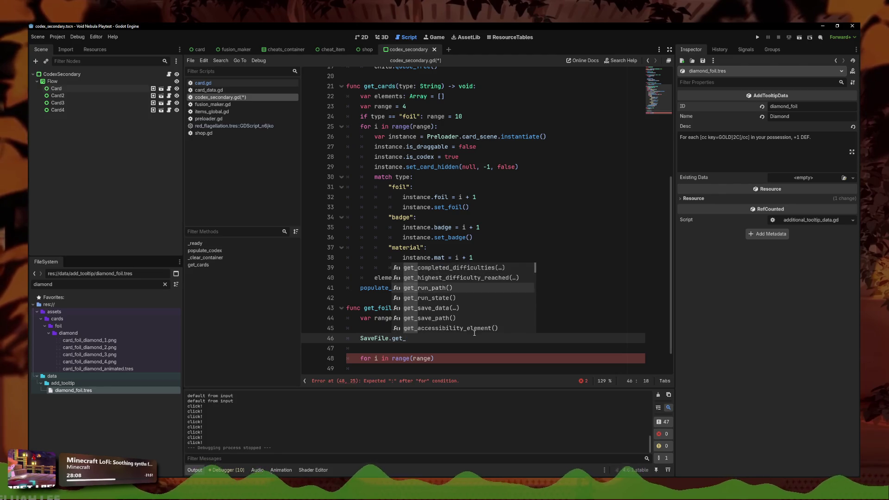
key(Down)
key(Down)
key(Down)
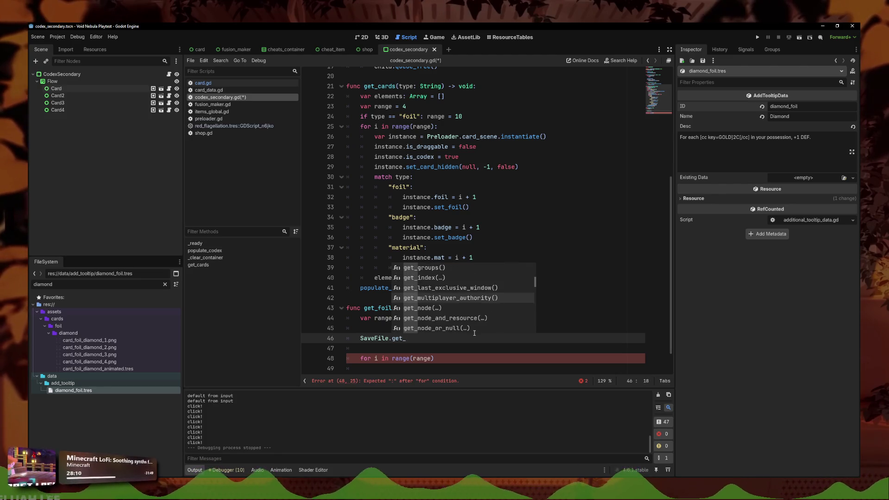
key(Down)
key(Down)
key(Down)
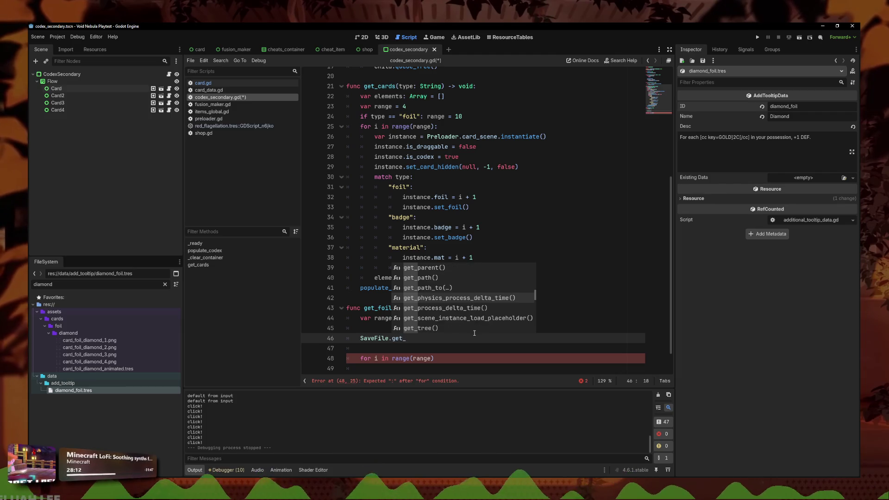
Step: Scan all SaveFile members, then insert SaveFile.is_achievements_locked() from autocomplete
key(BackSpace)
key(BackSpace)
key(BackSpace)
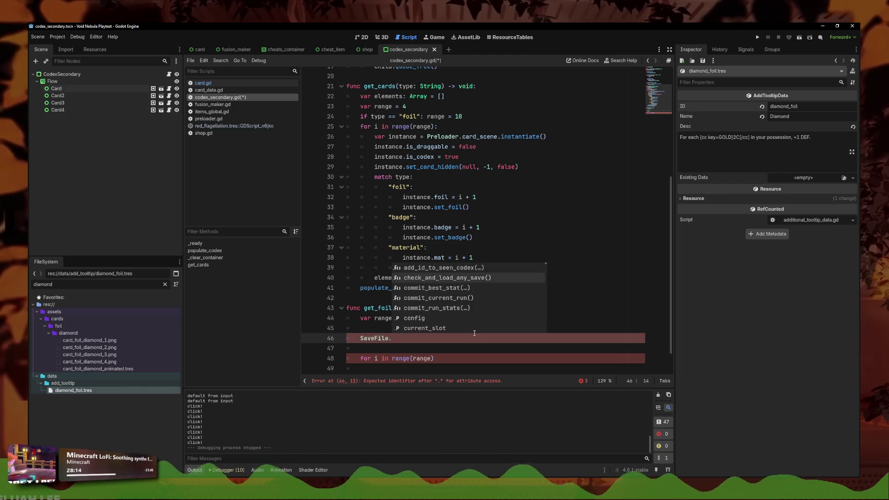
key(Down)
key(Down)
key(Down)
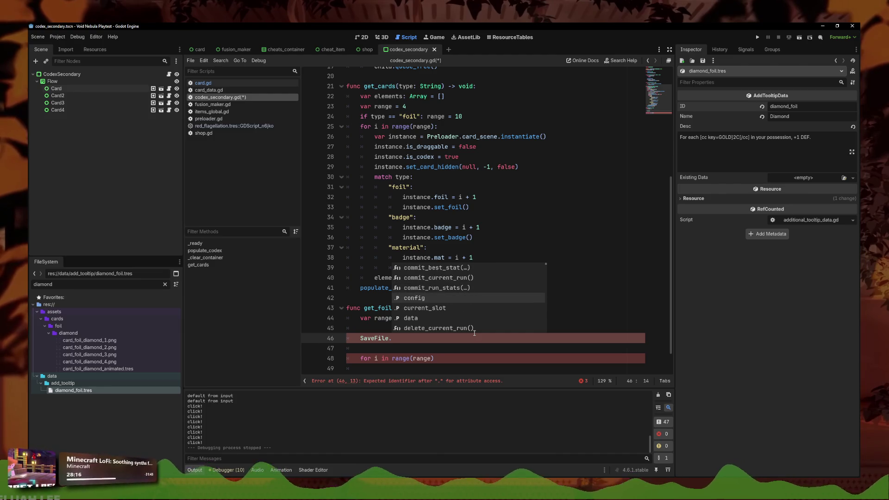
key(Down)
key(Down)
key(Down)
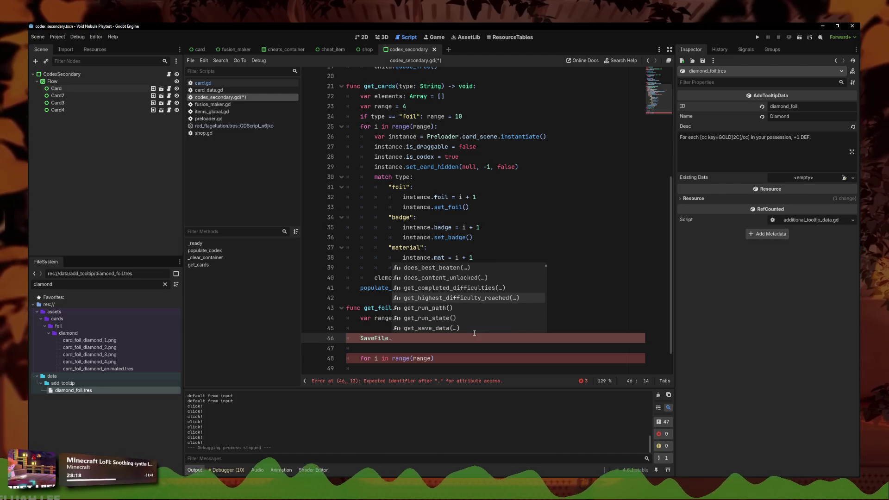
key(Down)
key(Down)
key(Down)
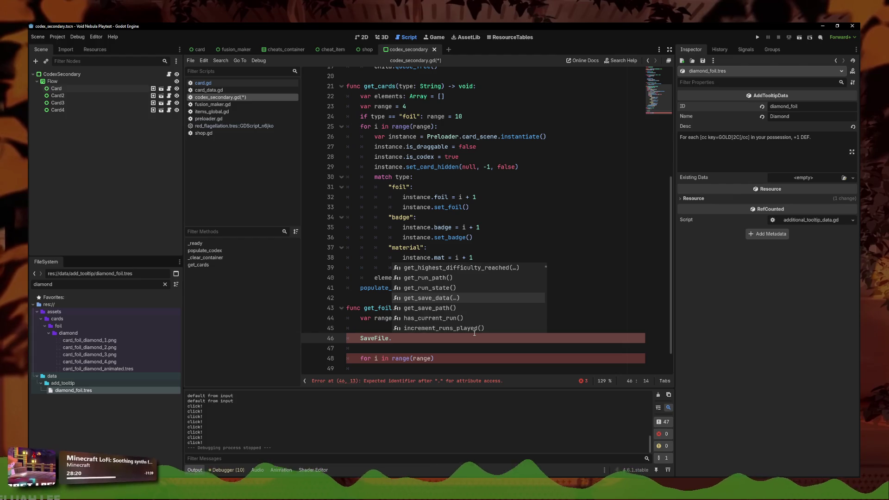
key(Down)
key(Down)
key(Down)
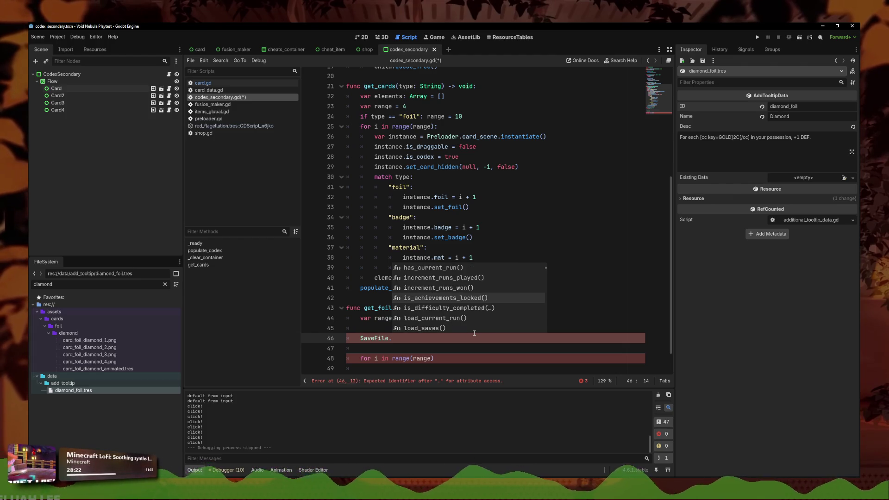
key(Down)
key(Down)
key(Down)
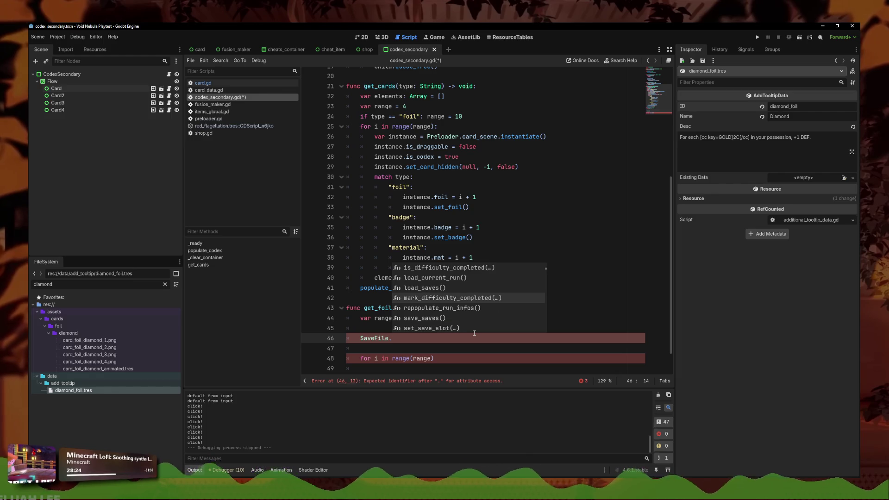
key(Down)
key(Down)
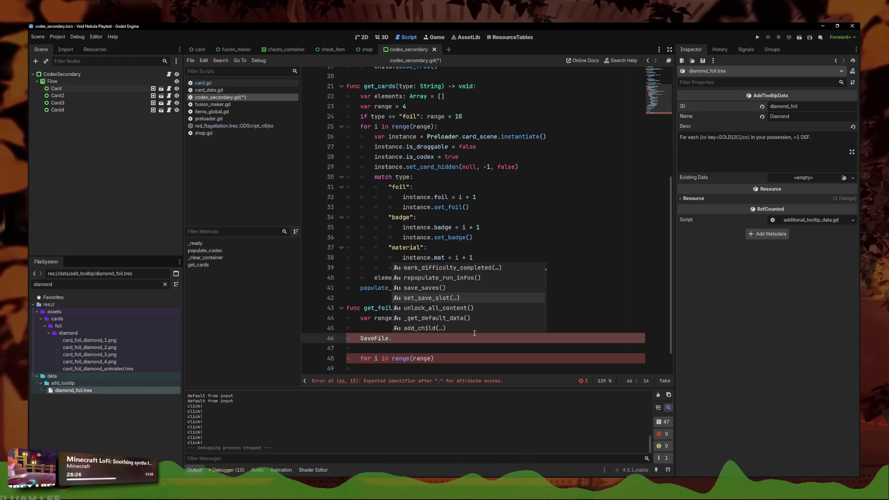
key(Down)
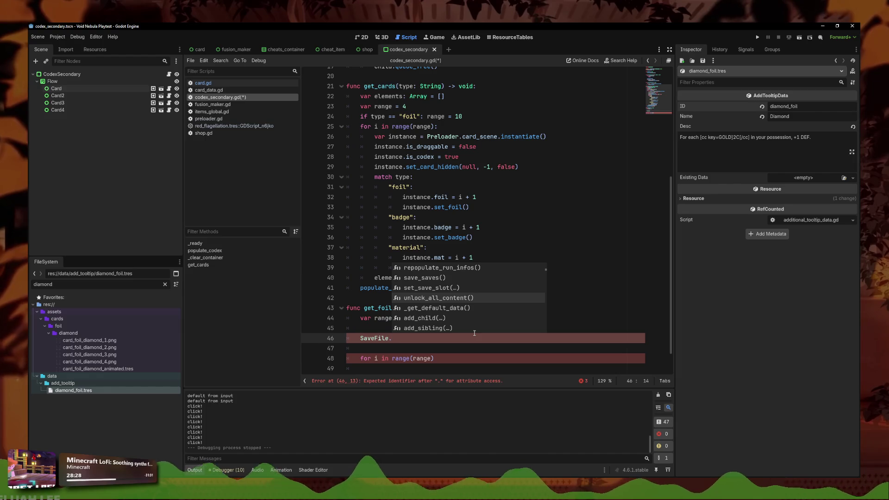
key(Down)
key(Down)
key(Down)
key(Escape)
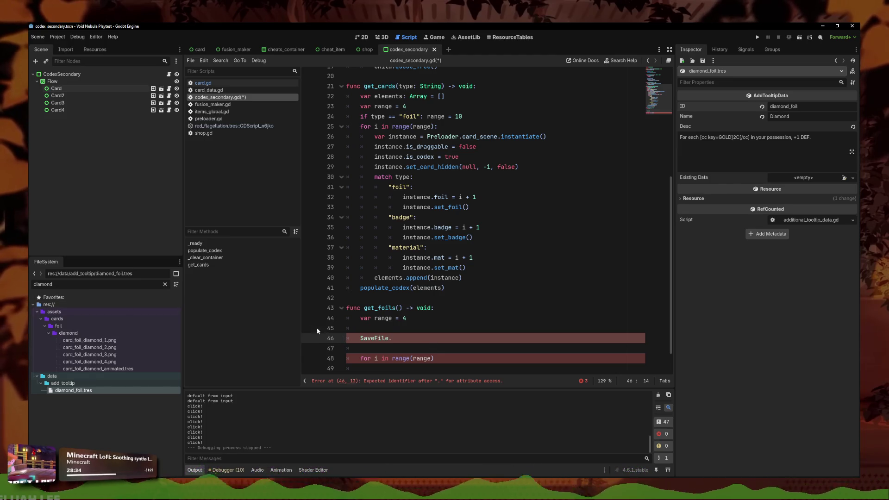
text(is)
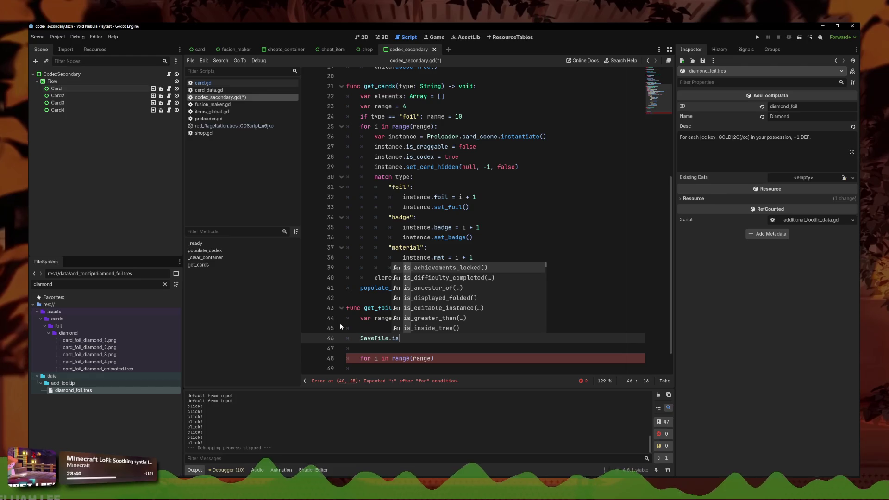
key(Return)
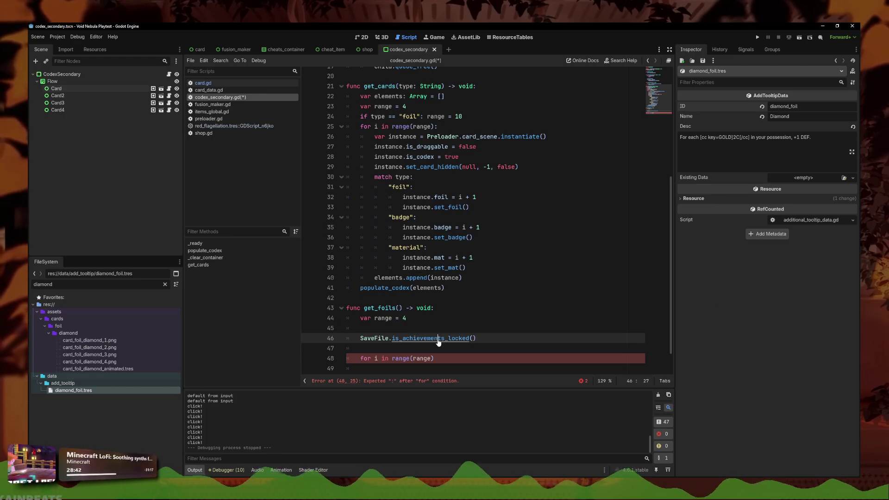
Step: In save_file.gd, find the does_content_unlocked definition and start renaming it with 'is'
ctrl+click(436, 339)
key(Down)
key(End)
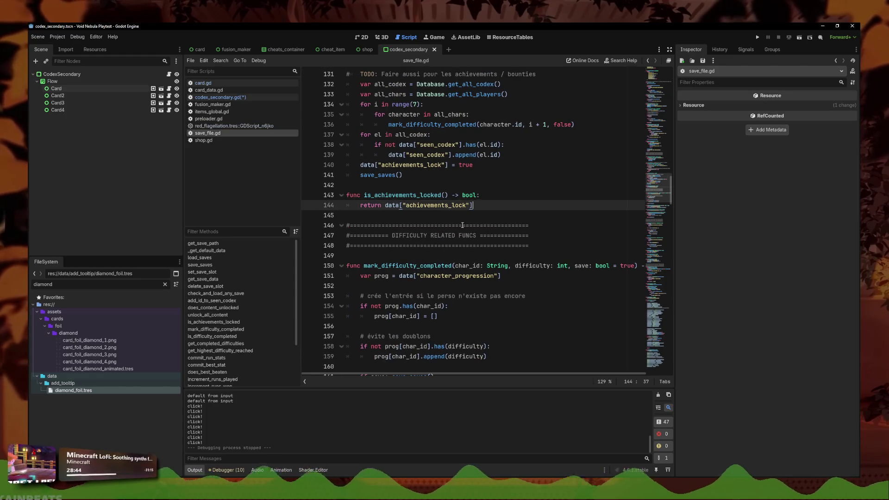
scroll(491, 250, up, 2)
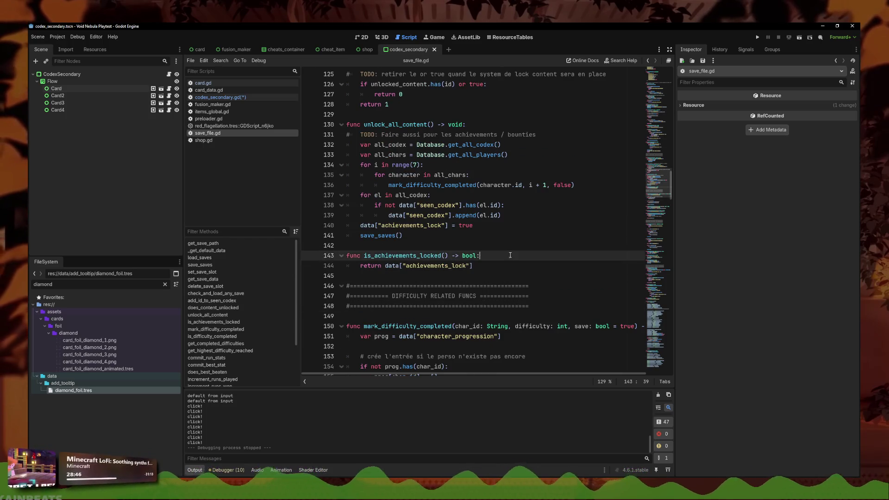
key(Down)
key(Down)
key(Down)
key(End)
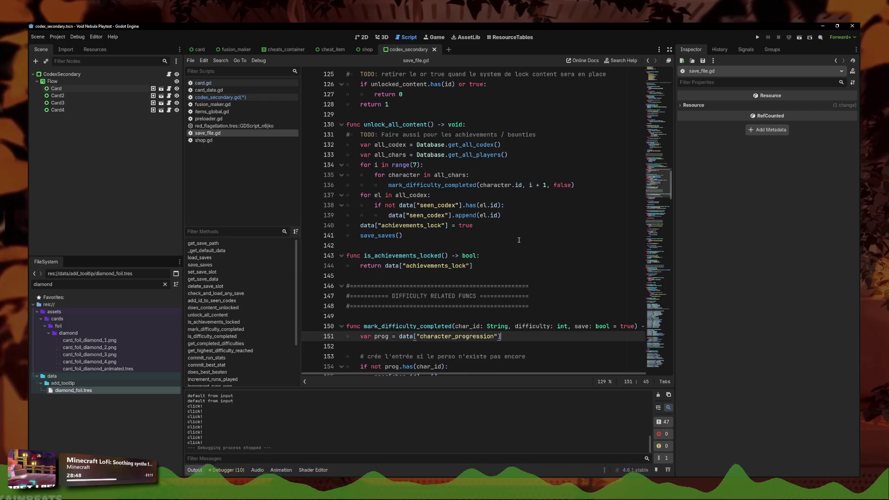
scroll(463, 213, up, 5)
click(407, 245)
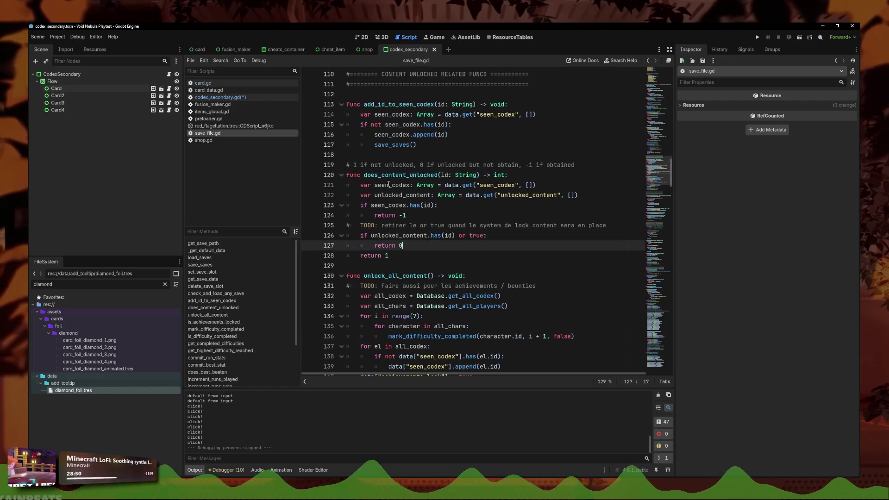
click(374, 176)
drag(364, 175, 438, 179)
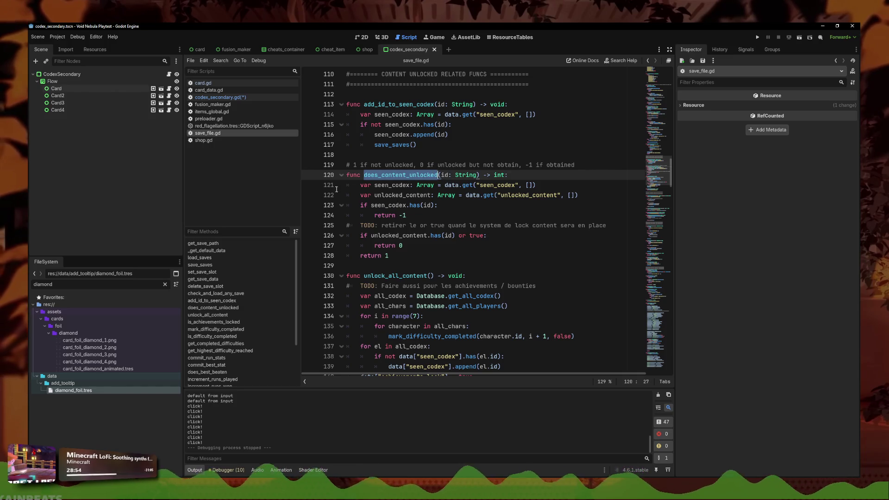
scroll(371, 195, down, 3)
scroll(307, 148, up, 3)
click(364, 175)
text(is)
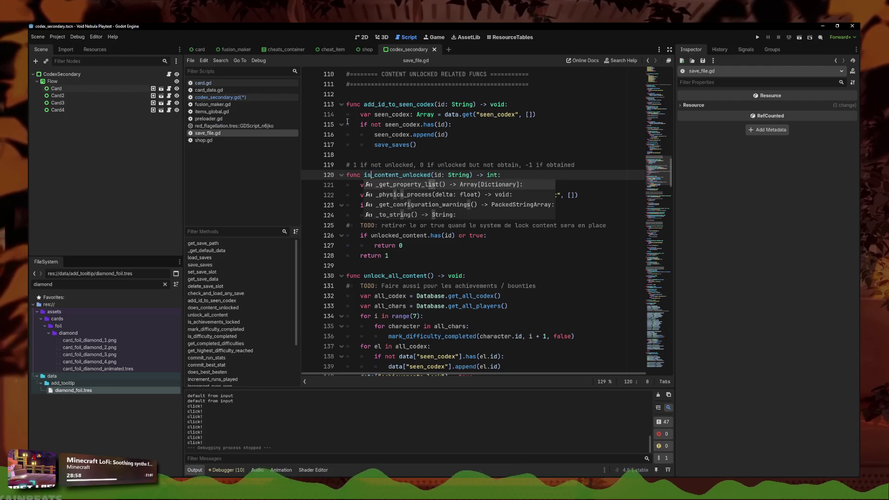
Step: Replace every 'does_content' with 'is_content' across the project's files
click(220, 60)
click(248, 113)
text(does_content)
key(Return)
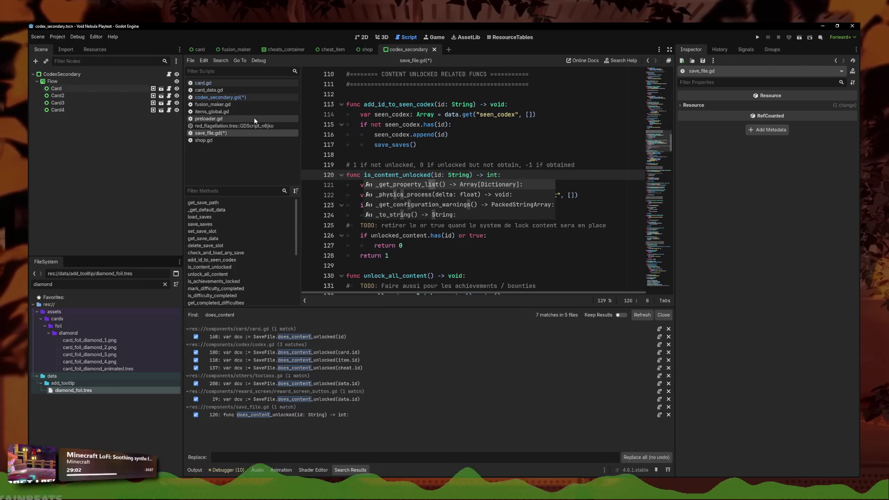
click(247, 452)
text(is_content)
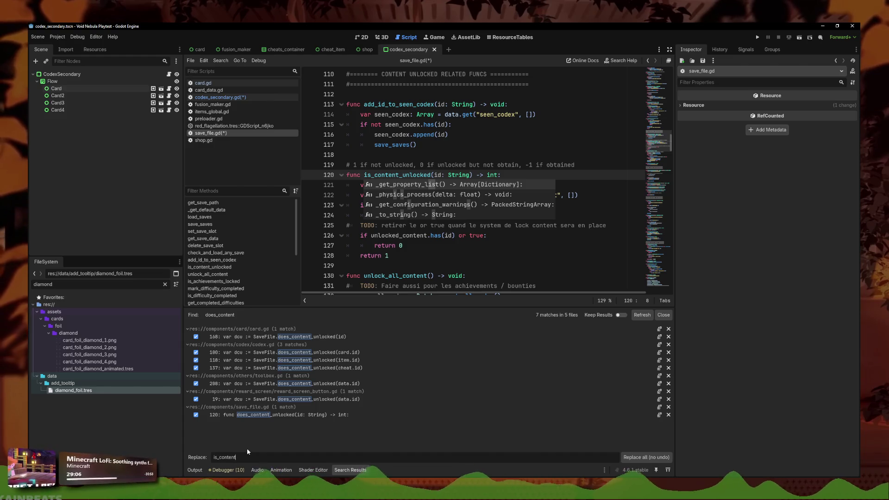
click(646, 457)
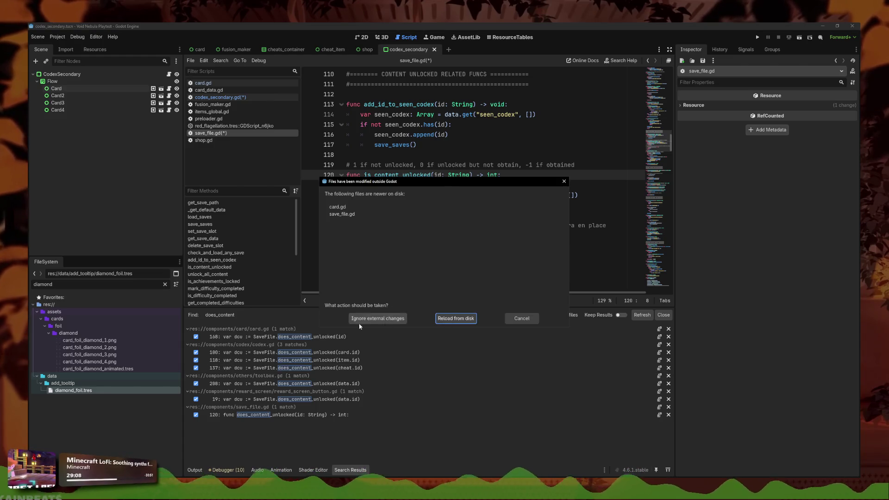
Step: Reload the changed scripts from disk and return to codex_secondary.gd
click(456, 318)
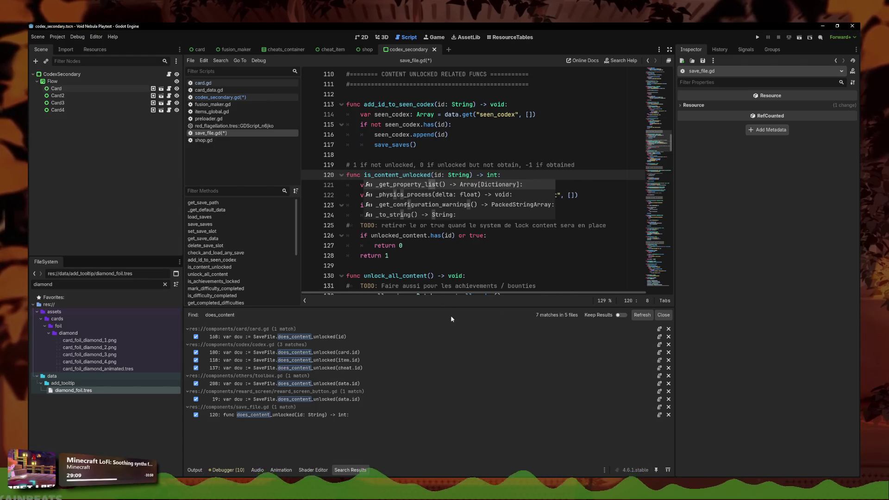
click(422, 260)
click(424, 205)
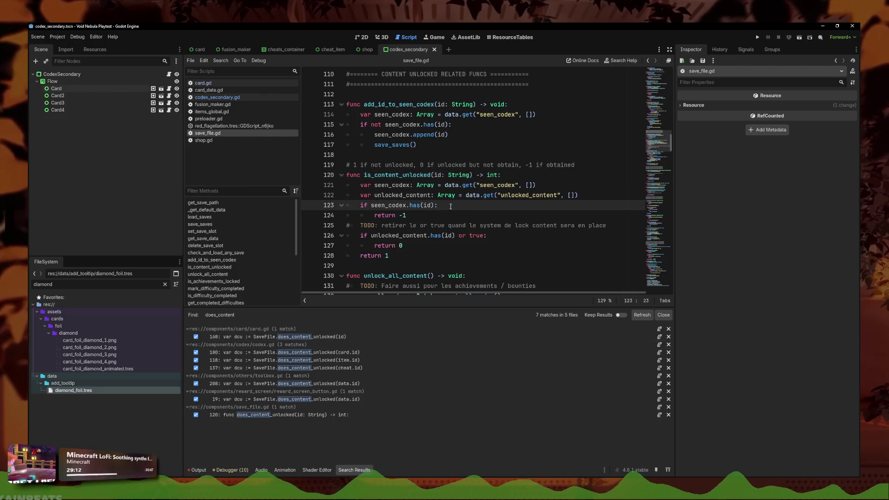
double_click(365, 175)
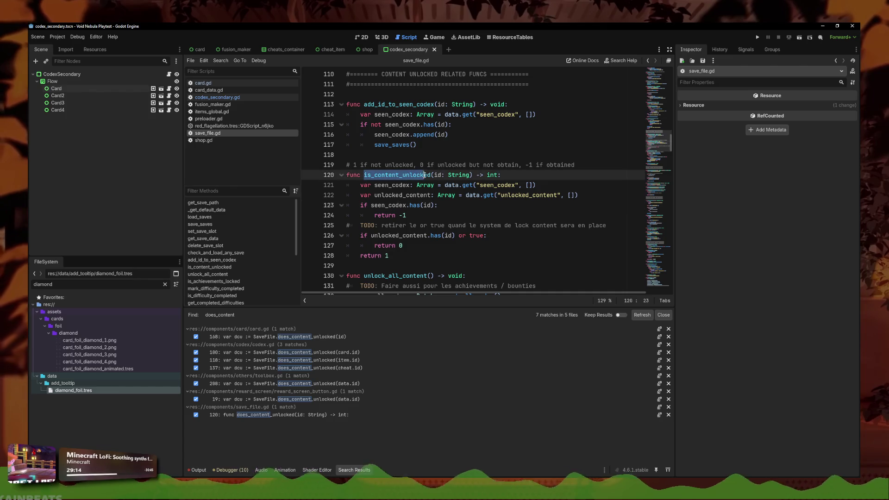
click(222, 99)
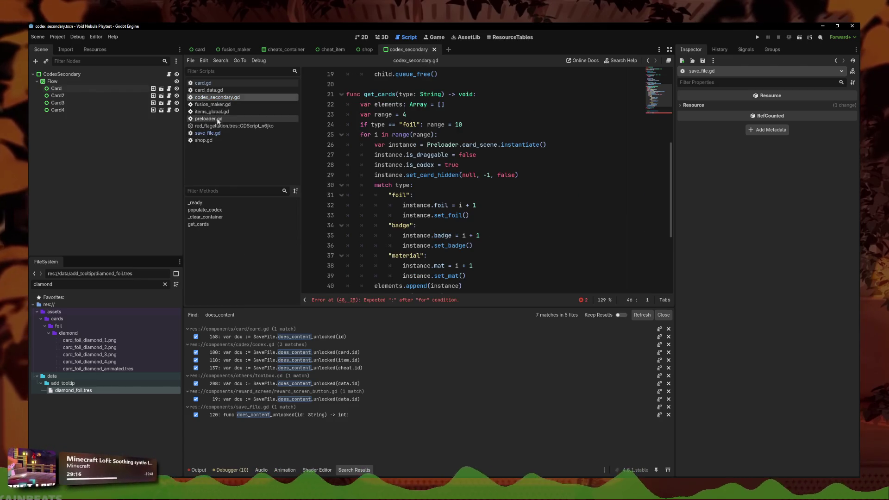
Step: Replace the is_achievements_locked() call on line 46 with is_content_unlocked
click(208, 134)
click(216, 97)
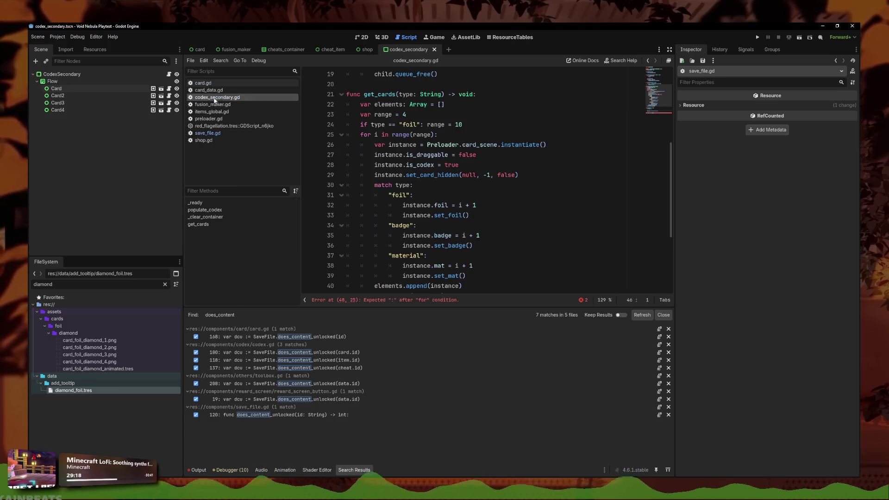
scroll(463, 232, down, 3)
click(436, 225)
drag(476, 226, 393, 226)
text(is_content)
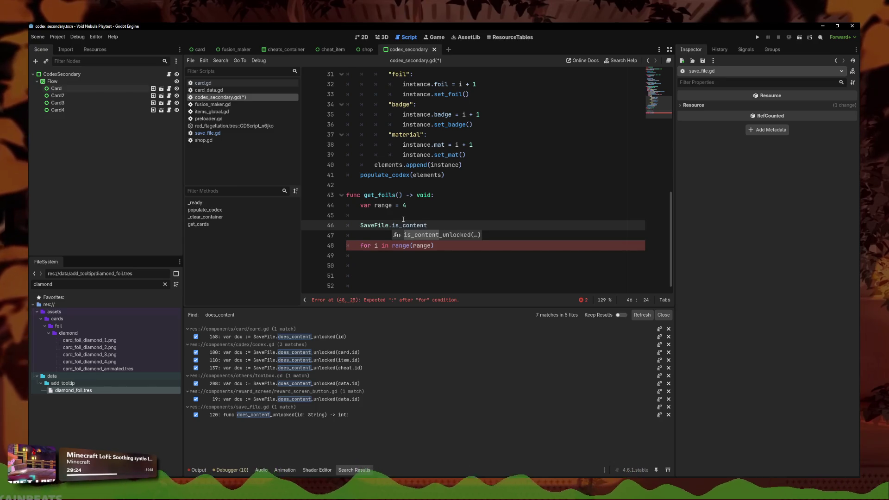
key(Return)
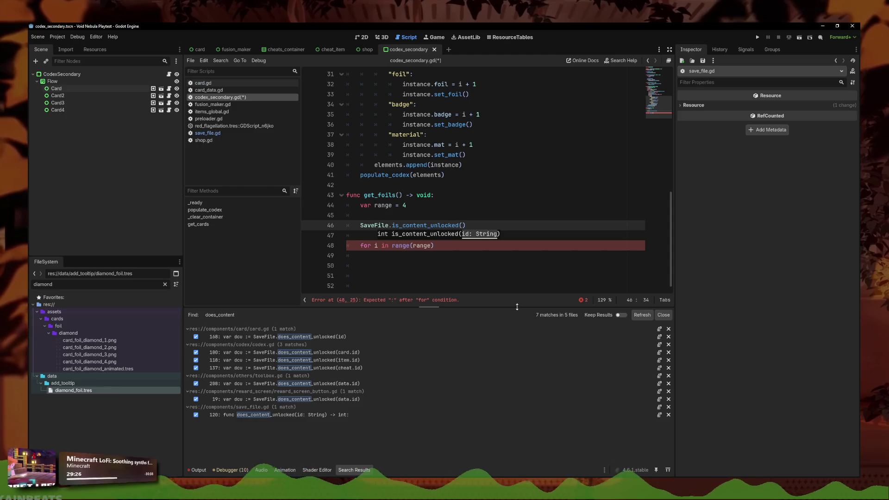
Step: Start a 'var list = [' line above the SaveFile call in get_foils
drag(518, 307, 517, 387)
click(463, 304)
key(Left)
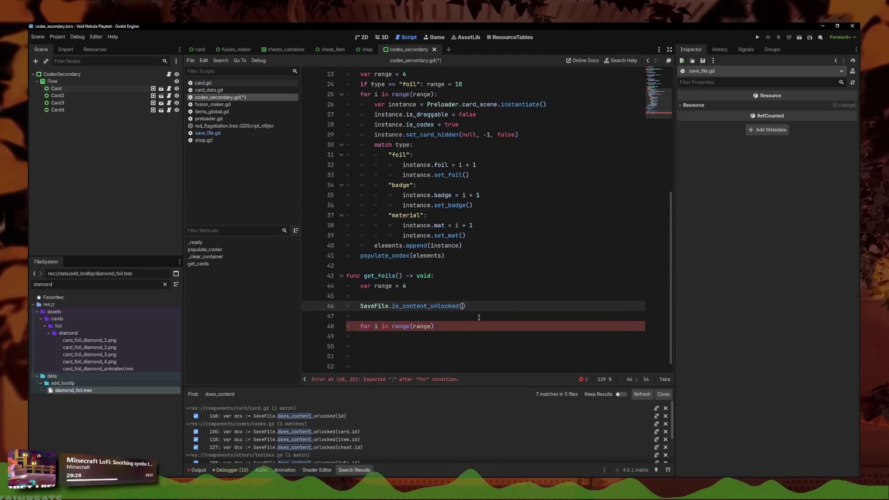
key(Up)
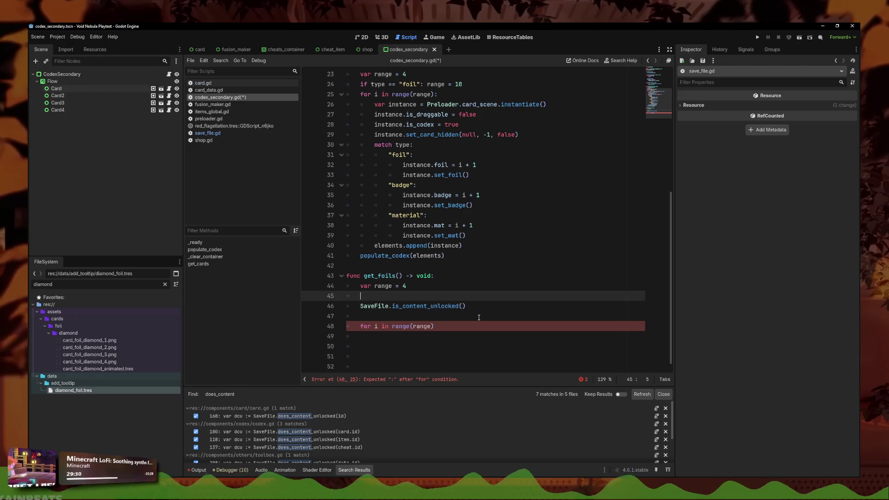
key(Return)
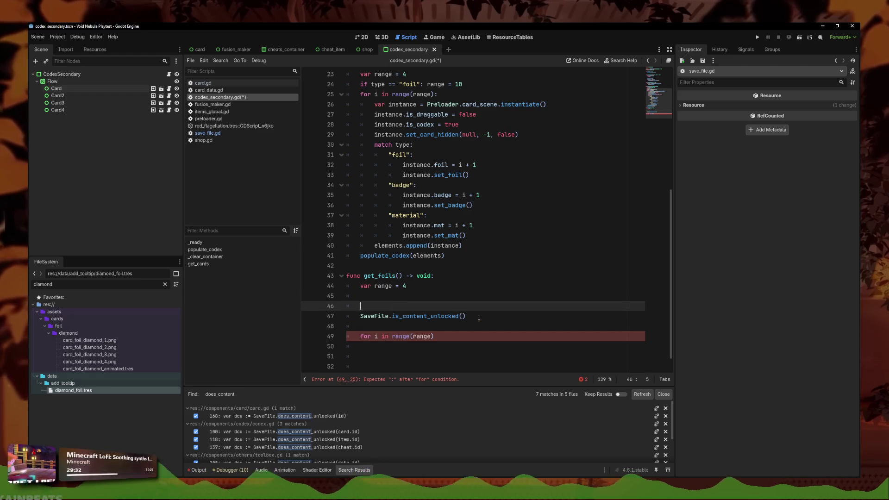
text(var)
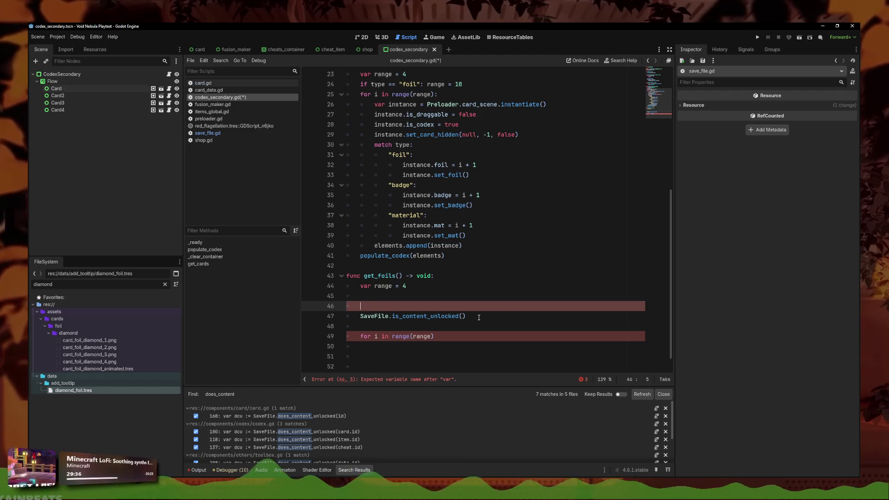
key(BackSpace)
key(BackSpace)
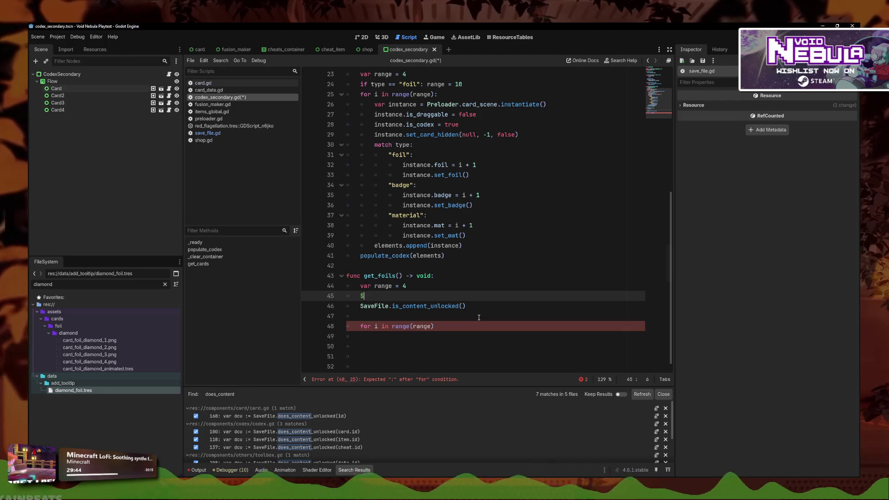
key(Return)
text(var list =)
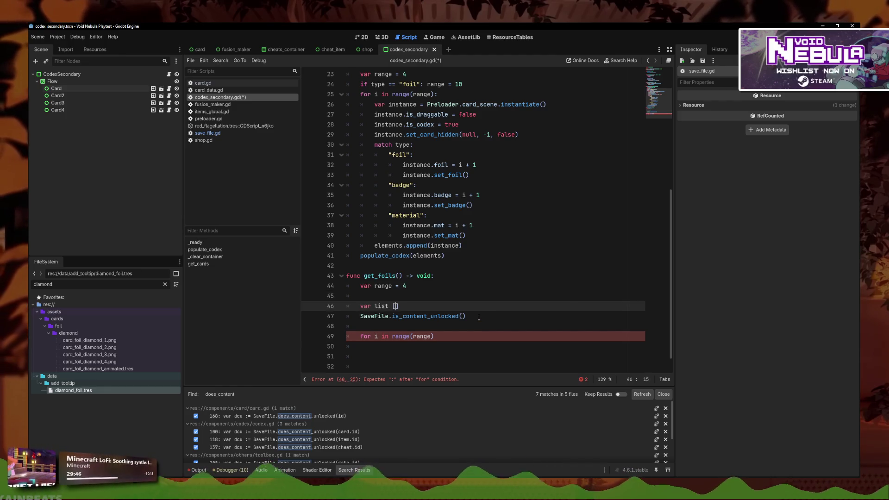
text( [")
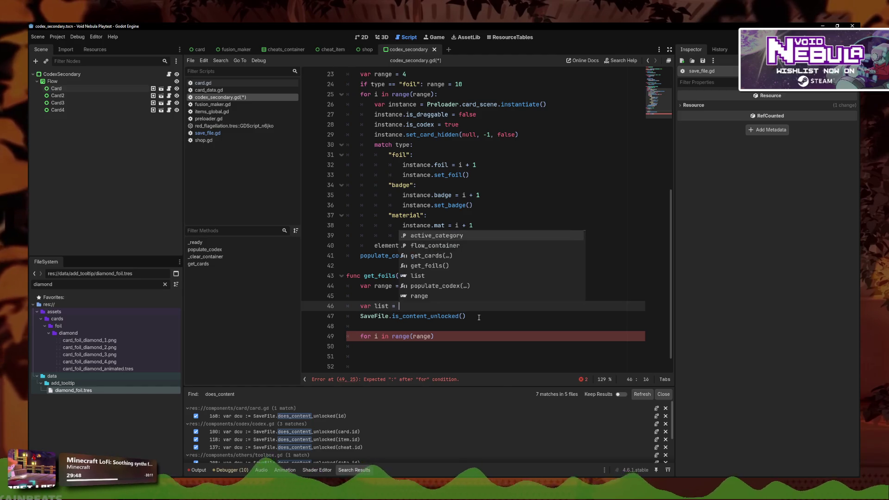
key(alt+Left)
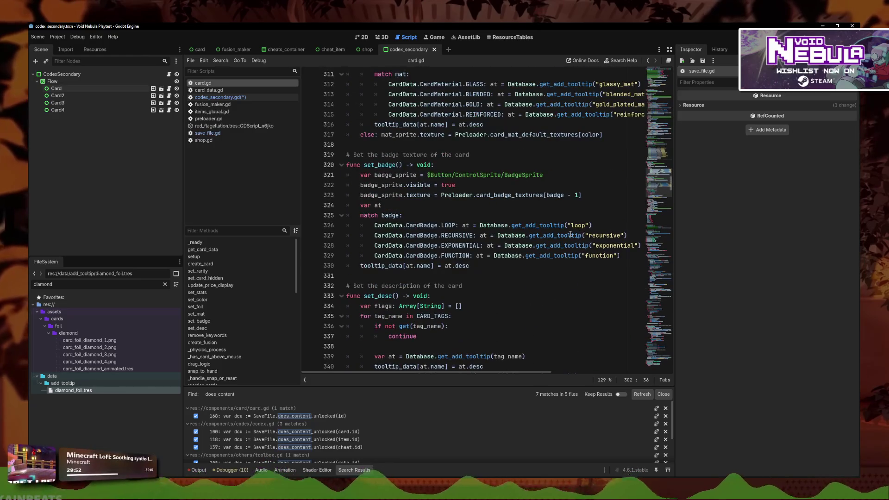
Step: Find the foil mapping lines in card.gd and paste them below the loop in get_foils
scroll(573, 234, down, 15)
click(540, 224)
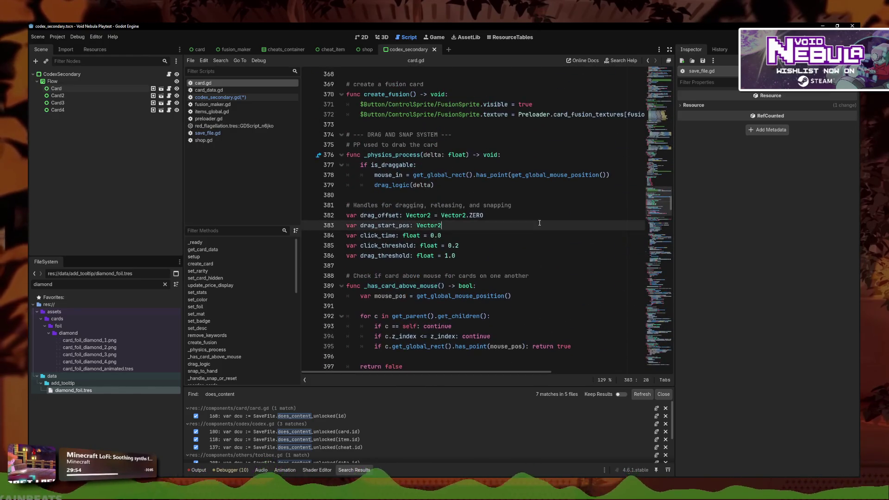
key(ctrl+f)
text(foil)
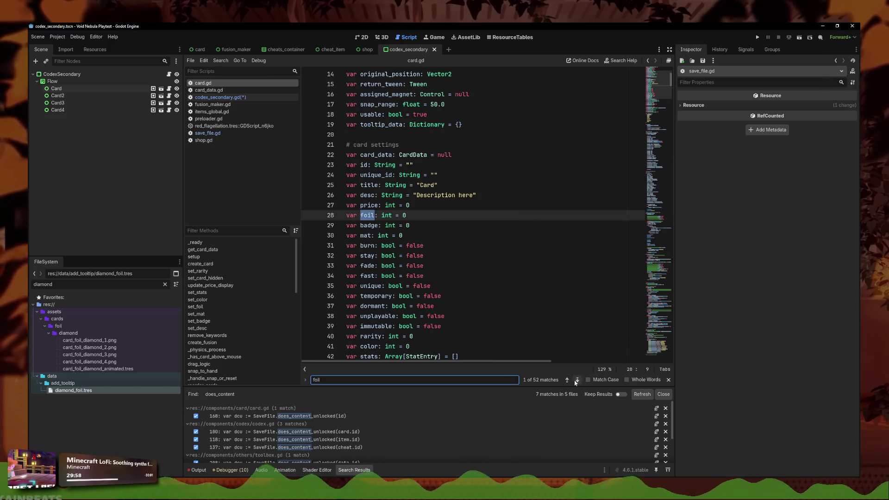
key(shift+Return)
scroll(567, 231, up, 1)
click(567, 232)
mouse_move(567, 231)
mouse_down()
mouse_move(440, 153)
mouse_move(375, 135)
mouse_up()
key(ctrl+c)
click(220, 97)
click(447, 326)
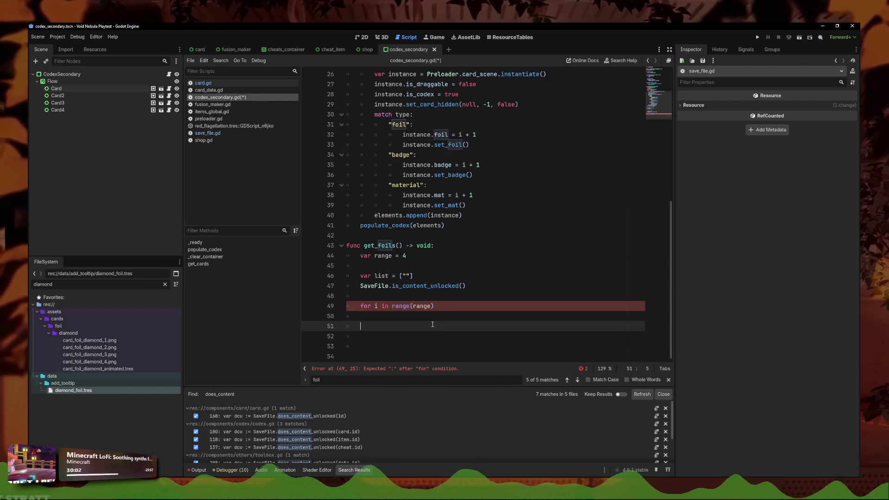
key(Down)
key(ctrl+v)
Step: Copy the turquoise_foil name from the pasted lines into the list
click(556, 277)
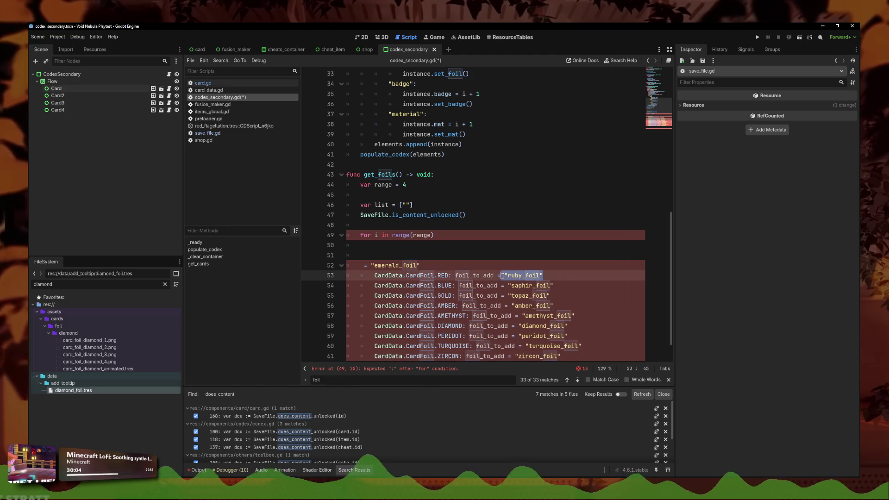
click(567, 305)
drag(575, 356, 515, 356)
key(ctrl+c)
click(406, 204)
key(ctrl+v)
key(BackSpace)
click(405, 204)
key(BackSpace)
drag(581, 346, 526, 346)
key(ctrl+c)
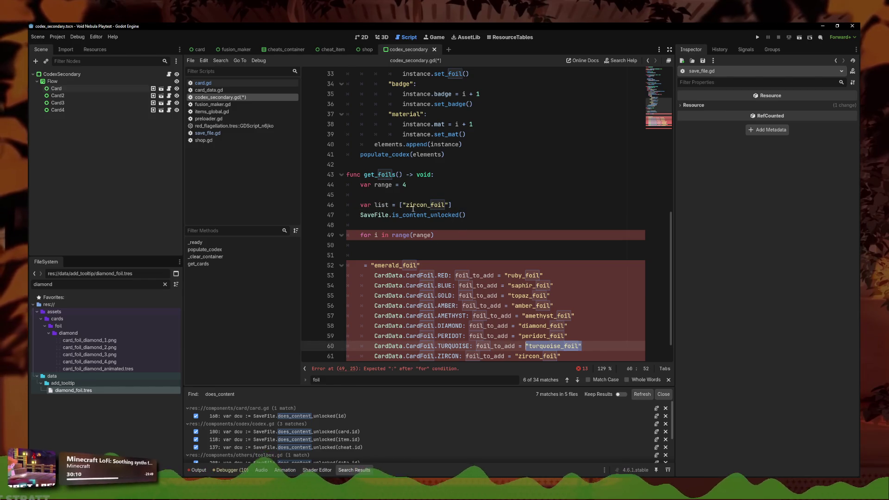
click(402, 205)
key(ctrl+v)
text(,)
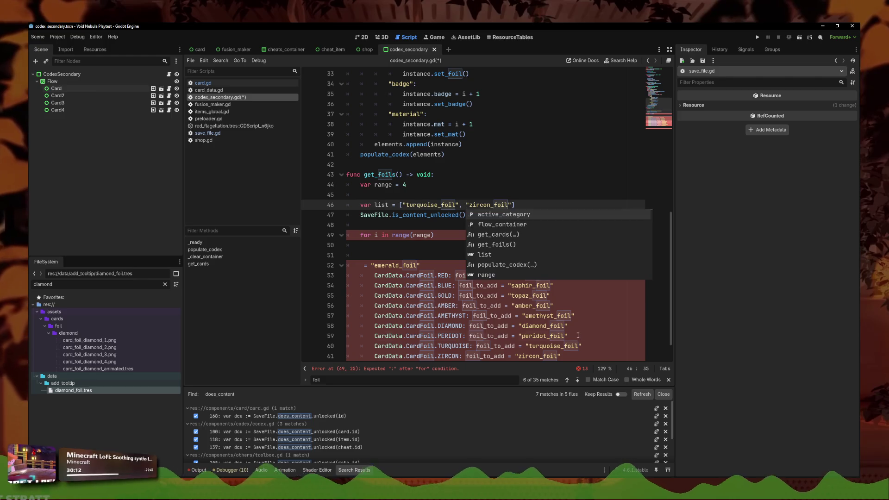
Step: Prepend peridot_foil and diamond_foil to the list, comma-separated
drag(568, 335, 518, 336)
key(ctrl+c)
click(402, 204)
key(ctrl+v)
text(,)
drag(568, 326, 519, 326)
key(ctrl+c)
click(403, 205)
key(ctrl+v)
text(;)
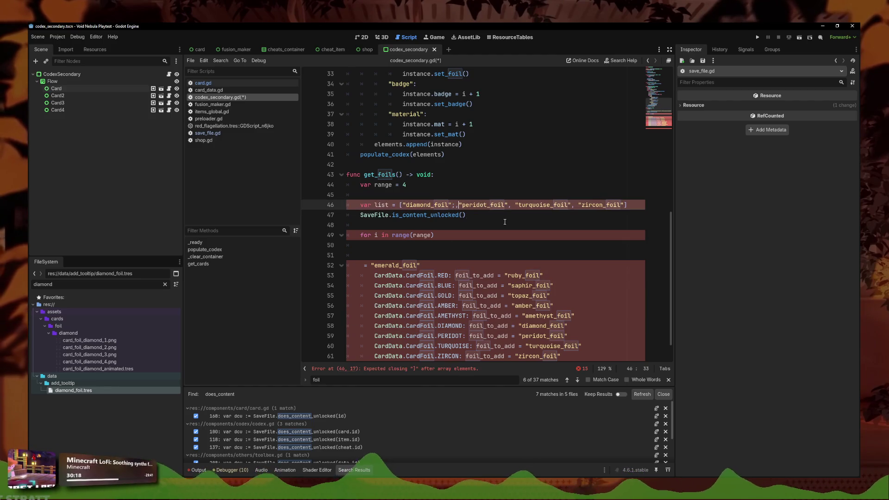
key(BackSpace)
key(BackSpace)
text(,)
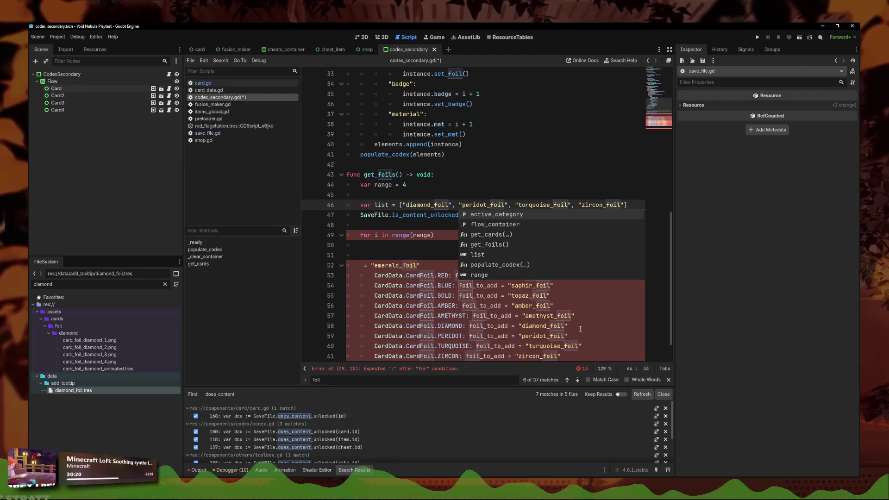
Step: Add "amethyst_foil" and "amber_foil" at the front of the list
drag(580, 326, 521, 326)
click(402, 205)
text("amethyst_foil",)
drag(554, 306, 512, 306)
key(ctrl+c)
click(402, 204)
key(ctrl+v)
text(,)
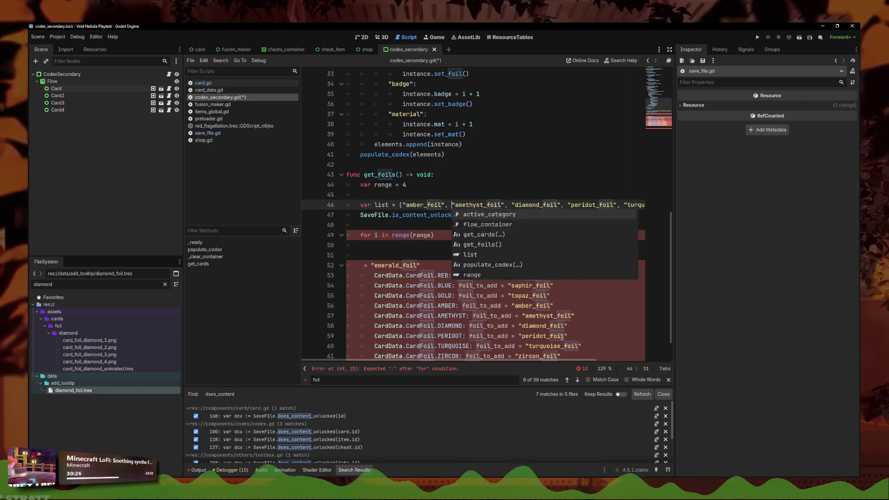
key(Escape)
Step: Delete the temporary pasted foil mapping lines
drag(364, 265, 584, 359)
key(BackSpace)
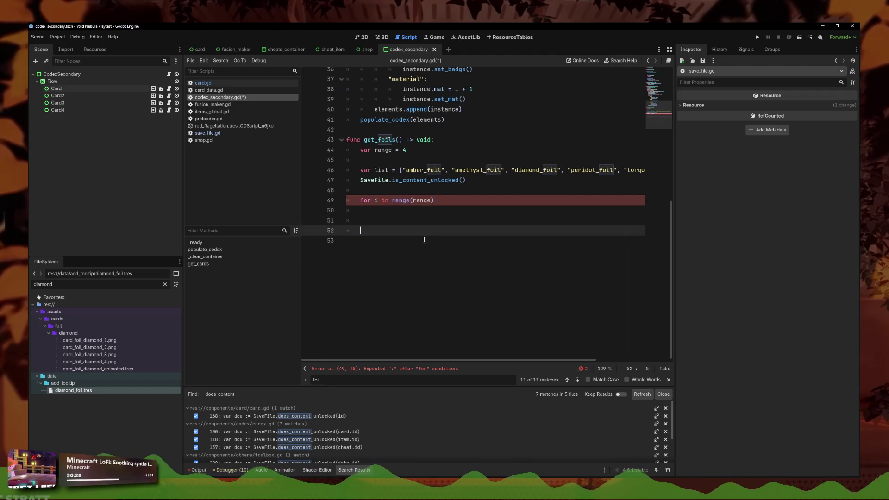
key(BackSpace)
key(BackSpace)
key(BackSpace)
scroll(440, 278, up, 6)
scroll(454, 310, down, 2)
Step: Add a 'for el in list:' loop line above the SaveFile call
click(454, 310)
click(512, 314)
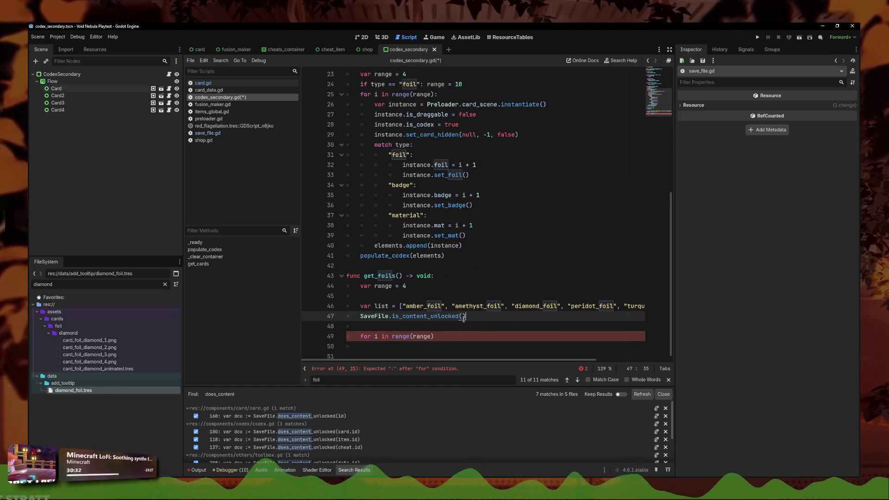
click(390, 297)
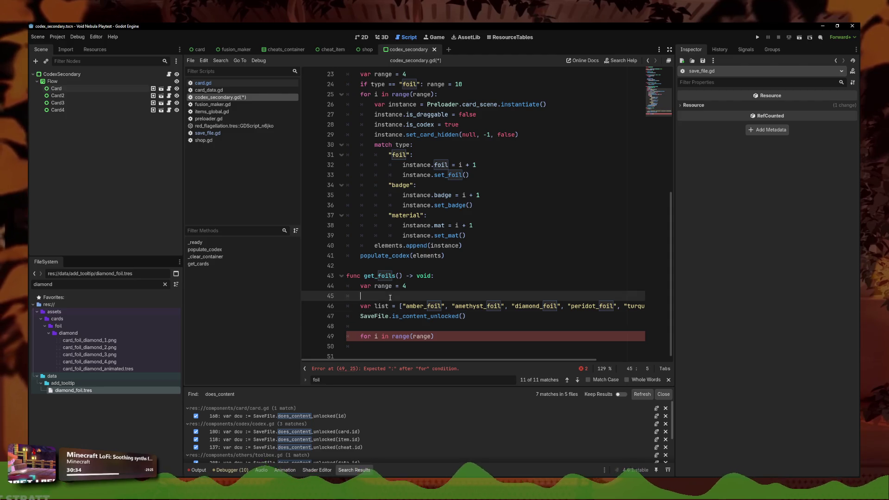
click(359, 316)
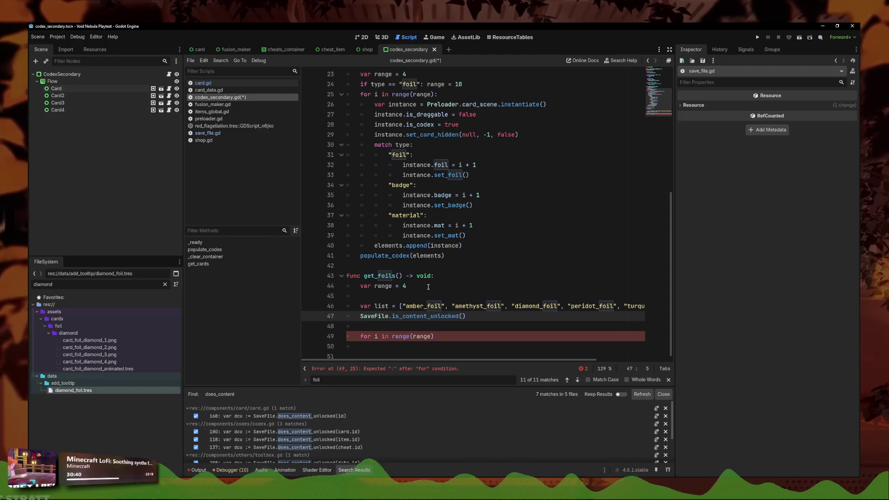
key(Return)
key(Up)
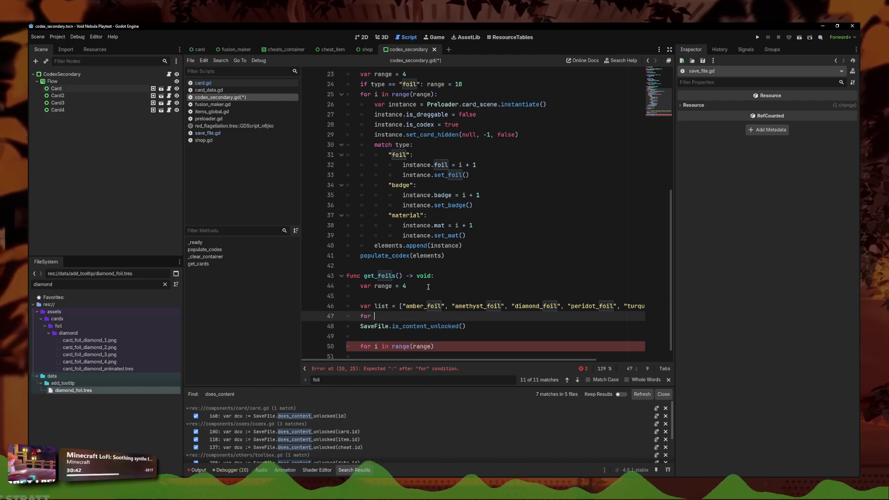
text(el in list:)
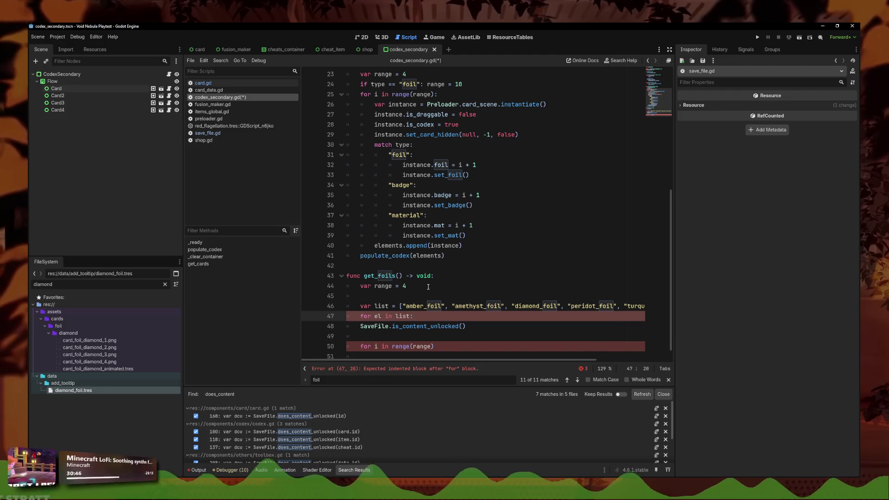
key(Return)
text(if)
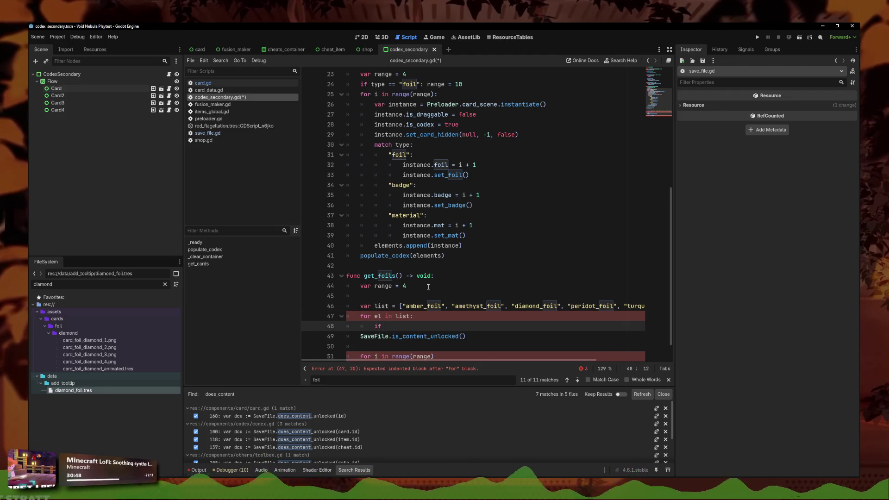
key(BackSpace)
key(BackSpace)
key(BackSpace)
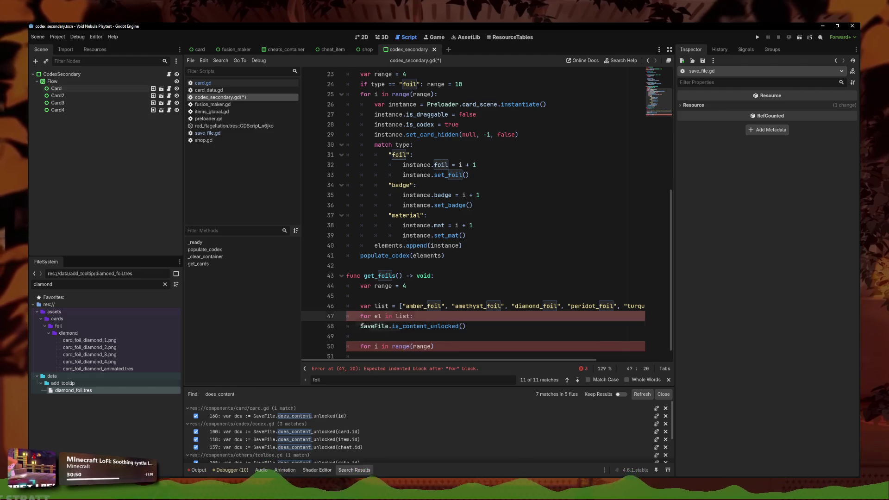
Step: Turn the SaveFile call into an indented 'if SaveFile.is_content_unlocked(el):' check
click(365, 326)
text(if)
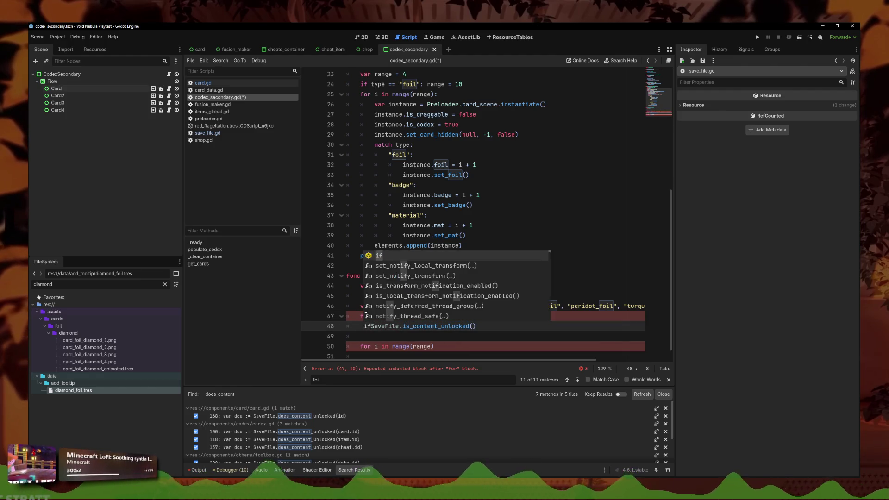
key(Tab)
key(Delete)
click(489, 326)
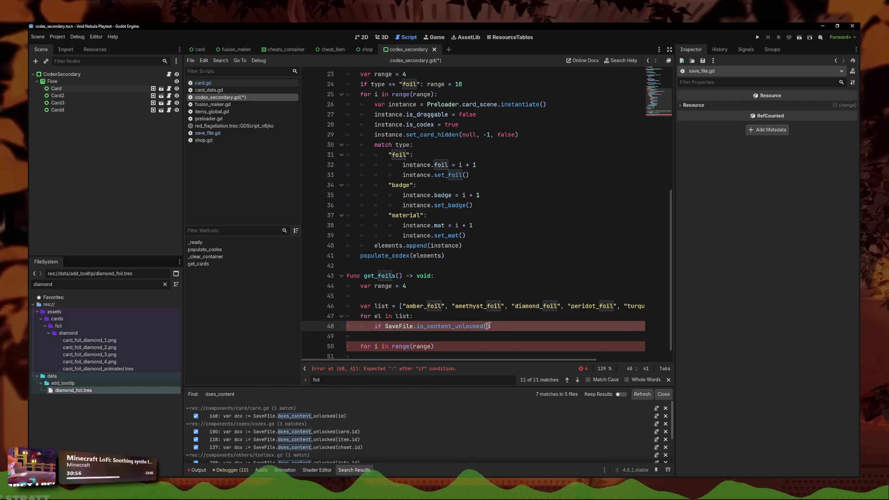
text(el)
click(505, 327)
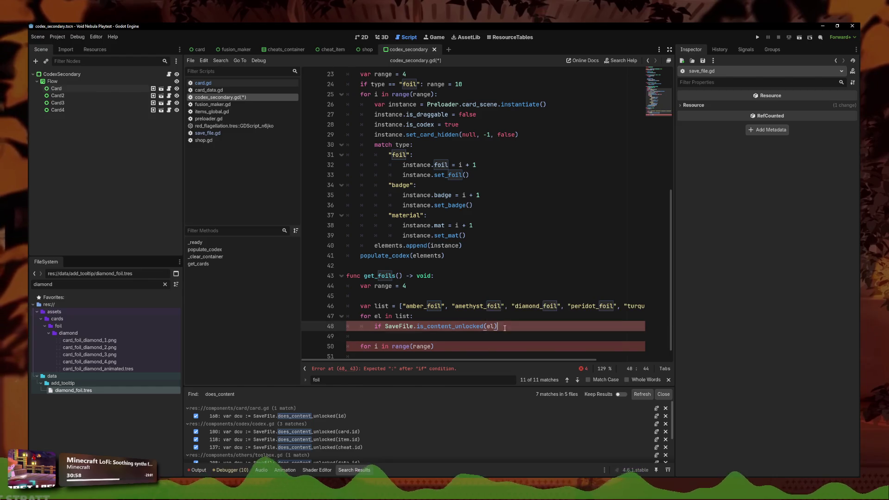
text(:)
key(Return)
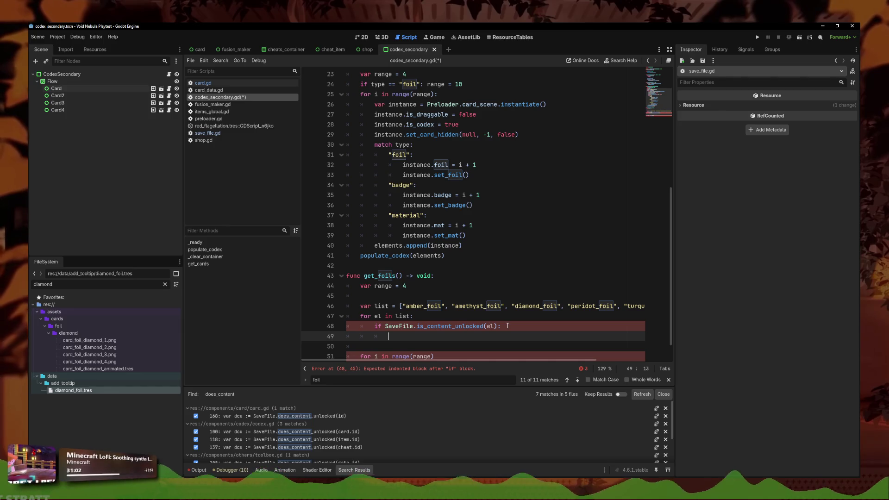
Step: Declare 'var extended_foils: bool = false', assign it inside the unlocked check, and save
click(464, 284)
key(Return)
text(var e)
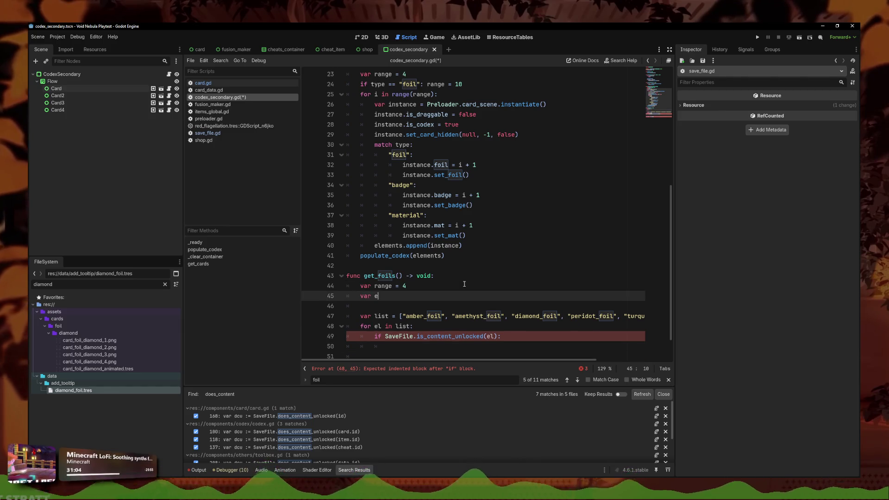
text(xtended_foils)
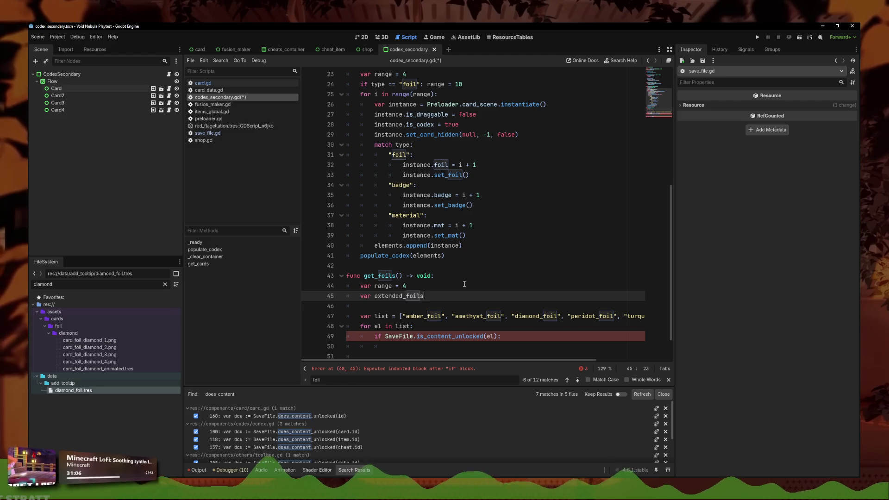
text(: bool = false)
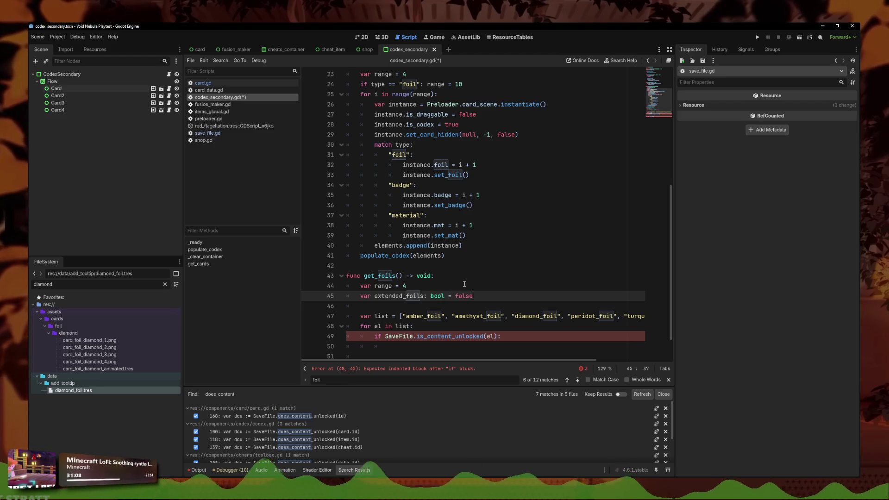
click(439, 333)
click(445, 343)
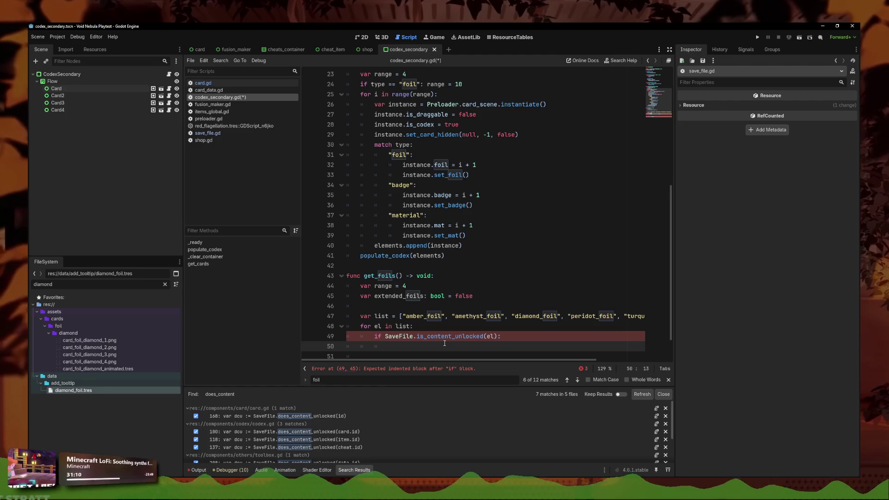
text(exte)
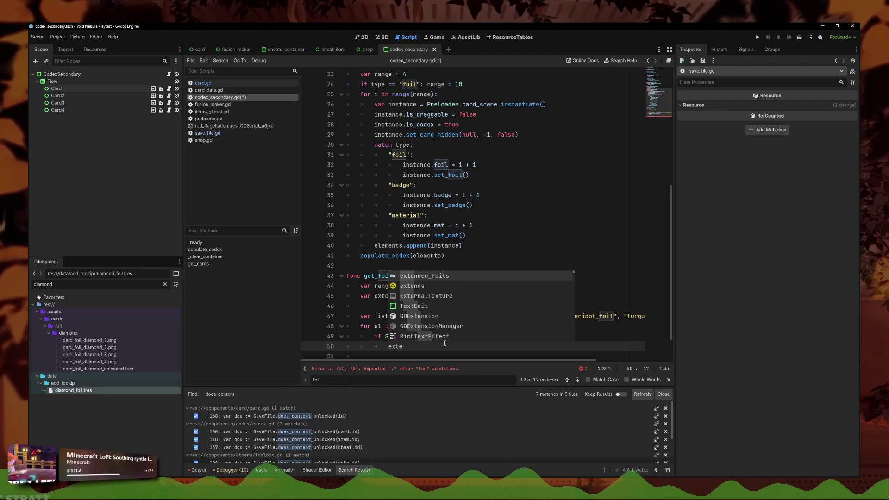
text(nded_foils = tr)
text(return)
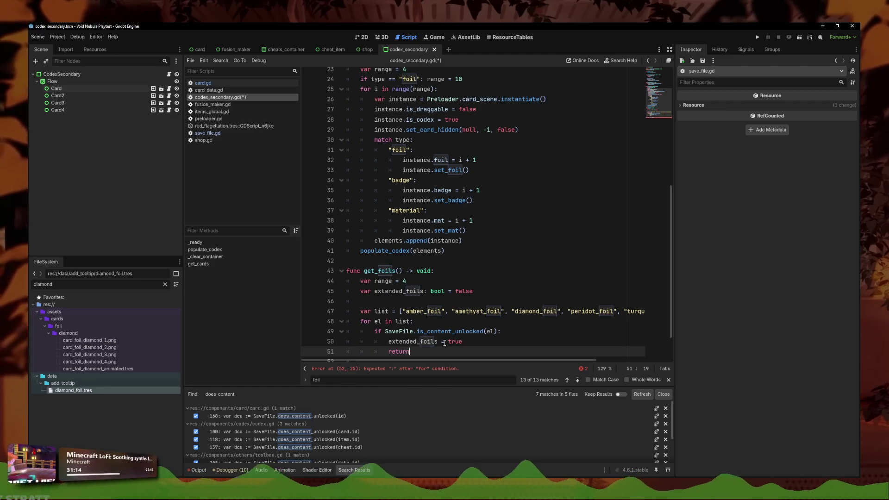
scroll(416, 319, down, 2)
key(ctrl+s)
Step: Replace the return with break so the loop stops at the first unlocked foil
double_click(398, 315)
text(break)
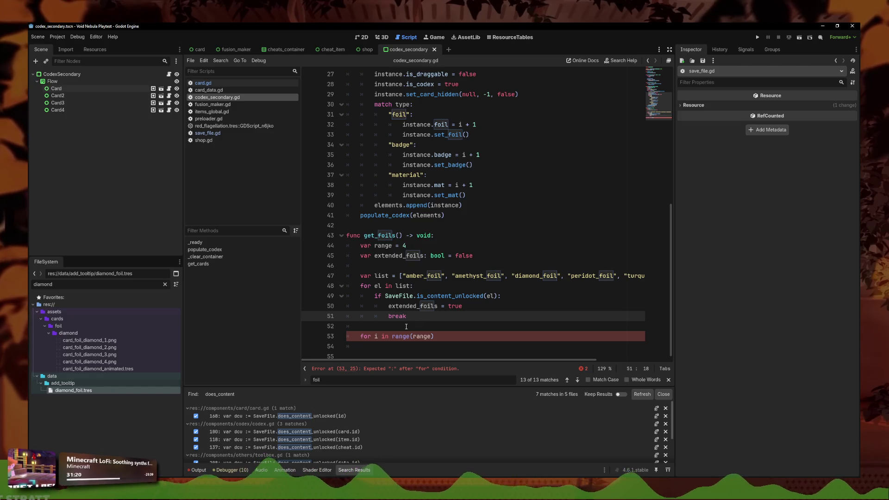
key(shift+Up)
key(shift+Up)
key(shift+Up)
key(shift+Home)
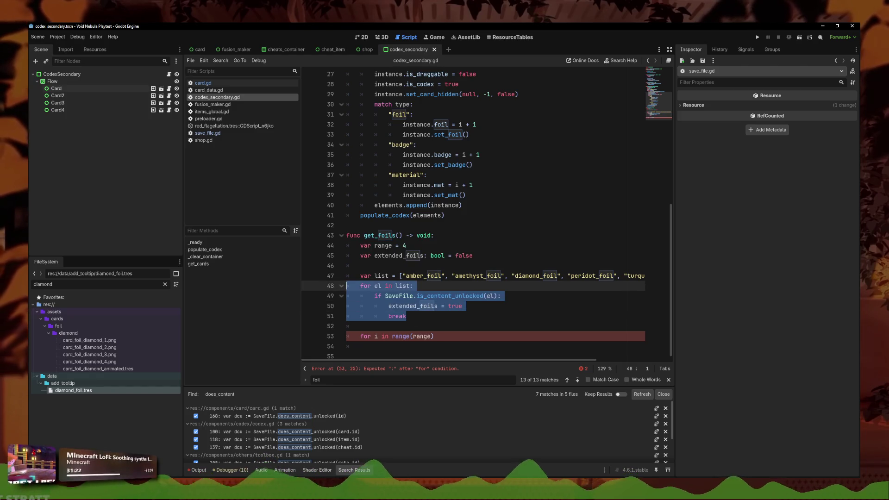
click(437, 314)
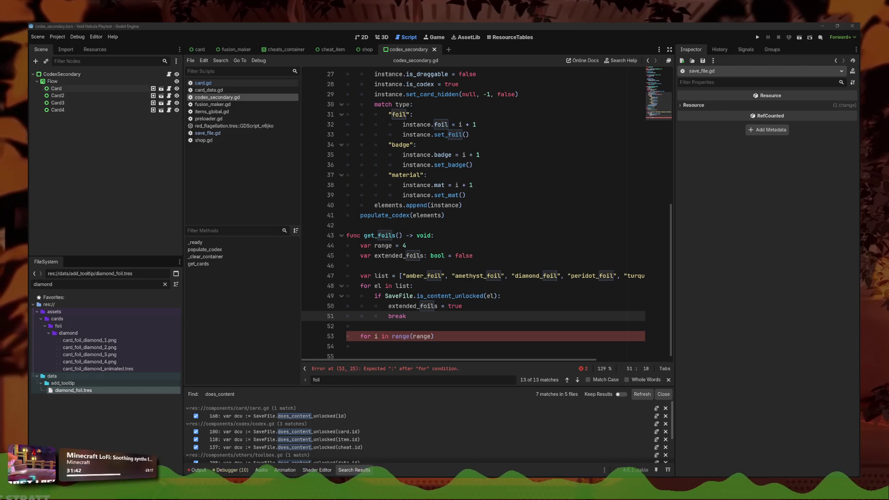
click(471, 315)
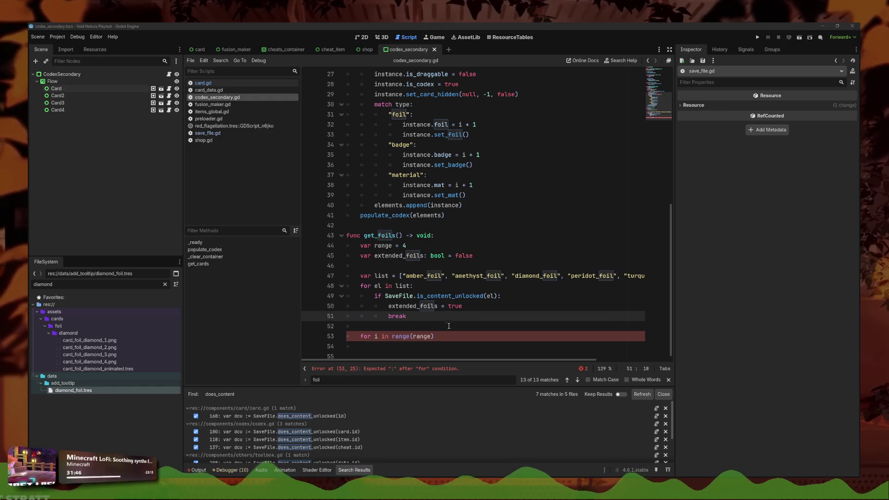
click(484, 328)
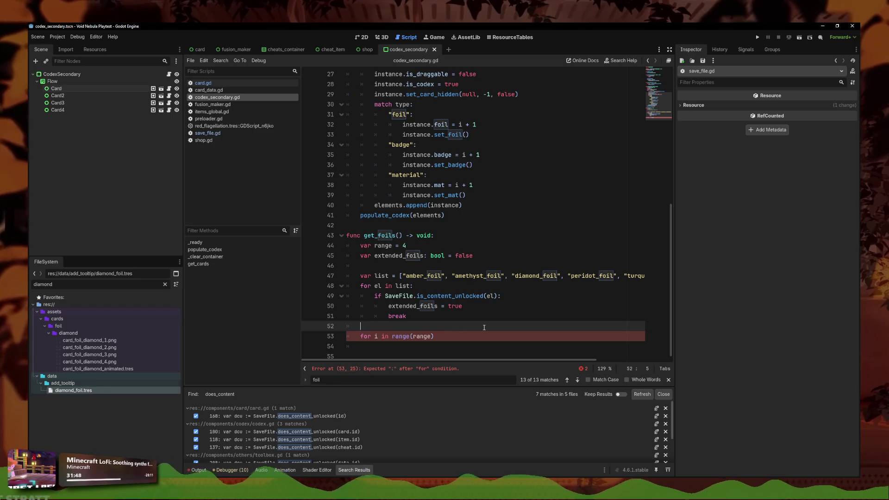
key(Return)
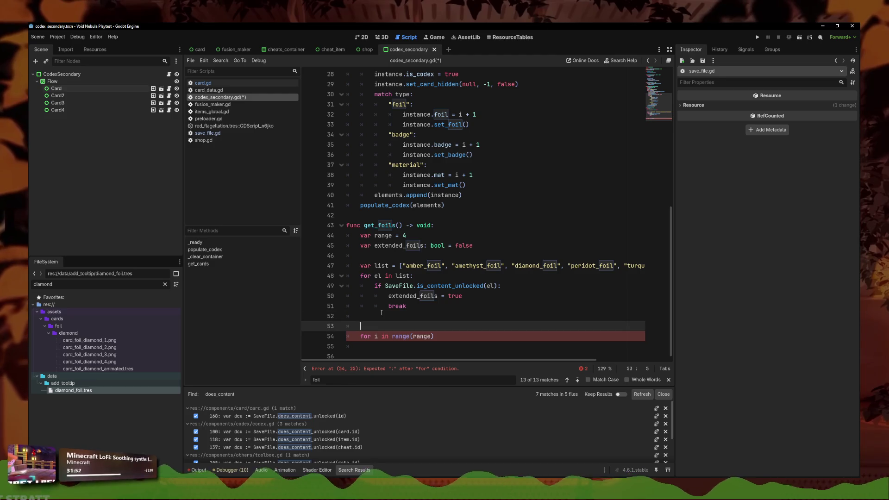
text(if)
key(BackSpace)
key(BackSpace)
key(BackSpace)
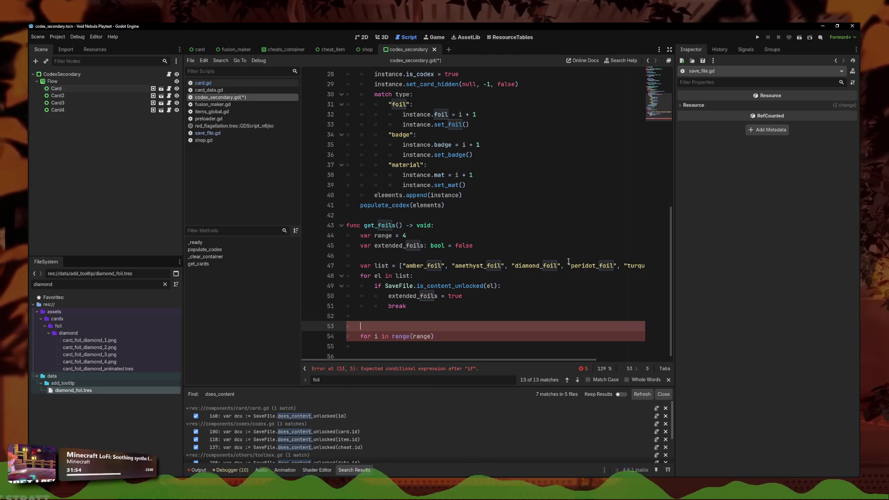
Step: Paste the range declaration over the extended_foils assignment and remove its old value 4
drag(407, 236, 353, 236)
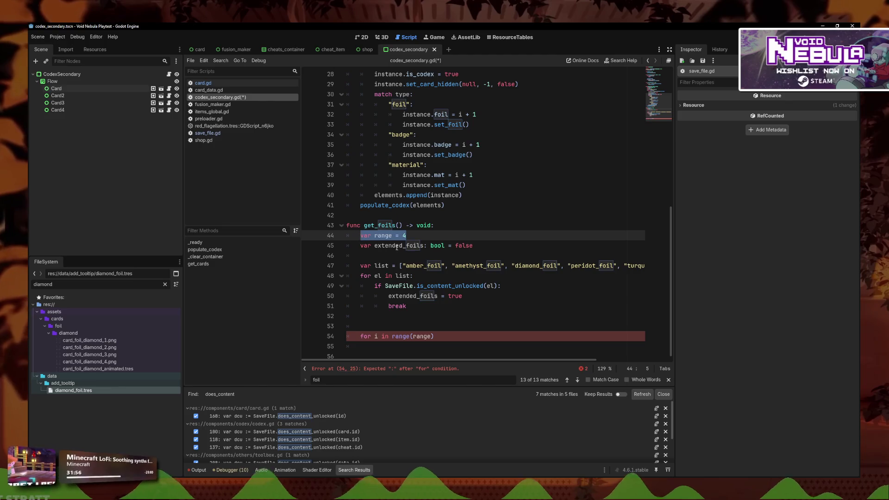
drag(462, 297, 388, 297)
key(ctrl+v)
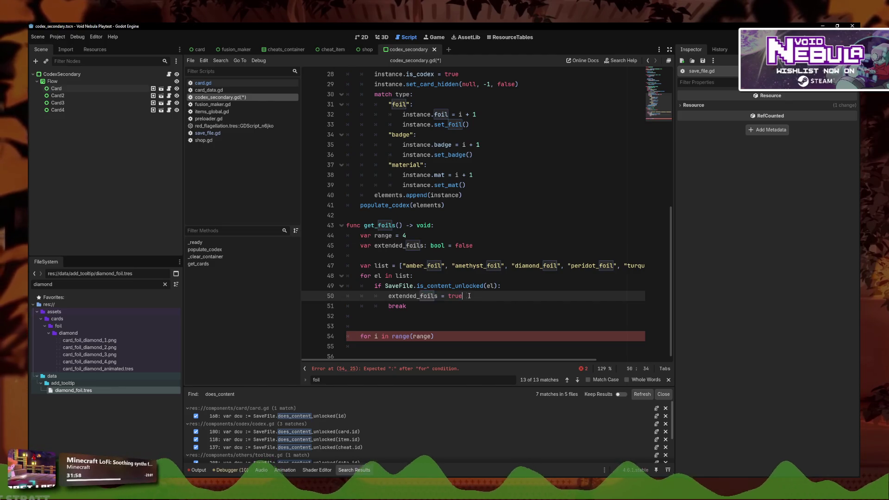
key(BackSpace)
Step: Delete the extended_foils declaration, make range = 10 a reassignment, and remove extra blank lines
text(10)
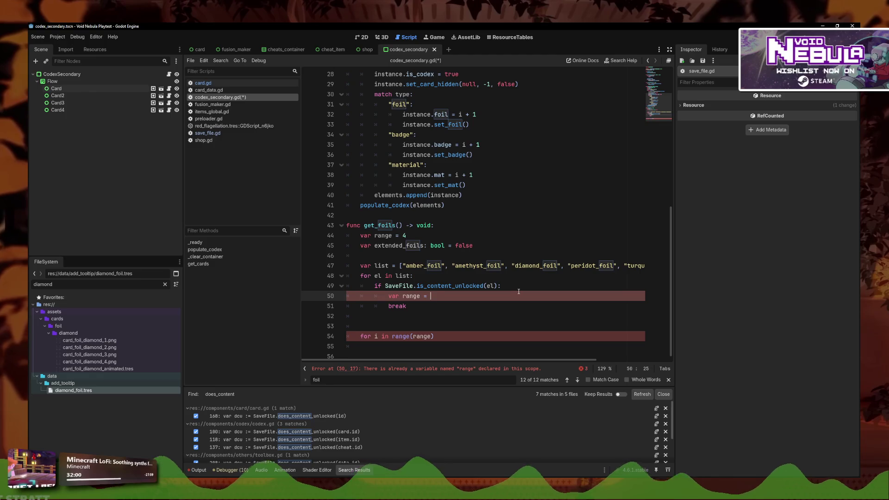
click(401, 296)
key(BackSpace)
key(BackSpace)
key(BackSpace)
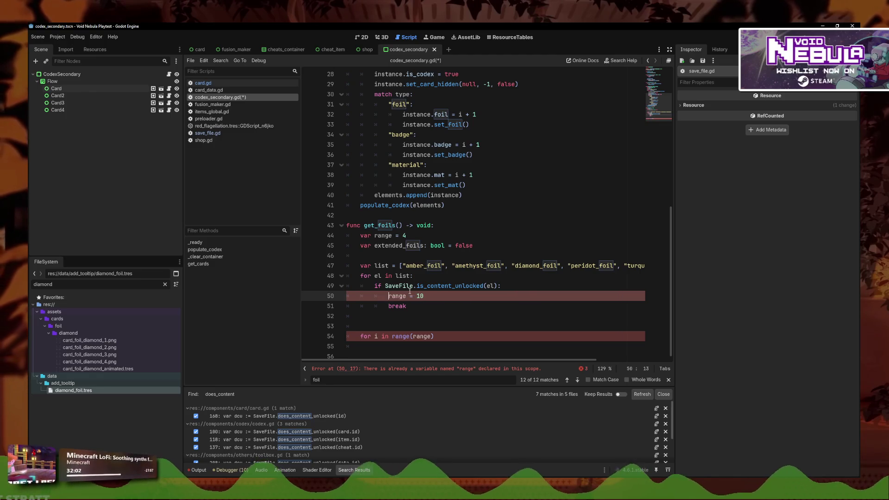
key(Up)
key(Up)
key(Up)
key(ctrl+shift+k)
click(394, 308)
key(BackSpace)
key(BackSpace)
click(367, 327)
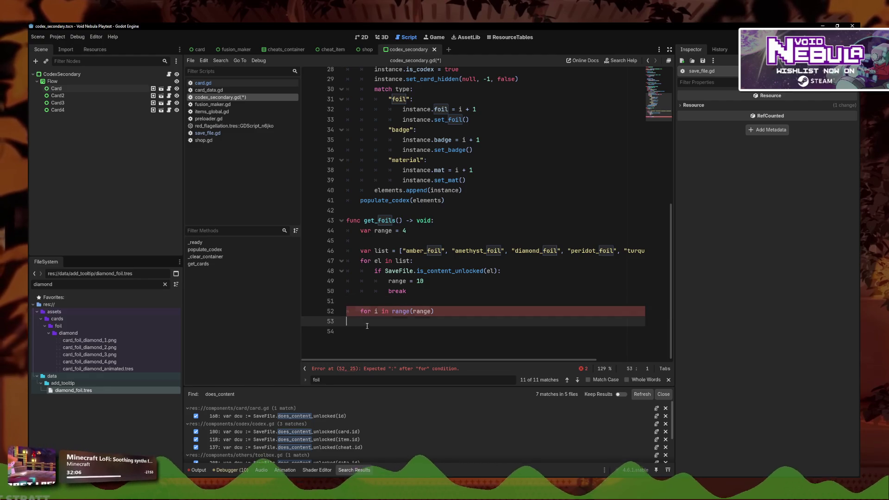
key(BackSpace)
key(BackSpace)
key(BackSpace)
Step: Copy the card instance setup and foil lines from get_cards into the get_foils loop
scroll(442, 310, up, 2)
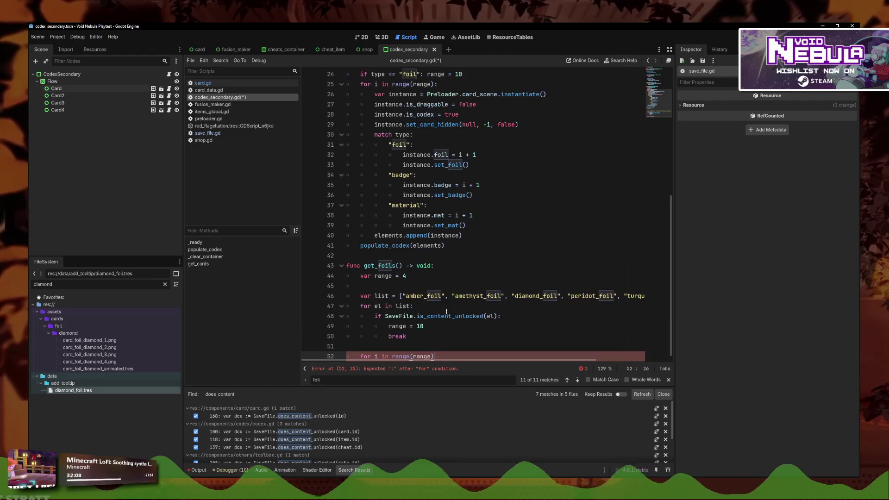
text(:)
mouse_move(519, 124)
mouse_down()
mouse_move(440, 121)
mouse_move(352, 92)
mouse_up()
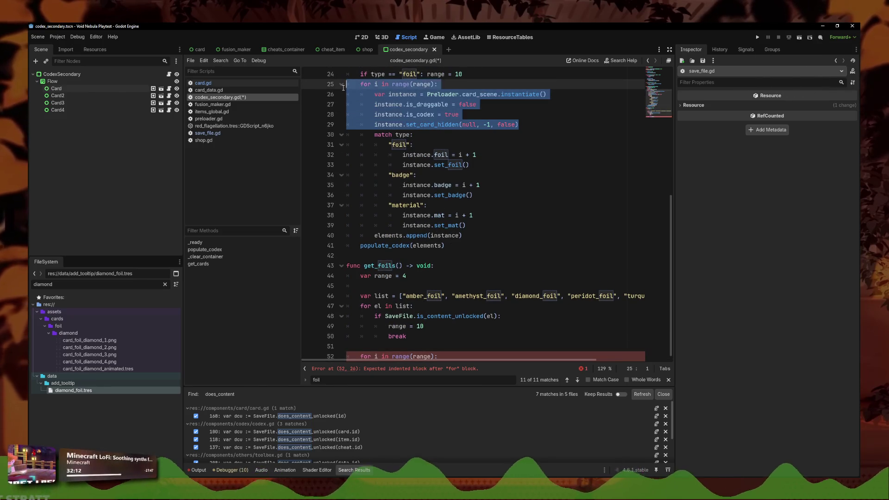
scroll(424, 345, up, 2)
drag(470, 216, 327, 207)
key(ctrl+c)
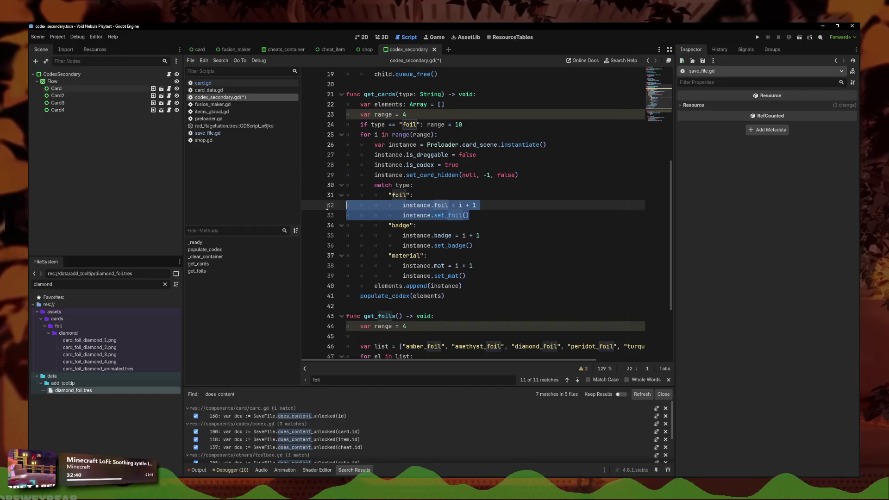
scroll(438, 237, down, 3)
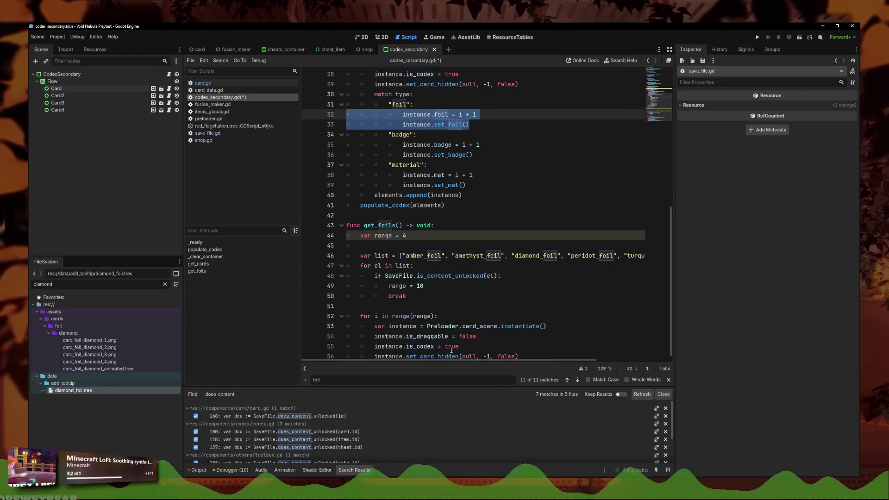
click(543, 352)
key(Return)
key(ctrl+v)
key(BackSpace)
key(BackSpace)
key(Up)
key(Delete)
key(Delete)
key(Delete)
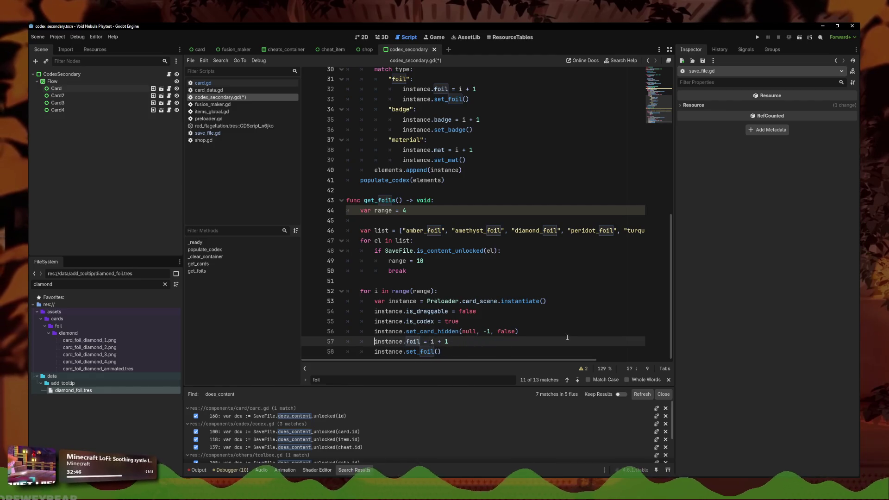
Step: Tidy line 56 in get_foils and save the script
click(566, 335)
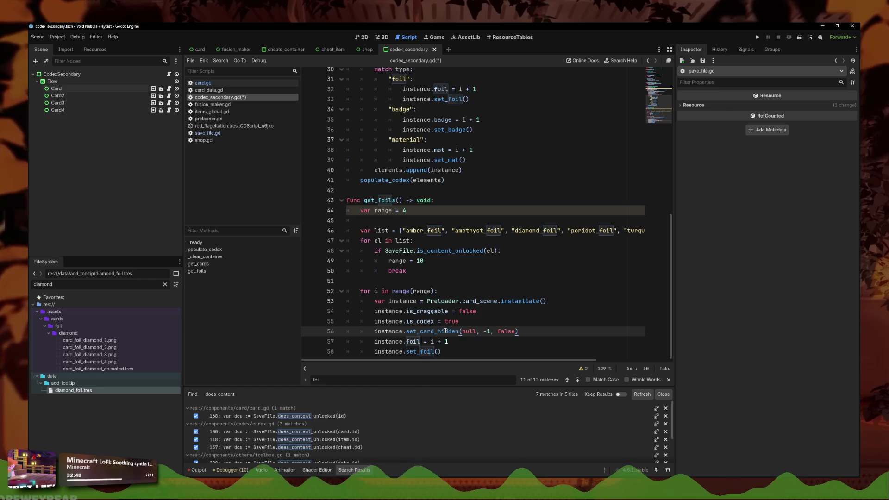
drag(521, 332, 373, 332)
click(531, 329)
key(ctrl+s)
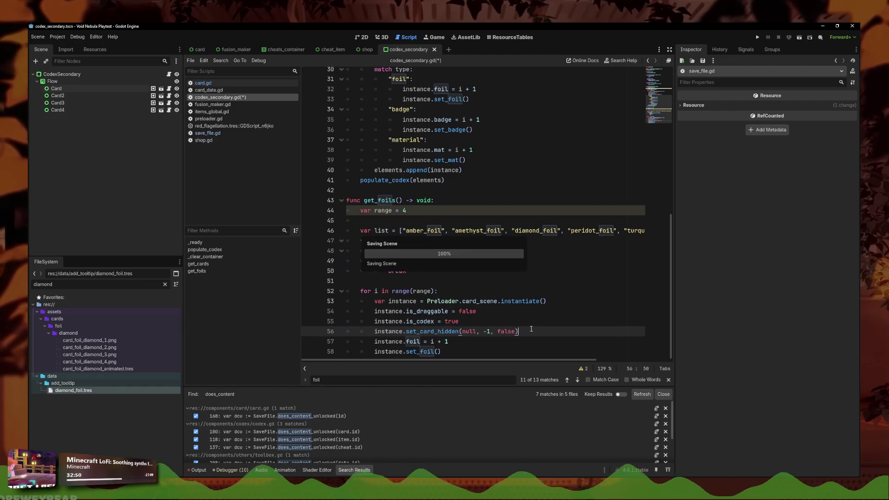
click(456, 356)
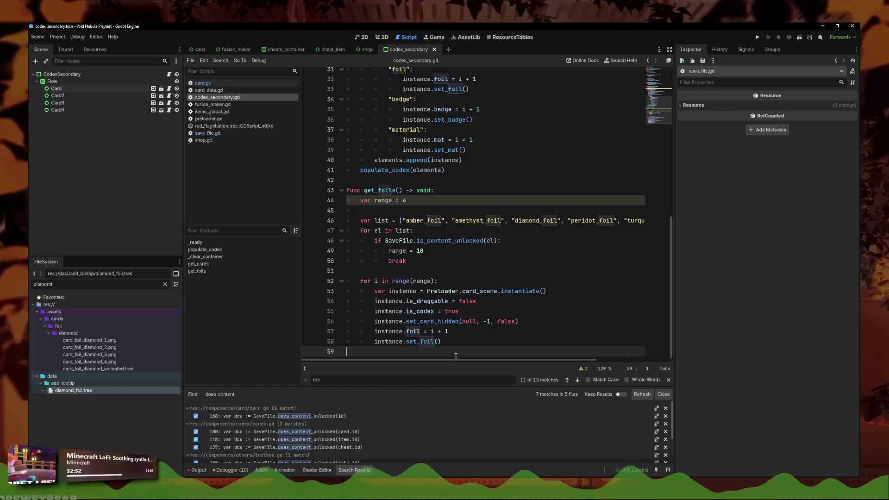
click(459, 265)
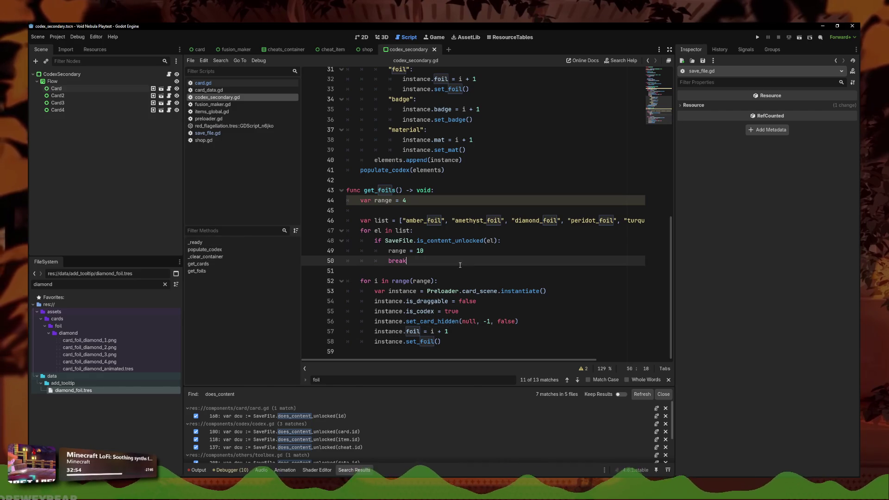
click(454, 341)
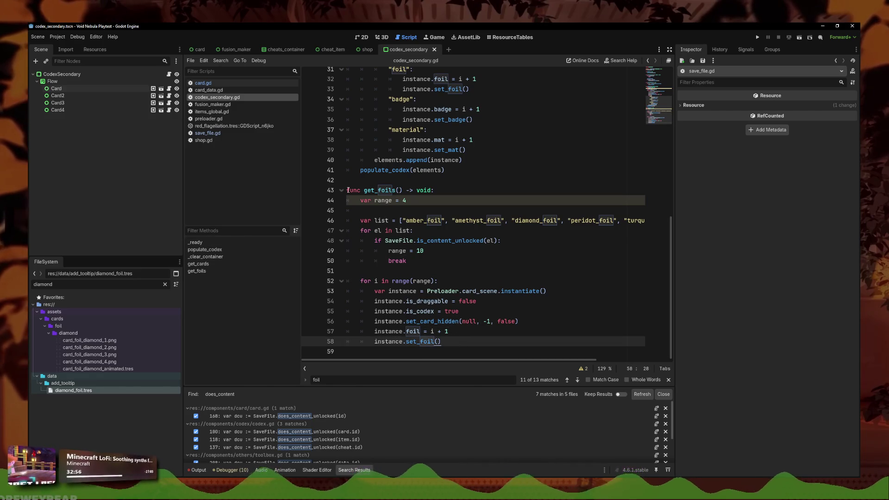
scroll(417, 199, up, 7)
click(480, 207)
Step: In get_cards, replace range = 10 with a get_foils() call and return for the foil type
mouse_move(485, 209)
mouse_down()
mouse_move(399, 210)
mouse_move(425, 211)
mouse_up()
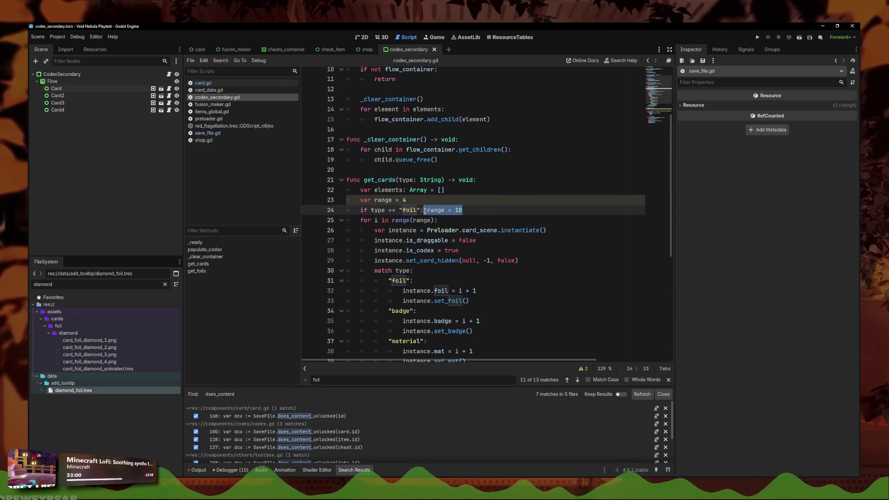
key(BackSpace)
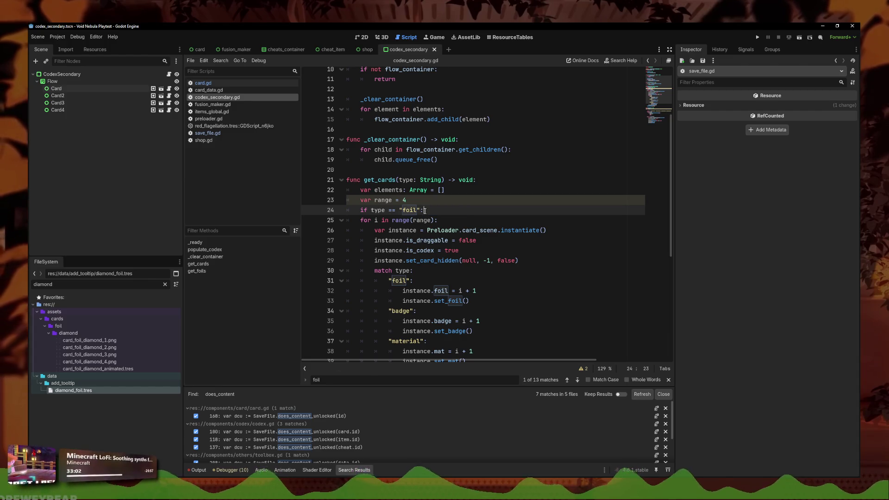
key(Return)
text(return)
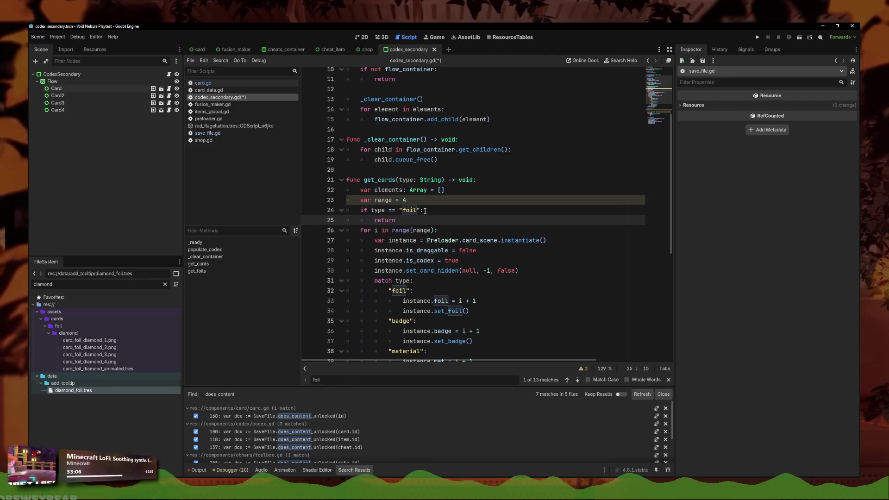
key(ctrl+shift+Return)
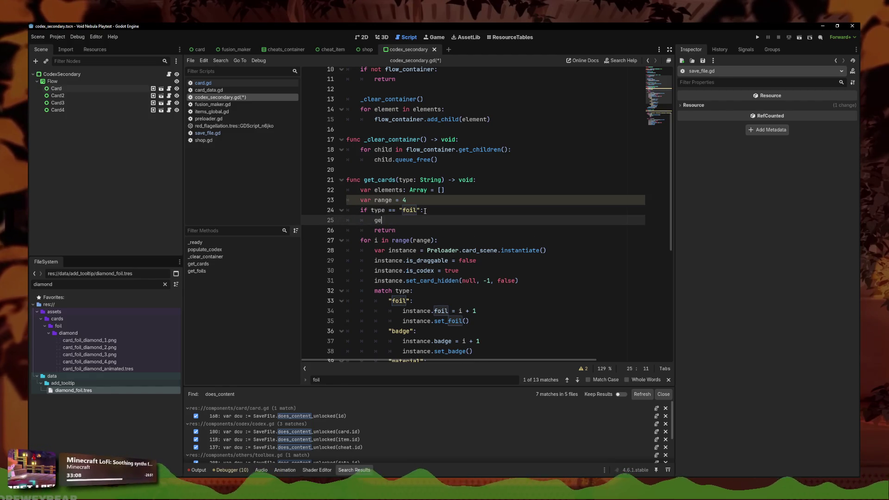
text(get)
key(Down)
key(Return)
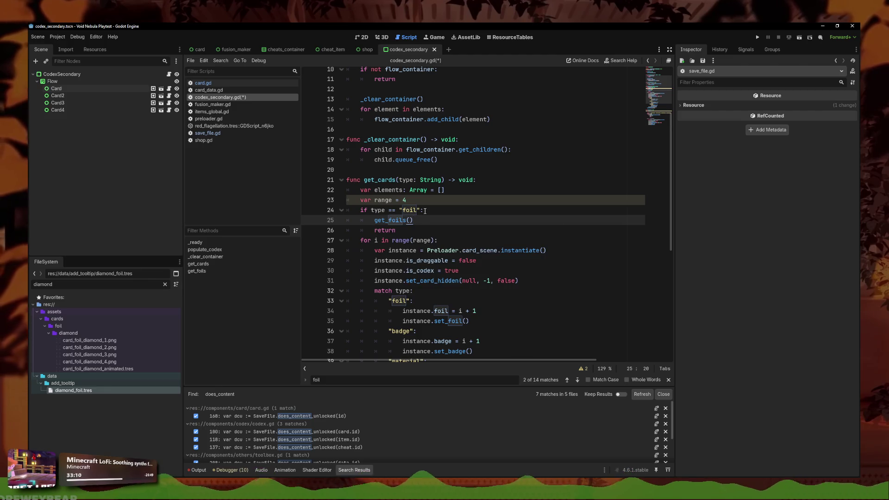
key(Up)
key(Up)
key(ctrl+shift+k)
Step: Change the get_cards loop from range(range) to range(4) and save the script
double_click(419, 231)
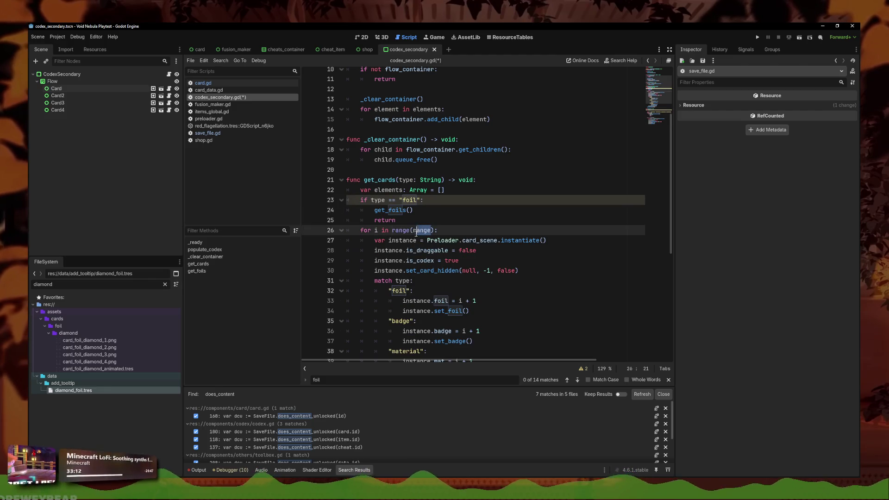
text(4)
key(Up)
key(Up)
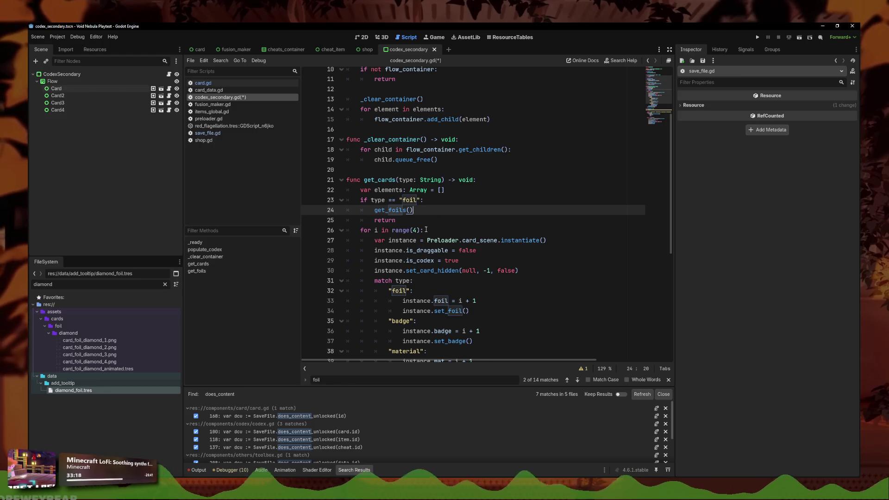
click(426, 230)
key(Up)
key(Up)
key(ctrl+s)
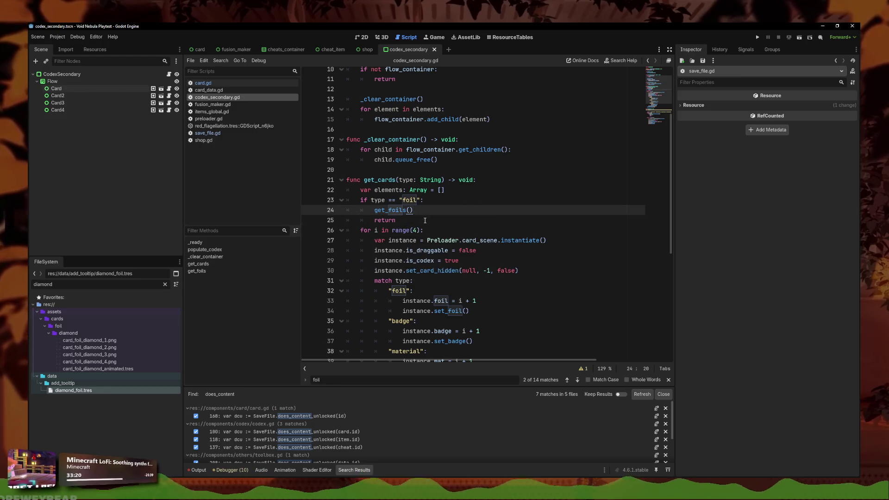
scroll(426, 219, down, 4)
click(504, 332)
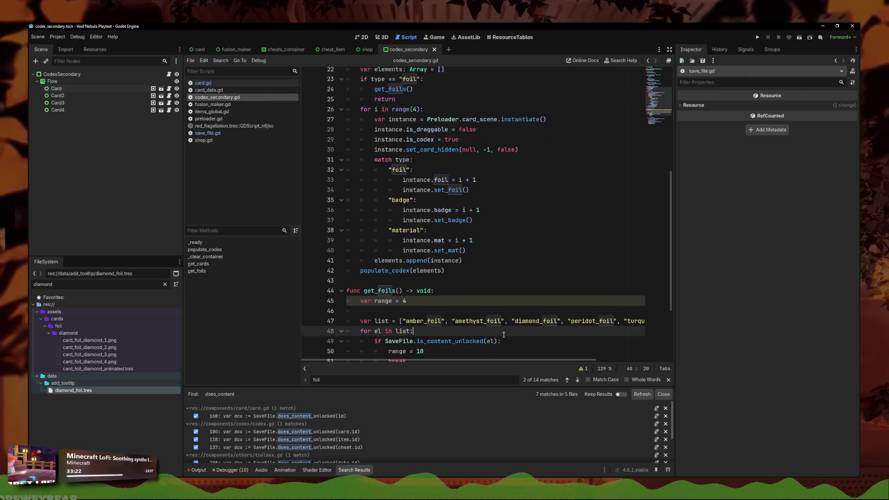
scroll(504, 334, down, 3)
Step: Run the game, check the codex card foils view, then stop the game
click(757, 37)
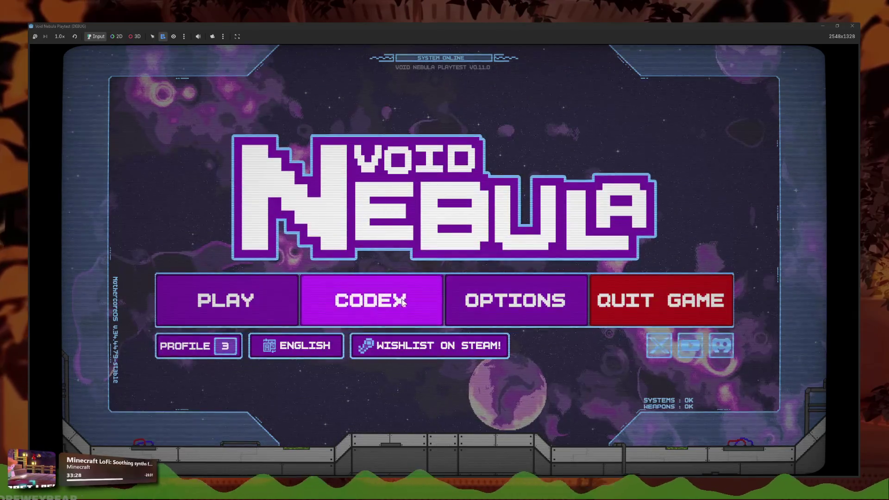
click(371, 301)
click(531, 243)
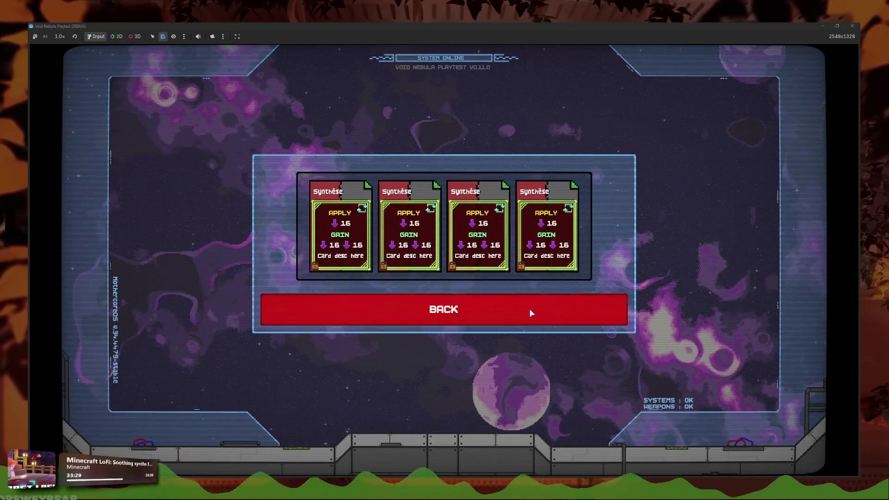
click(426, 311)
key(F8)
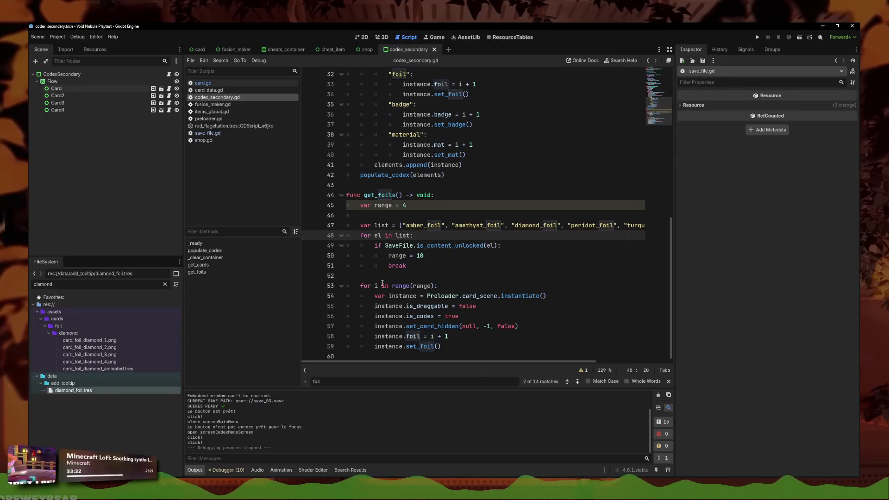
Step: Locate the elements.append(instance) and populate_codex lines in get_cards
scroll(407, 207, up, 1)
mouse_move(463, 195)
mouse_down()
mouse_move(377, 205)
mouse_move(374, 195)
mouse_up()
scroll(476, 224, up, 3)
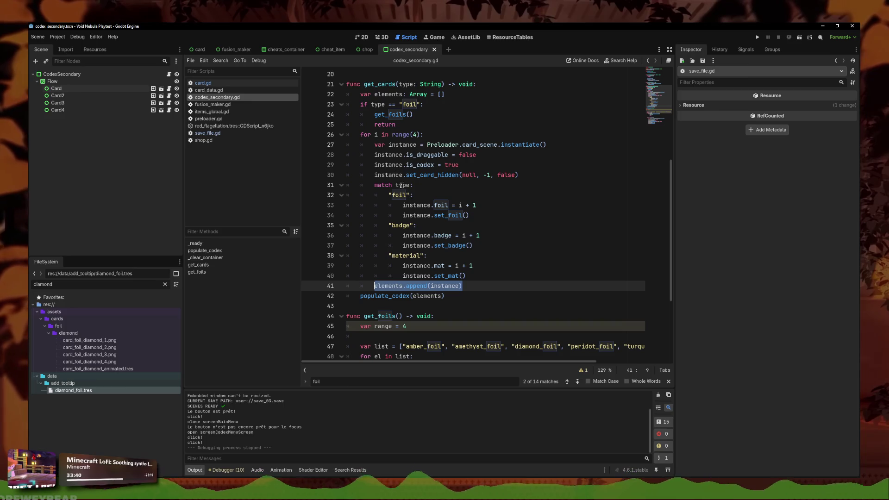
drag(445, 296, 301, 289)
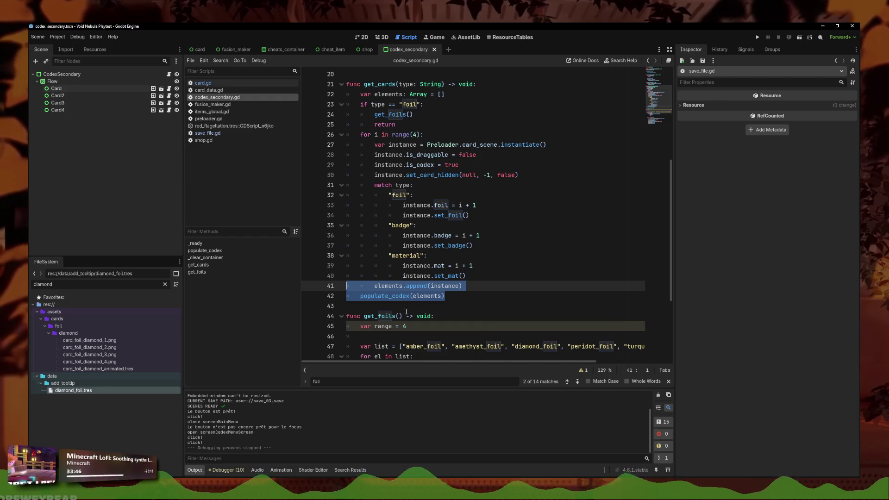
scroll(406, 311, down, 4)
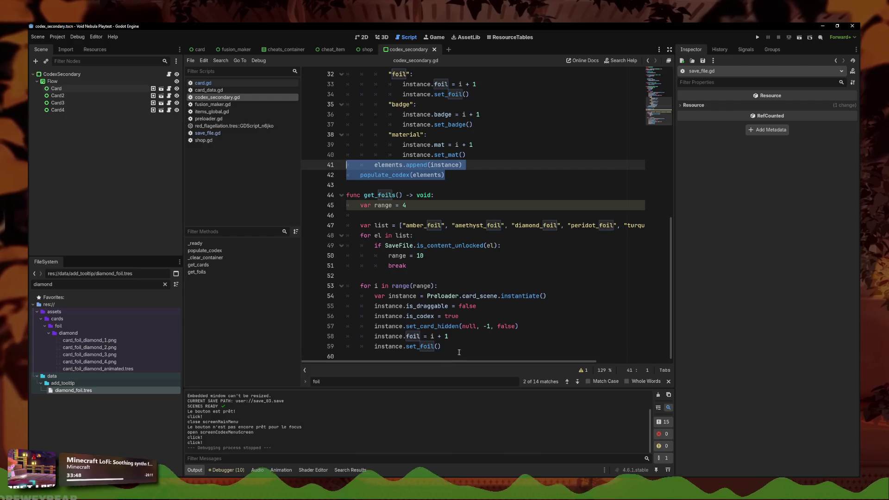
click(459, 353)
Step: Copy the var elements: Array = [] declaration from get_cards into get_foils
click(454, 283)
scroll(454, 283, up, 5)
click(348, 121)
key(shift+Down)
key(ctrl+c)
scroll(396, 314, down, 4)
click(355, 305)
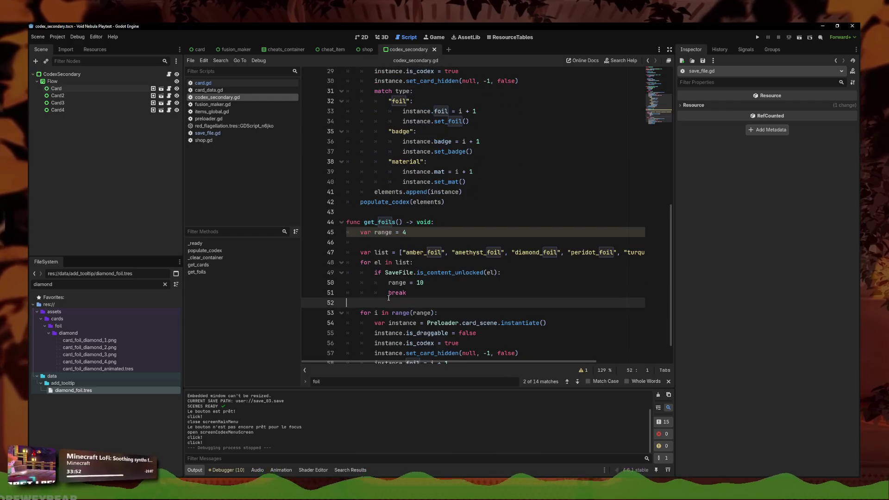
key(ctrl+v)
key(alt+Up)
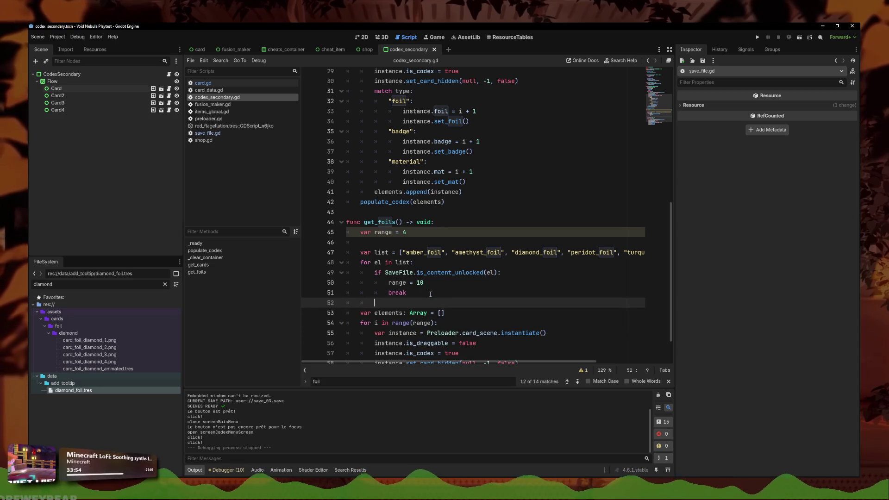
Step: Add elements.append(instance) and populate_codex(elements) to get_foils, then save and run the game
scroll(453, 350, down, 2)
click(452, 351)
click(443, 355)
key(ctrl+v)
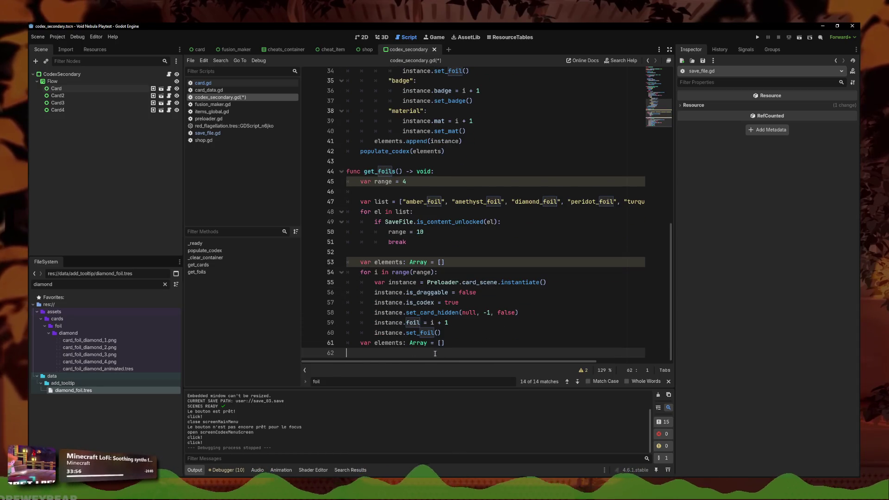
key(ctrl+z)
drag(445, 151, 294, 142)
key(ctrl+c)
click(398, 353)
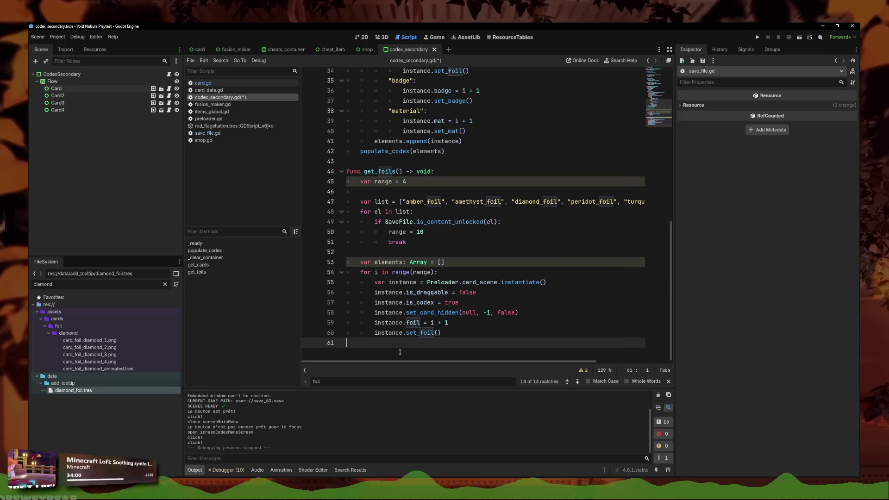
key(ctrl+v)
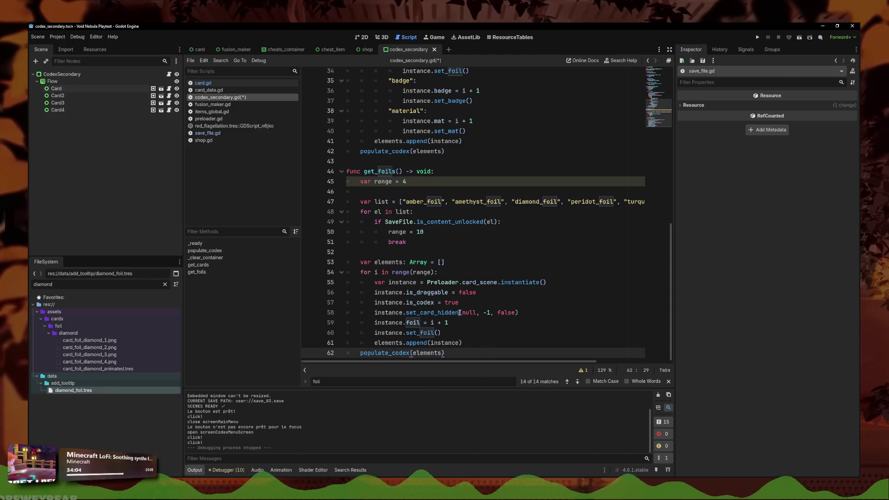
click(757, 37)
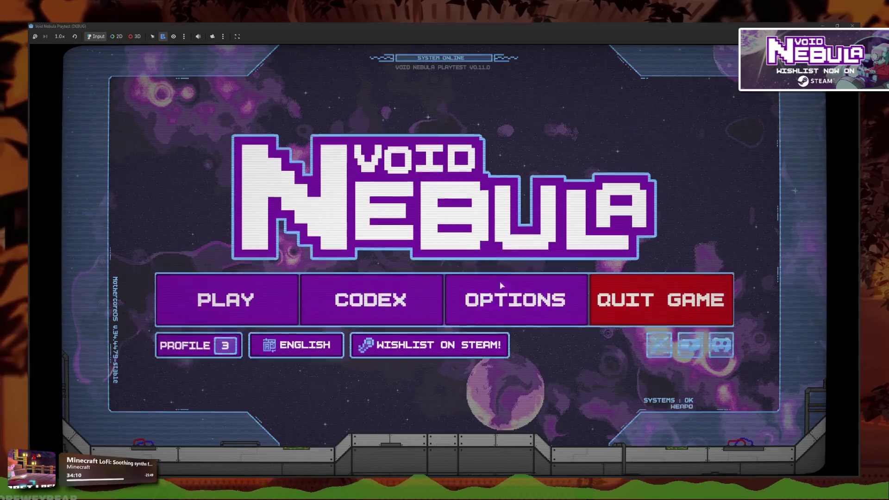
Step: Check the ten foil card frames in Codex > Card Foils, then close the game
click(502, 287)
click(575, 301)
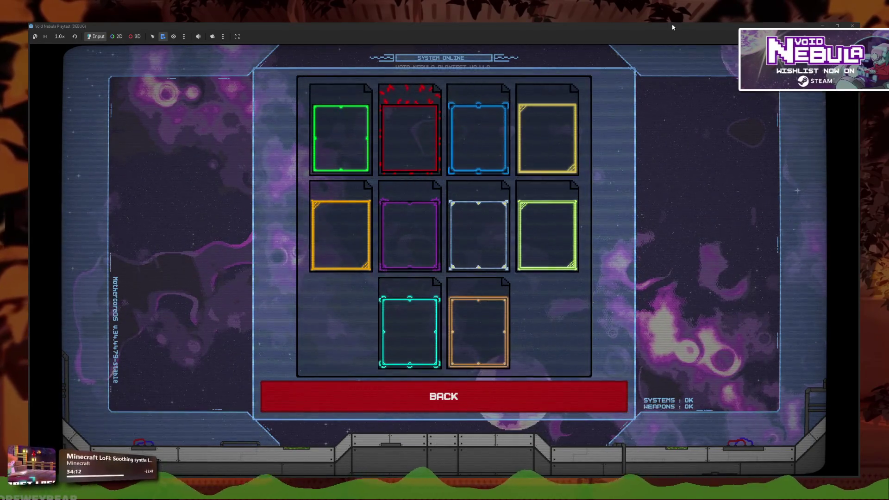
key(F8)
Step: Browse Project Settings, then open the game's user data folder from the Project menu
click(59, 37)
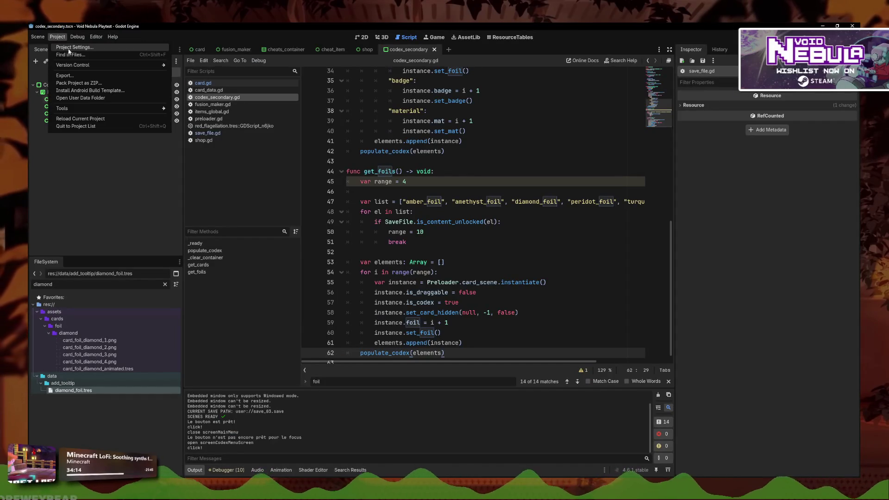
click(70, 47)
click(366, 132)
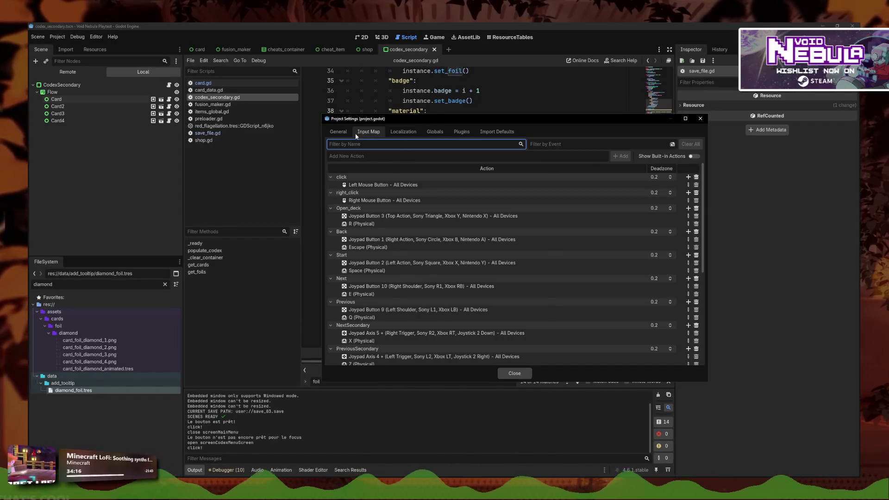
click(339, 132)
click(701, 119)
click(57, 37)
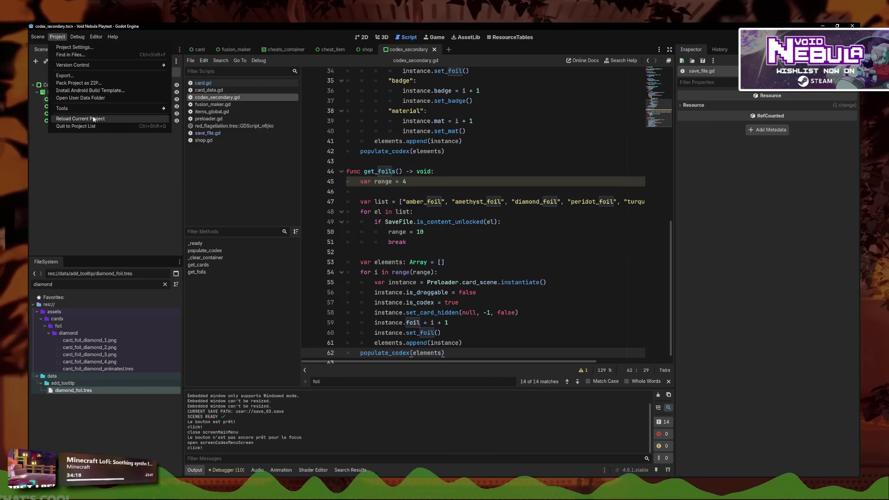
click(81, 98)
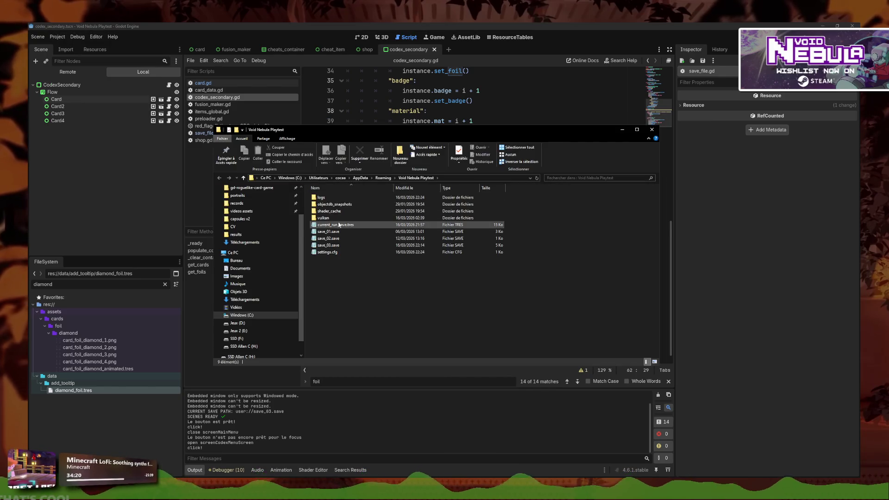
Step: Open save_03.save in Notepad and find the foil entries ending the seen codex list
double_click(330, 245)
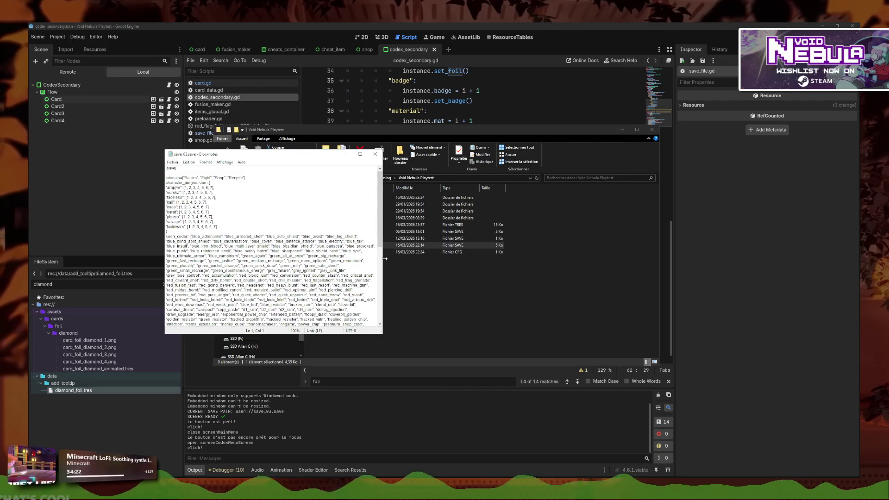
click(360, 154)
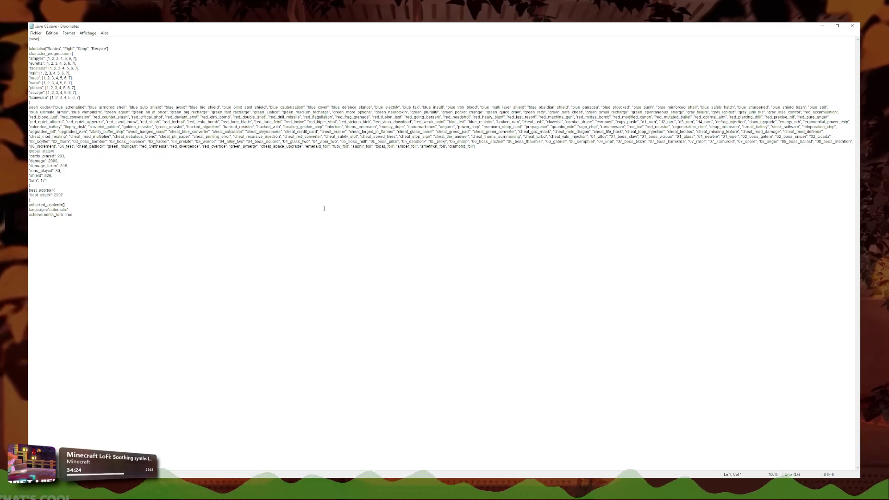
drag(551, 149, 375, 131)
key(super+Down)
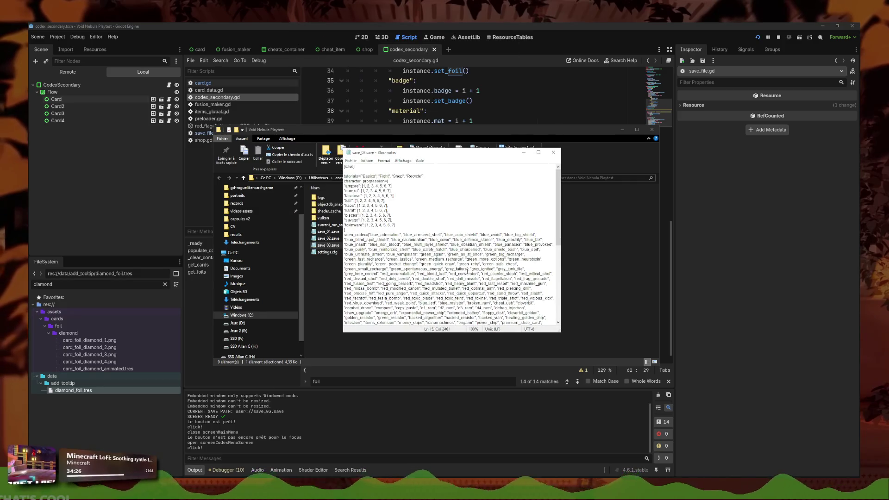
scroll(482, 250, down, 5)
scroll(484, 278, up, 7)
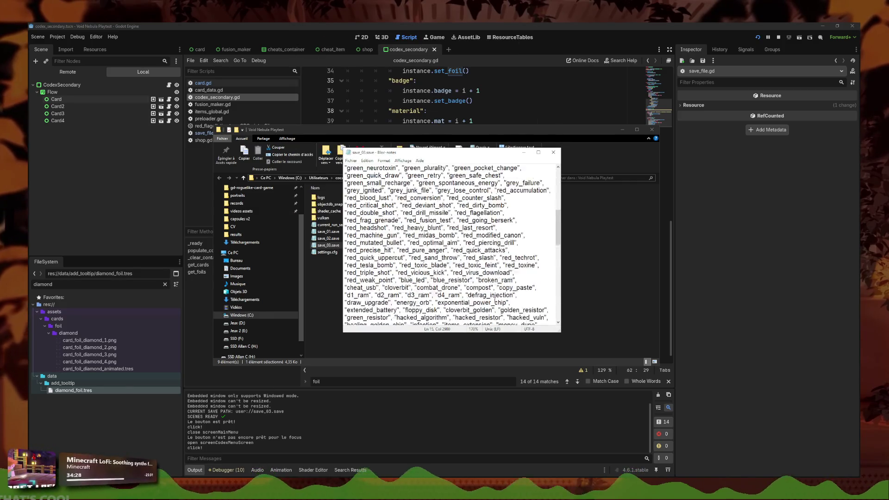
drag(418, 222, 529, 221)
click(500, 221)
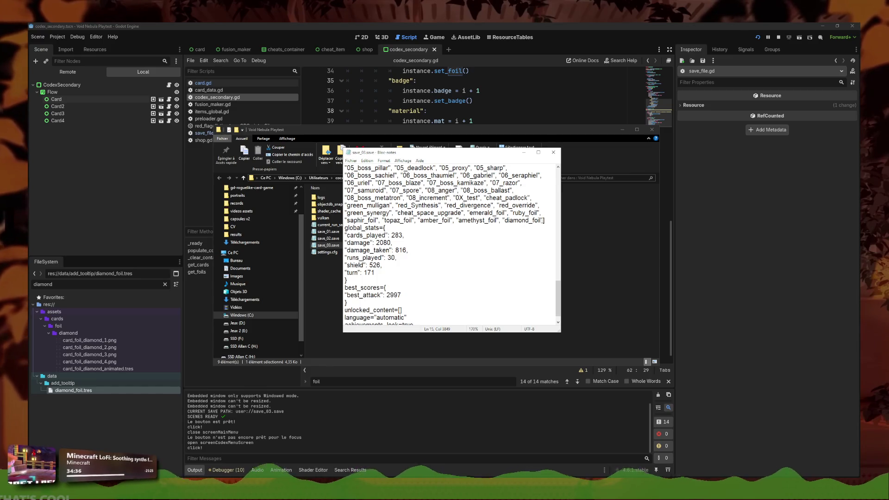
Step: Delete amber_foil, amethyst_foil and diamond_foil, save the file, and rerun the game
drag(543, 220, 417, 221)
key(BackSpace)
key(BackSpace)
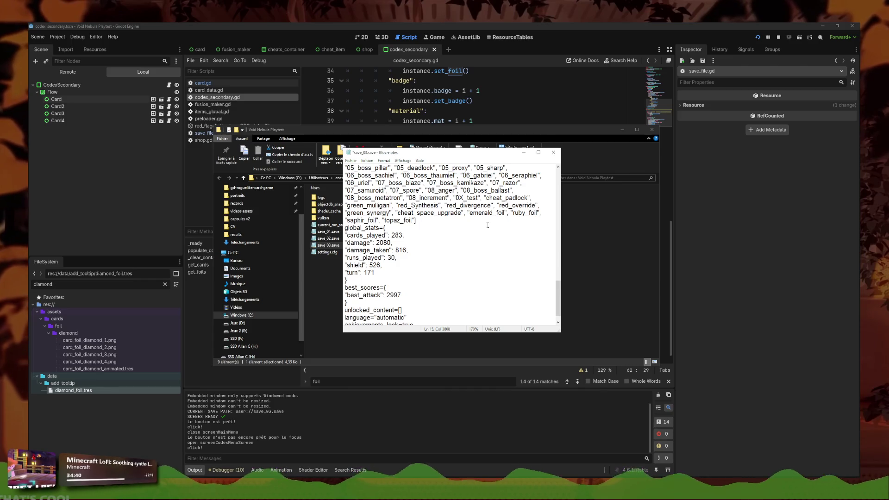
key(ctrl+s)
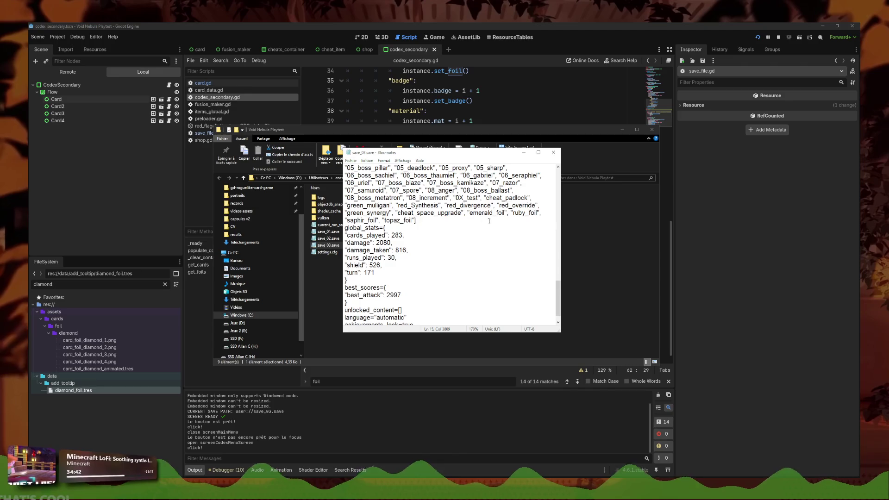
click(553, 152)
click(652, 129)
click(757, 37)
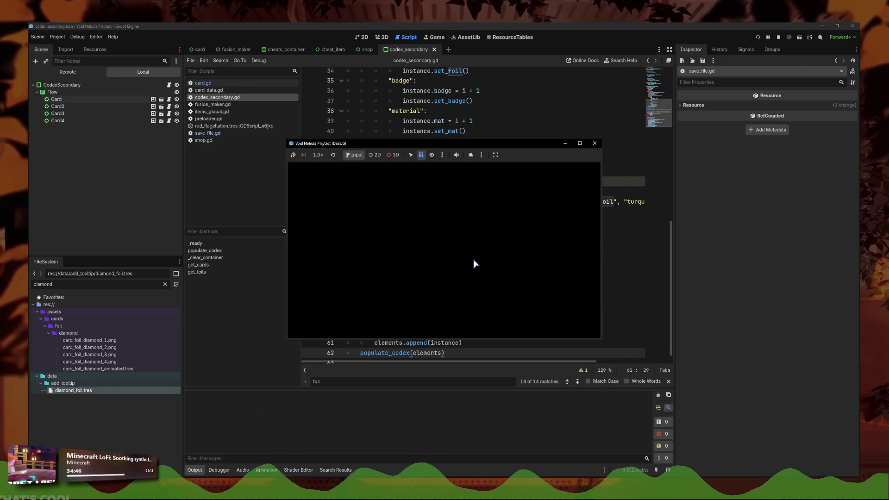
Step: Check Codex > Card Foils showing four frames, then stop the playtest and return to get_foils
click(580, 144)
click(351, 282)
click(533, 270)
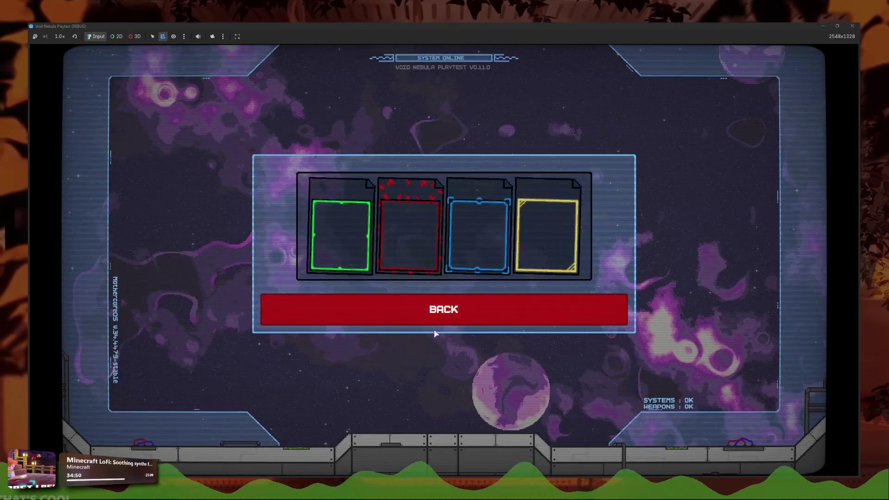
key(F8)
click(491, 328)
click(483, 317)
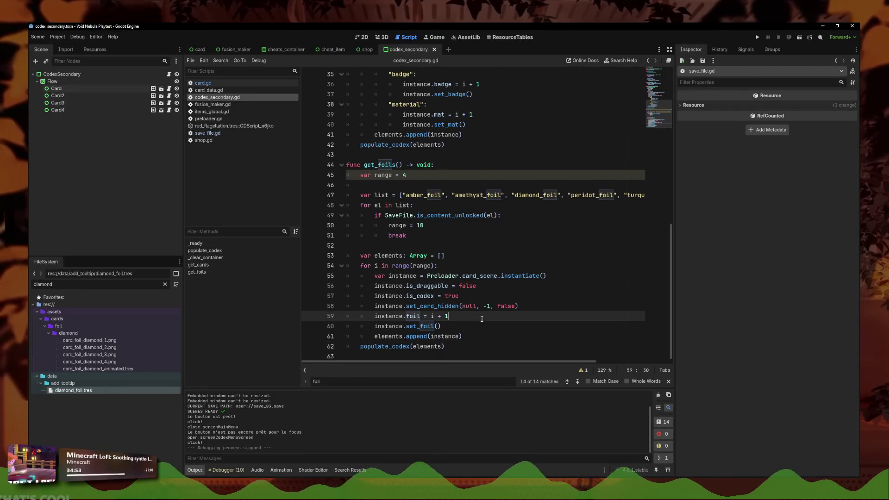
click(436, 307)
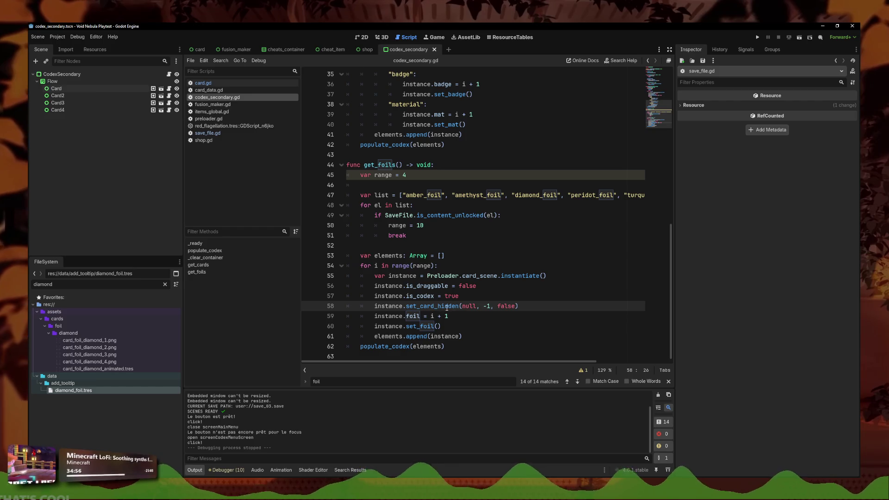
click(523, 297)
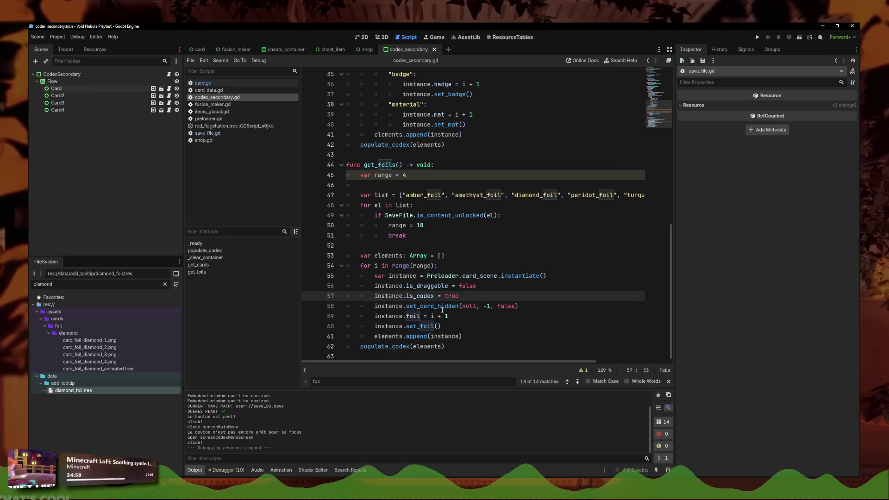
click(203, 83)
key(ctrl+f)
text(set_card_hidden)
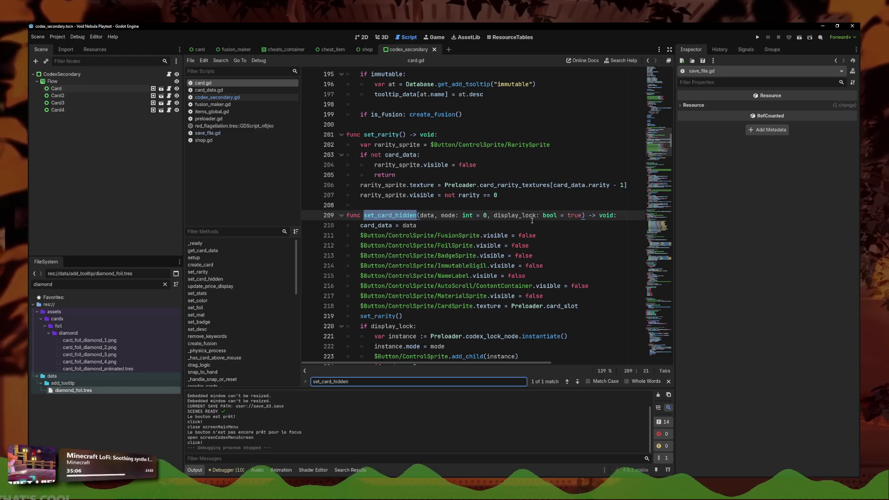
click(521, 239)
key(Up)
key(Up)
key(End)
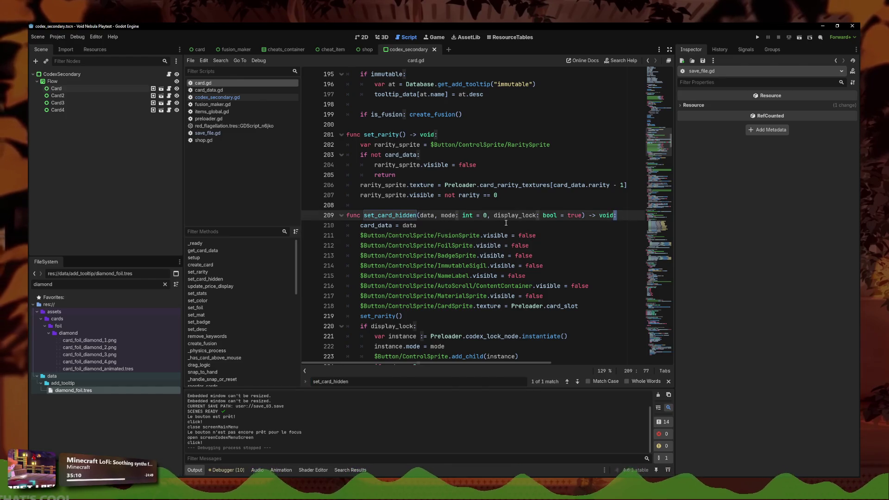
click(364, 216)
drag(364, 216, 593, 216)
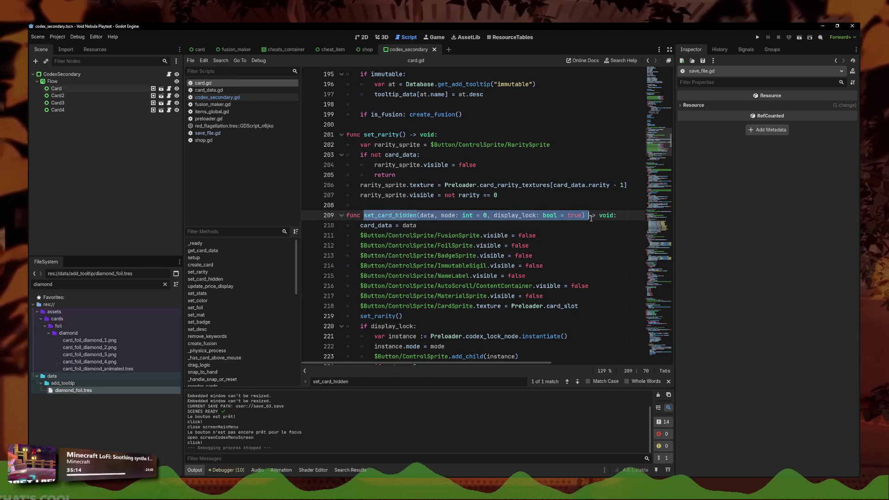
click(447, 218)
key(Up)
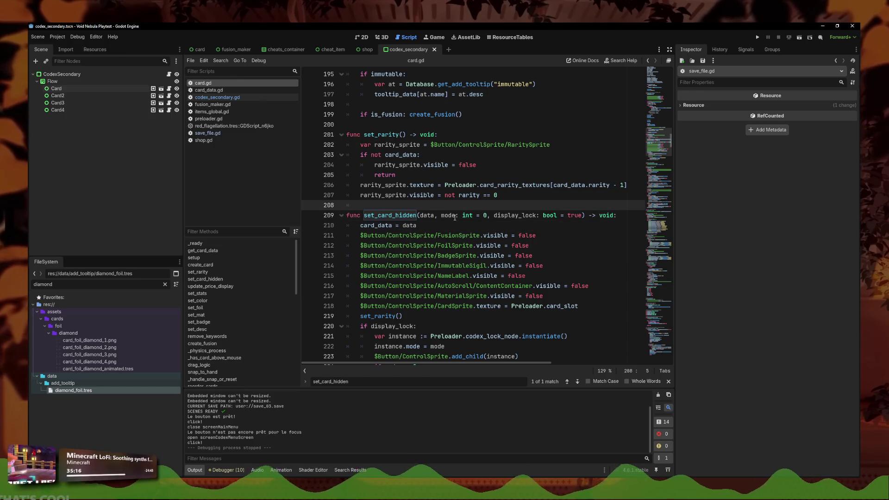
click(454, 218)
scroll(462, 225, down, 1)
scroll(463, 223, down, 1)
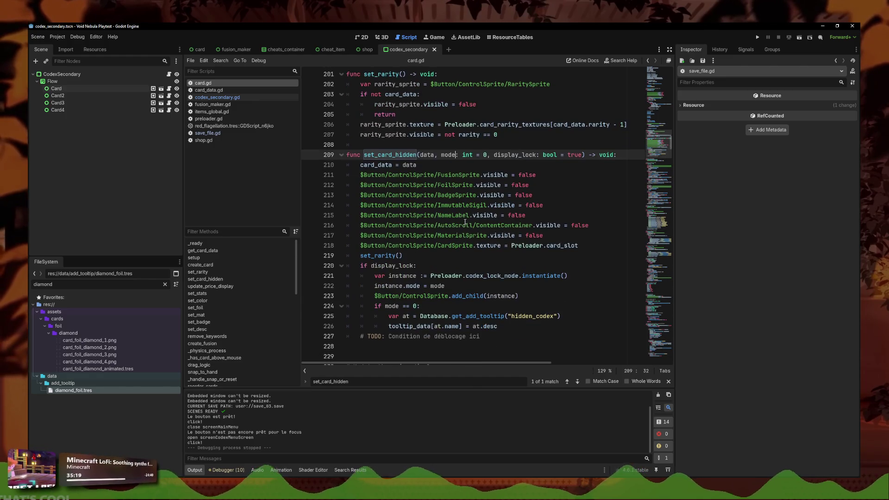
click(507, 329)
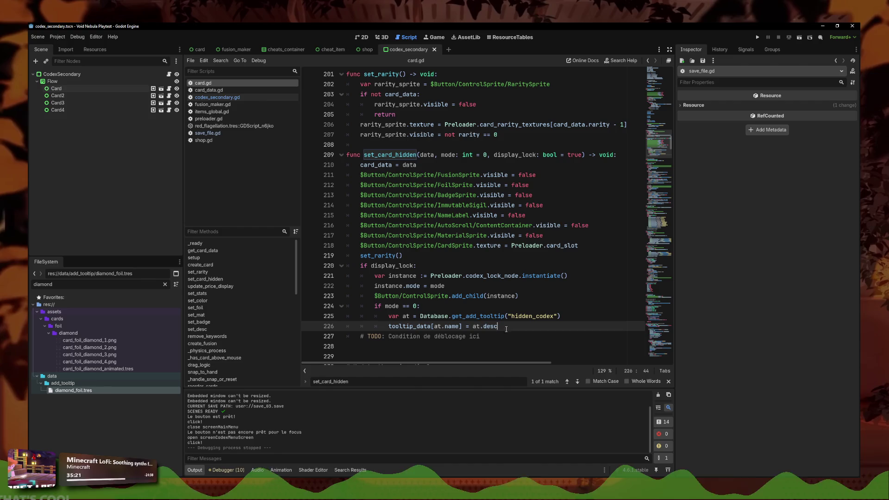
click(595, 154)
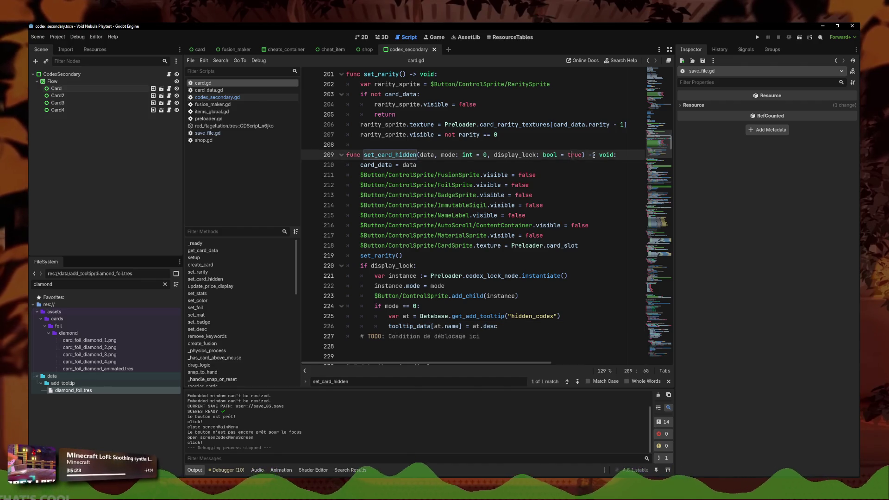
click(224, 98)
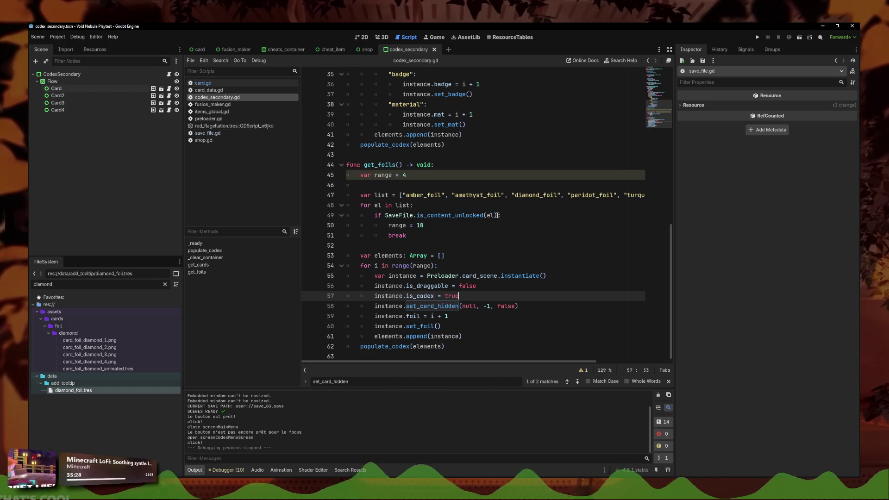
Step: Review set_card_hidden's -1 mode argument, then add an empty line after instance.is_codex = true
drag(498, 216, 385, 215)
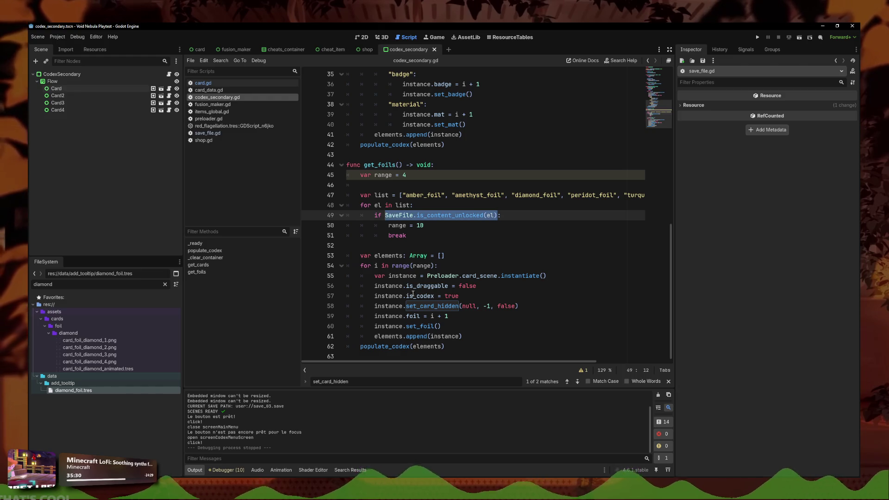
click(465, 337)
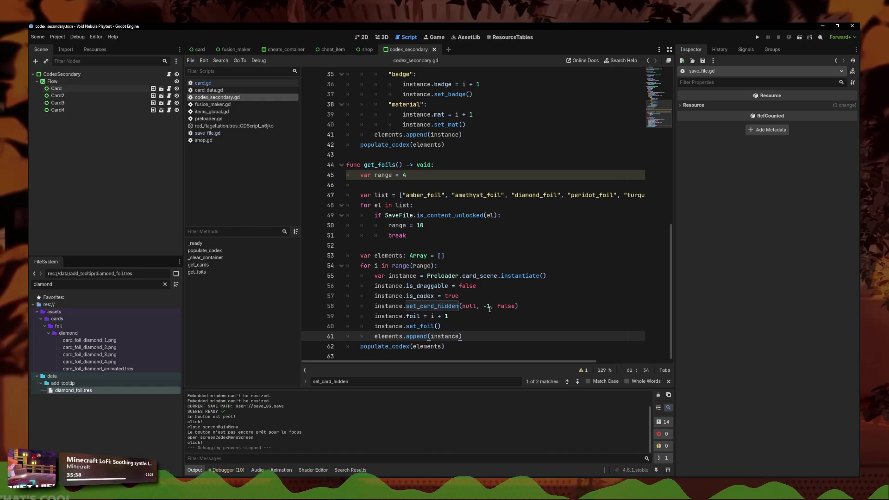
click(475, 307)
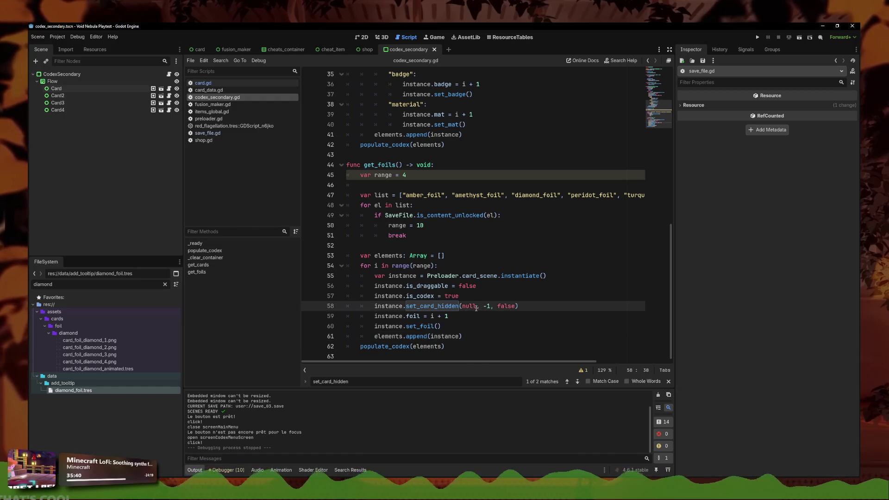
click(487, 307)
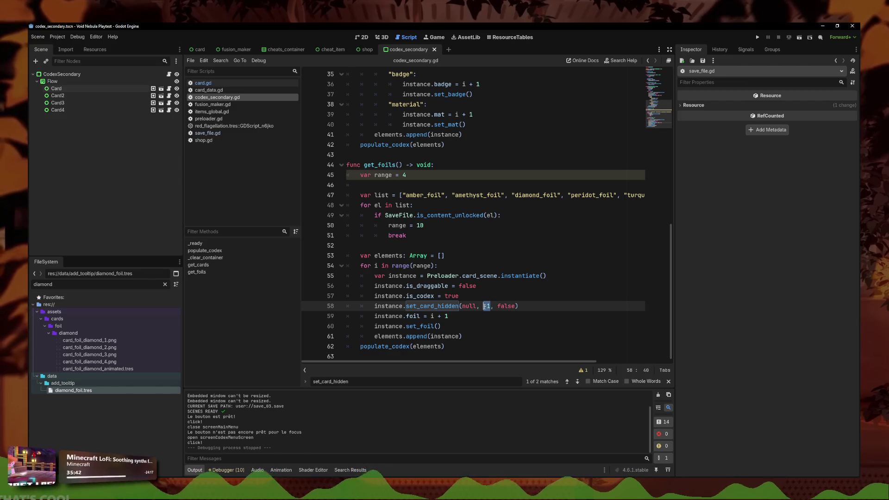
drag(490, 306, 483, 306)
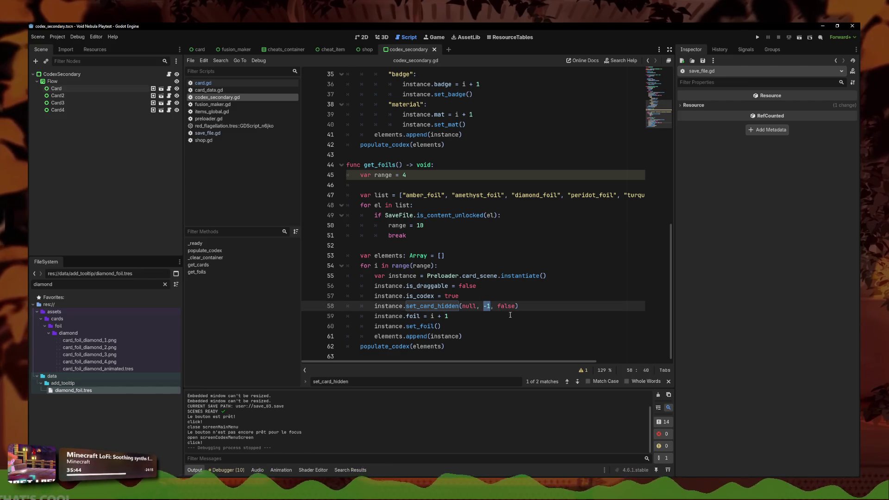
click(501, 311)
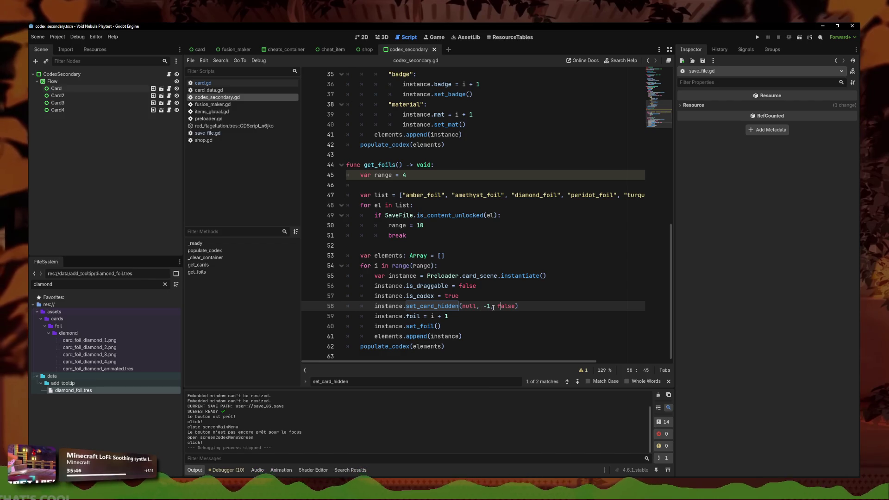
click(483, 295)
key(Return)
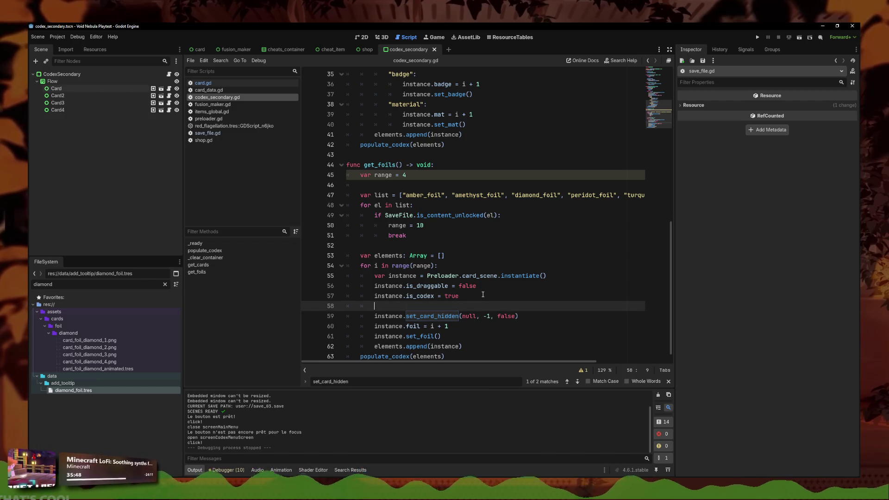
Step: Undo the blank line and start var mode = 0 if after the instantiate() line
key(ctrl+z)
click(566, 277)
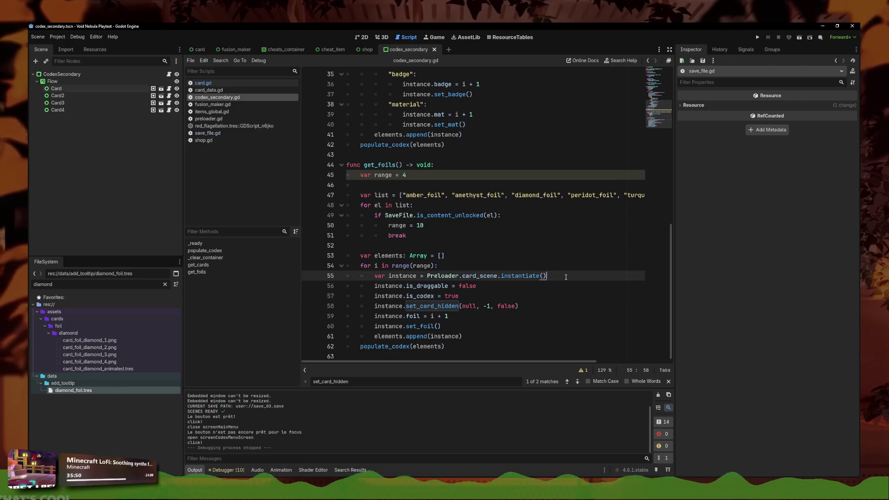
key(Return)
text(var mode )
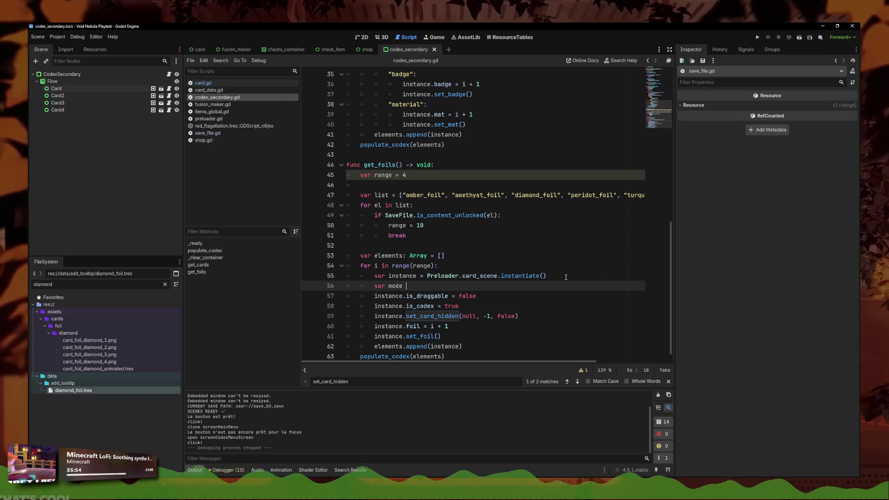
text(= -1)
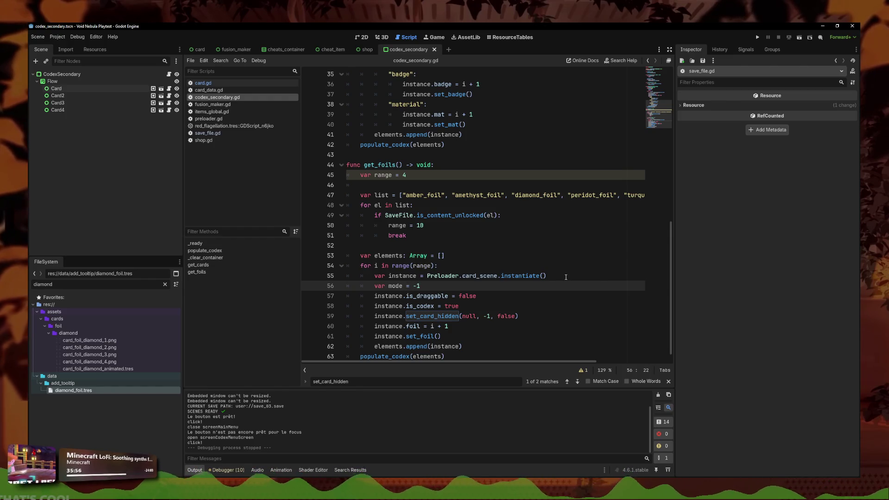
key(BackSpace)
key(BackSpace)
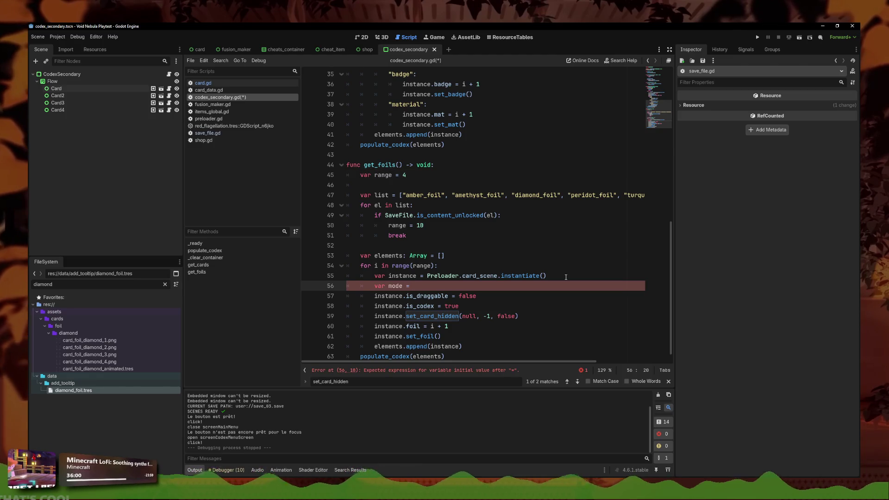
text(0)
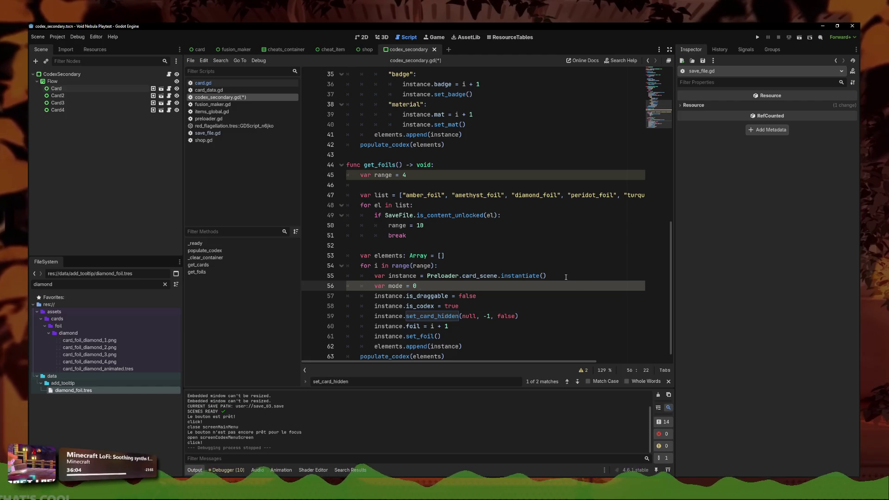
text( if)
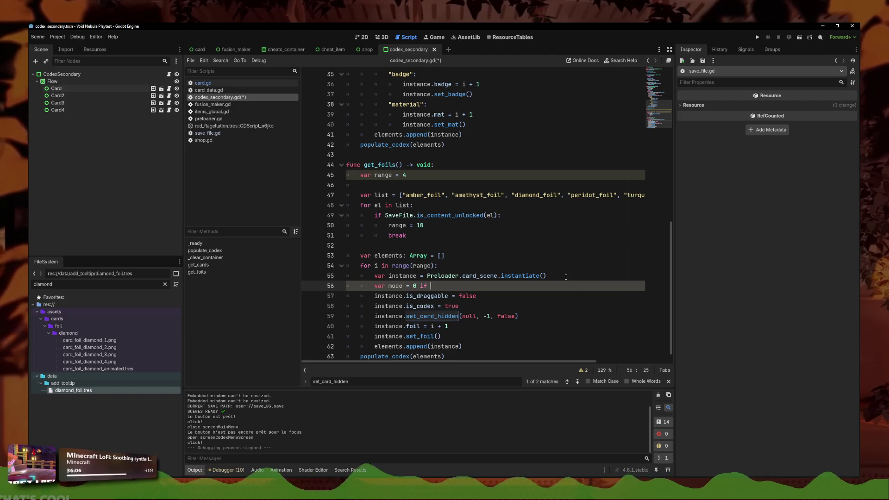
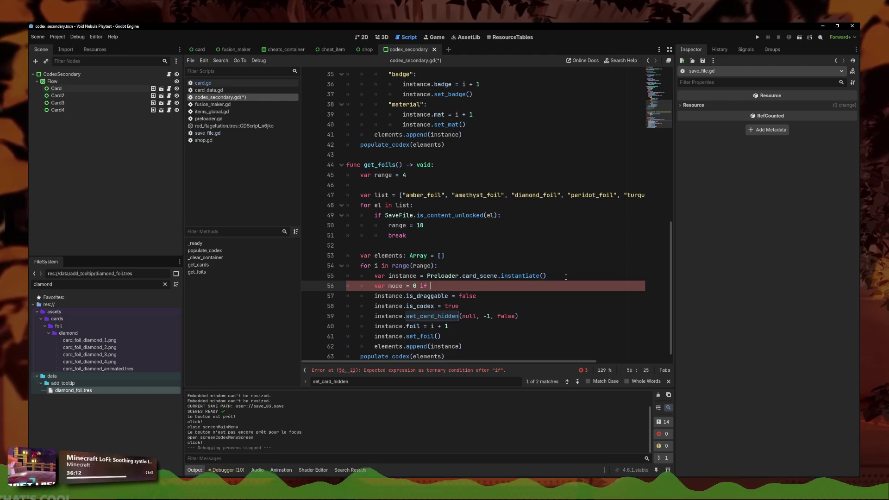
Step: Replace the broken ternary on the mode line with 'var mode = -1'
key(BackSpace)
key(BackSpace)
key(BackSpace)
text(:)
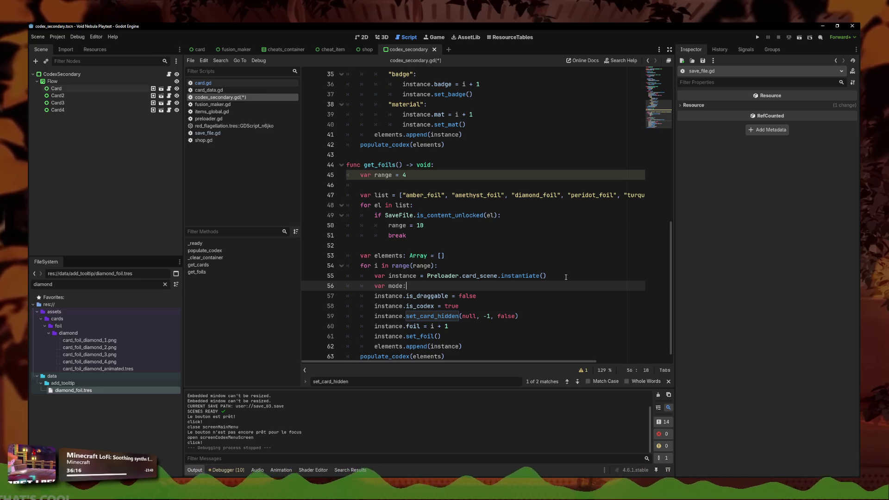
key(BackSpace)
text(= -1)
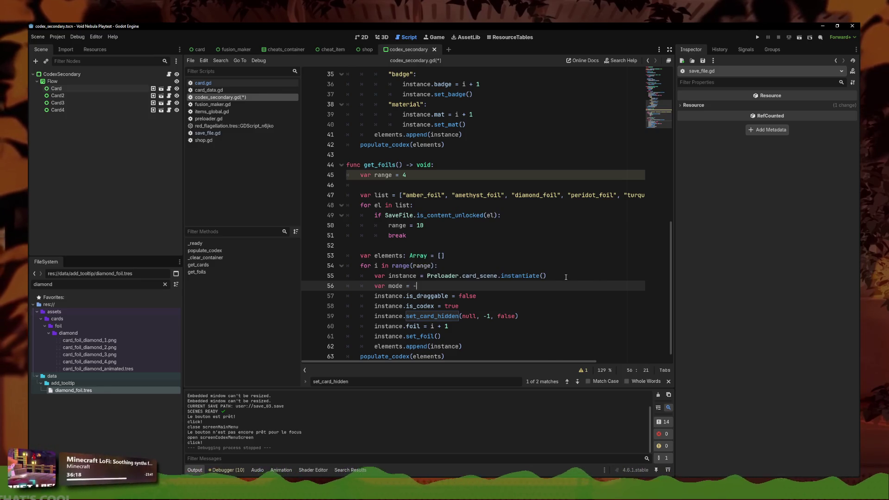
Step: Change the set_card_hidden arguments to (null, mode, mode == 0)
click(485, 317)
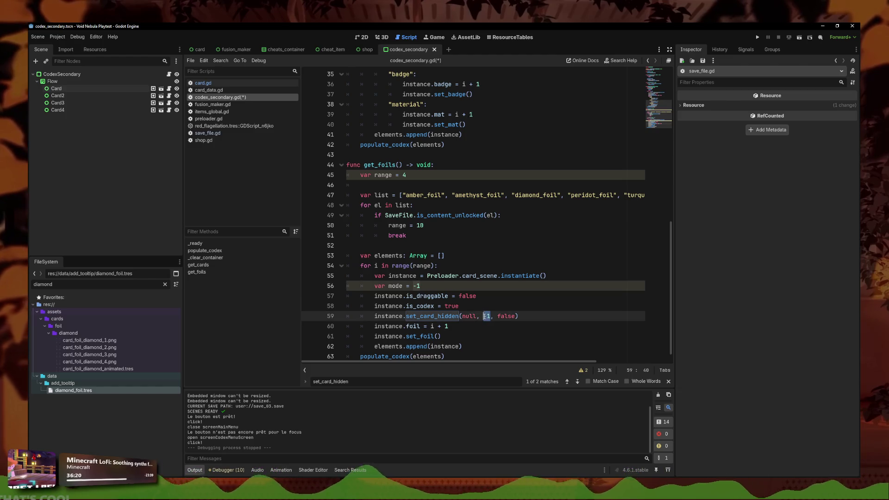
text(mode)
click(523, 316)
double_click(521, 316)
key(BackSpace)
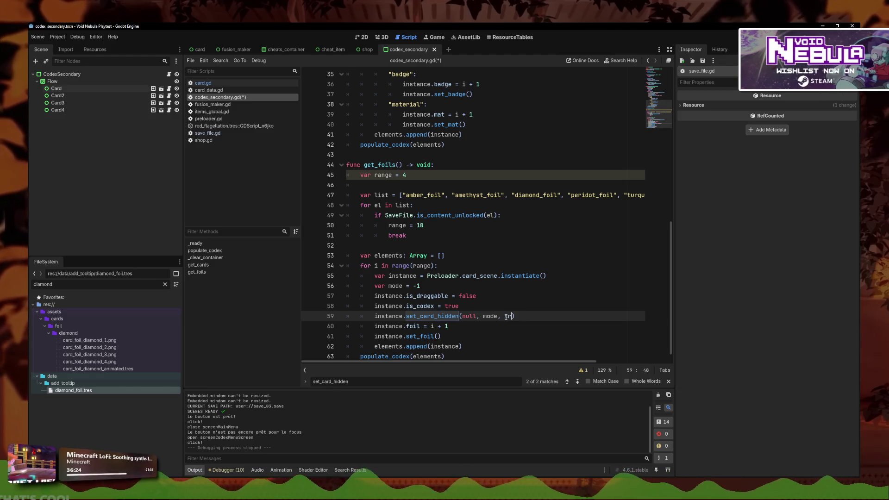
text(mode ==)
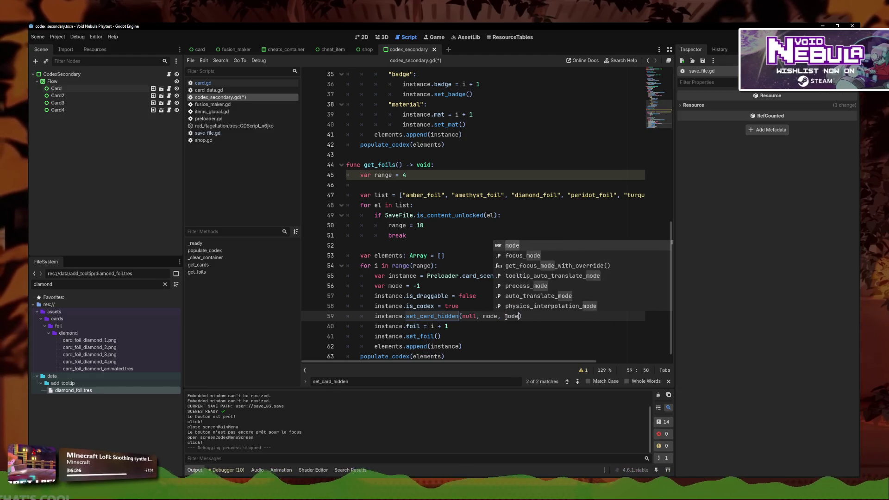
text( 0)
Step: Save the script and add a blank line below the mode declaration
key(ctrl+s)
key(Down)
key(Up)
key(Up)
scroll(480, 271, down, 1)
click(458, 278)
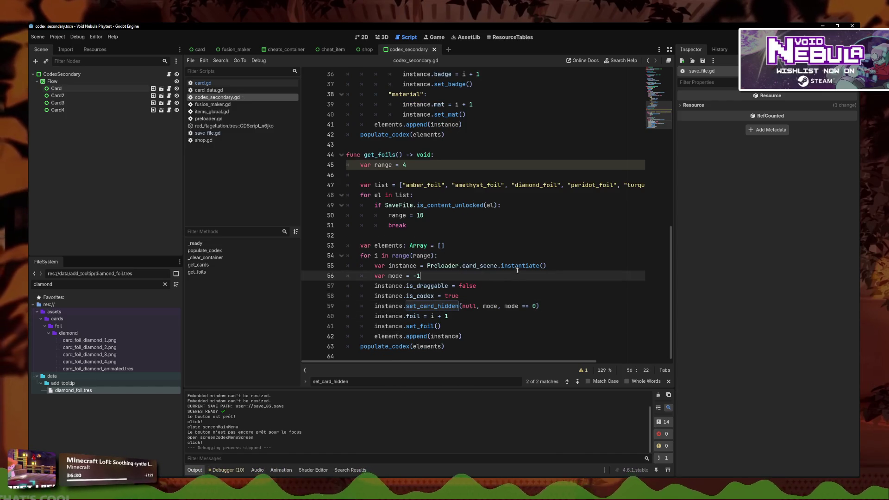
key(Return)
key(Return)
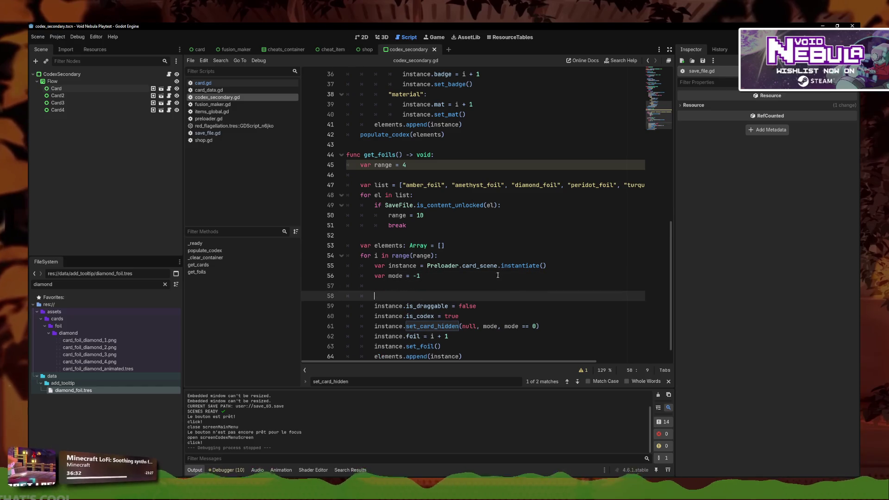
Step: Add an 'if range > 4:' condition below the mode declaration
key(Return)
key(Up)
scroll(494, 276, down, 1)
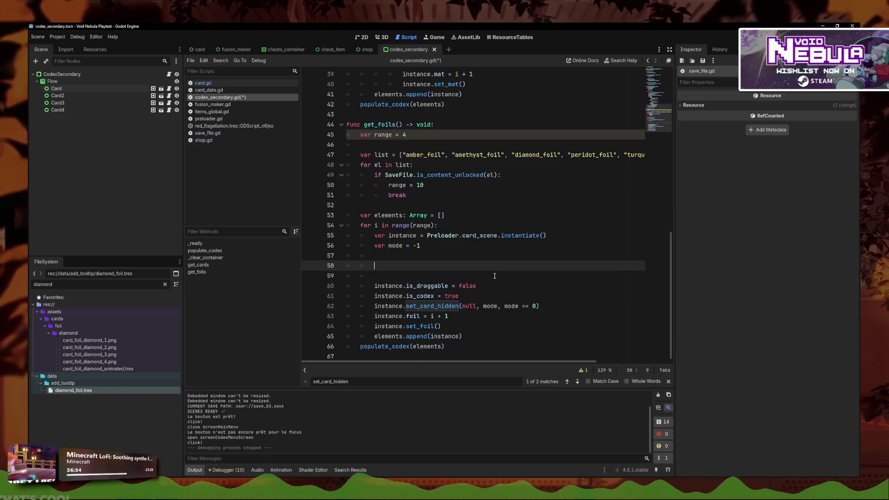
text(if )
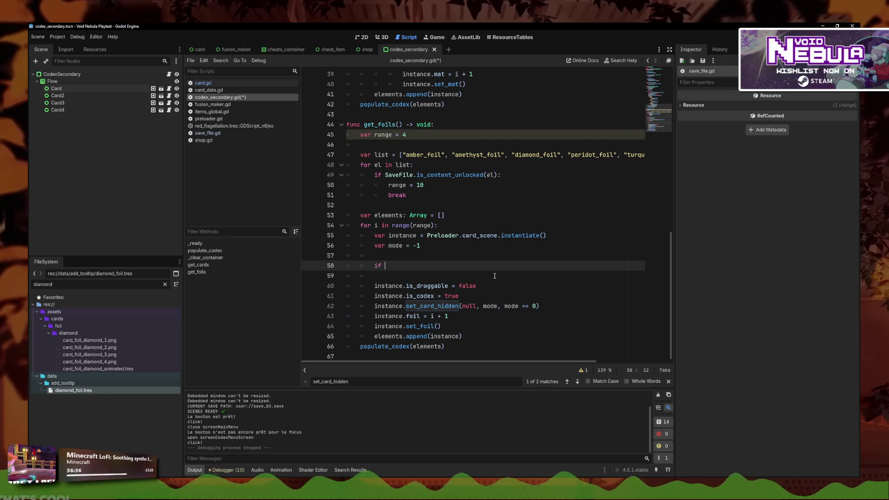
text(range )
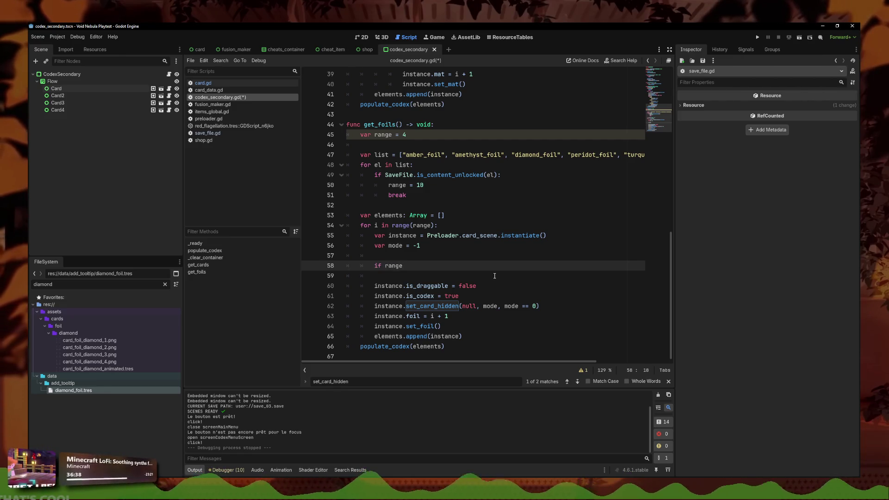
text(> 4)
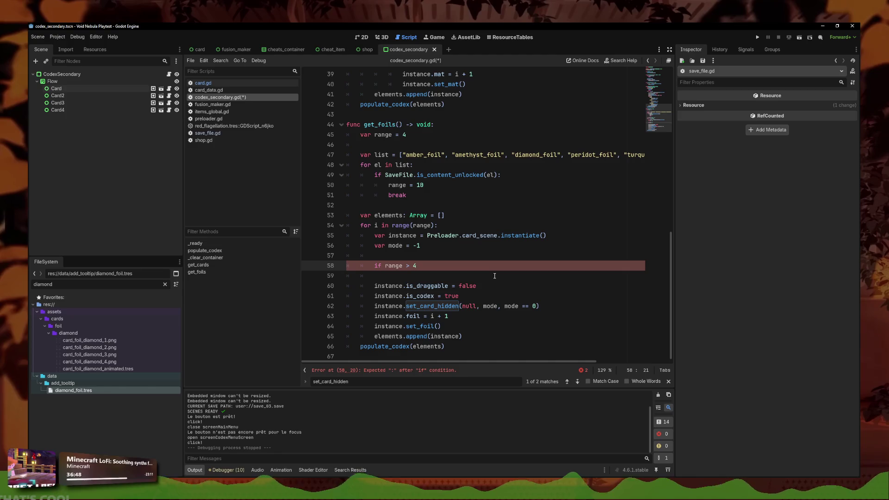
text(:)
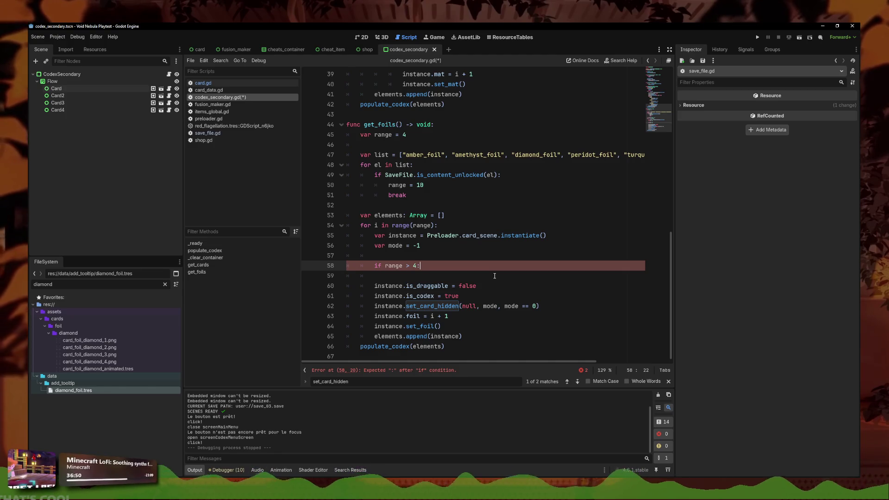
key(Return)
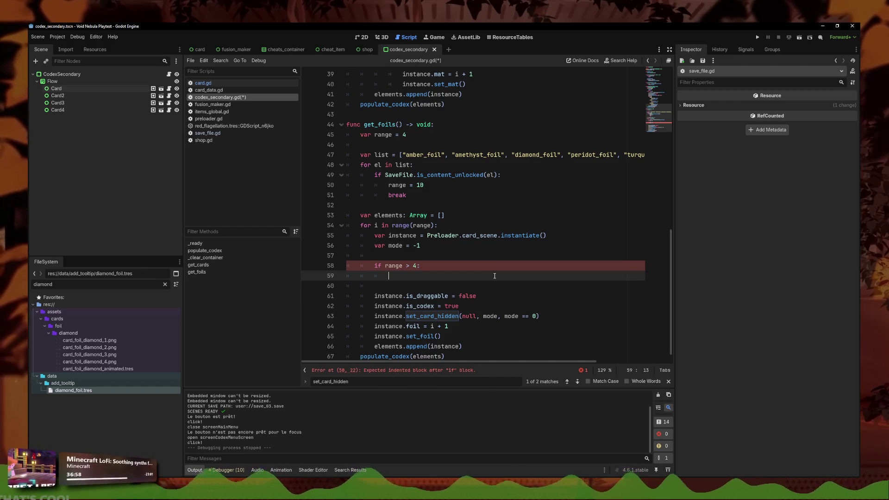
Step: Inside the if block, declare 'var id = list[range - 5]'
text(var id =)
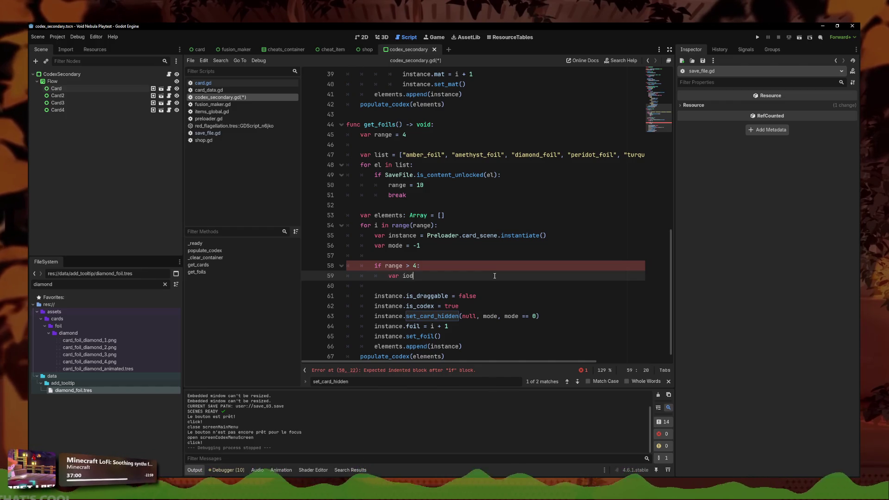
text( list[)
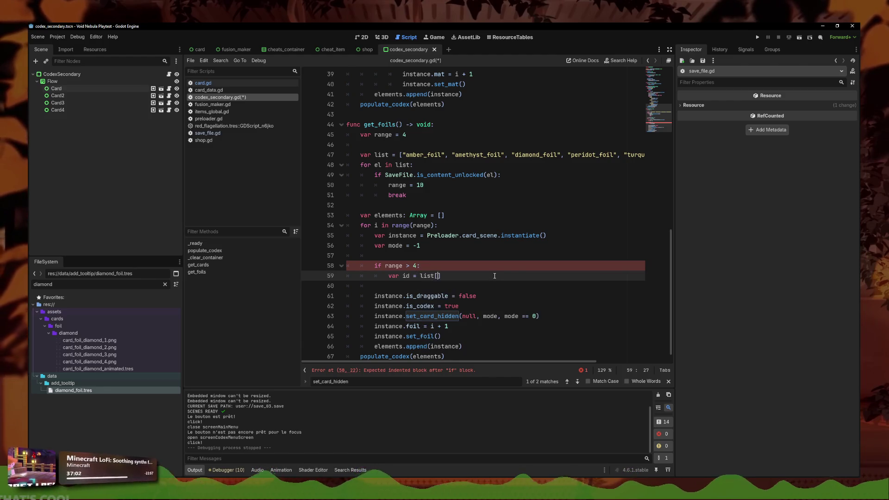
text(range - 4)
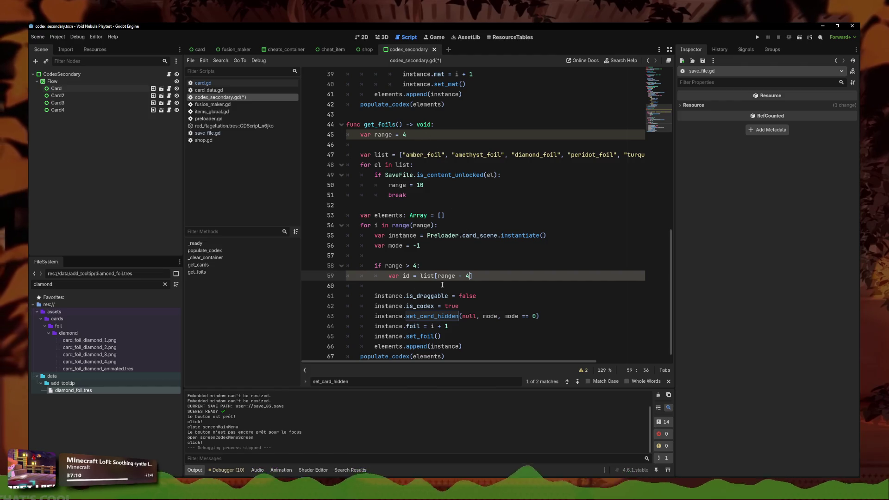
double_click(468, 276)
text(5)
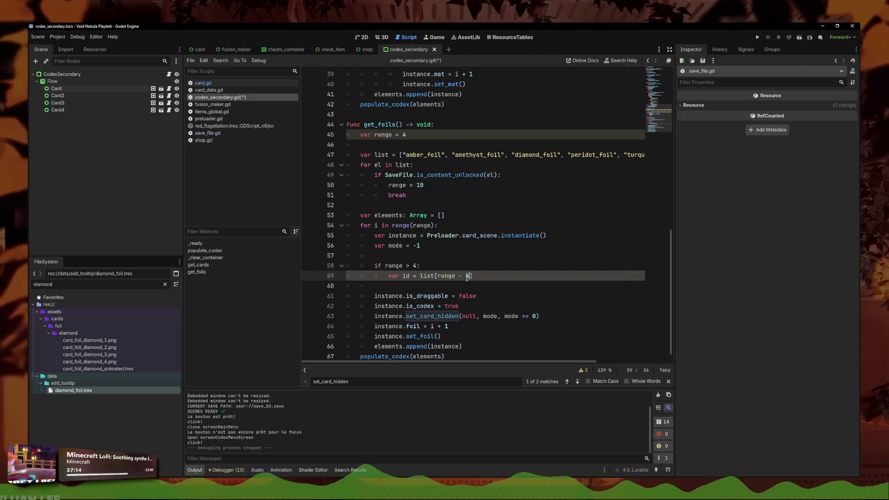
double_click(633, 154)
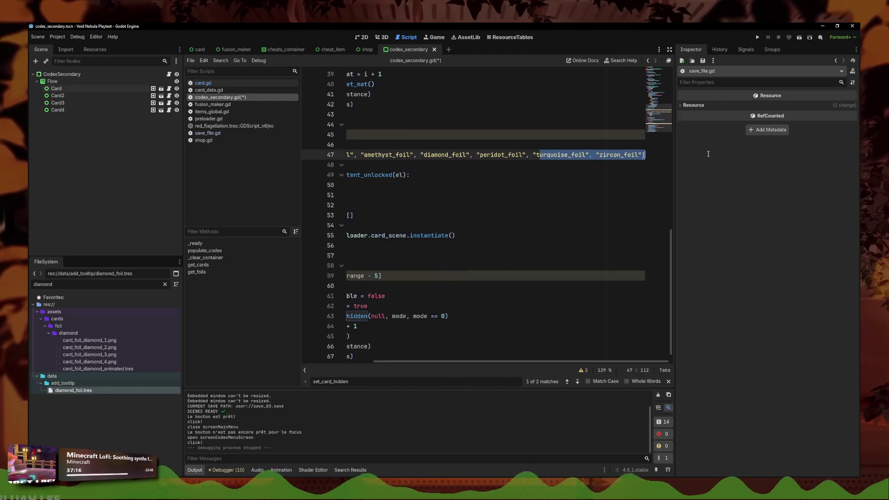
key(Up)
click(452, 285)
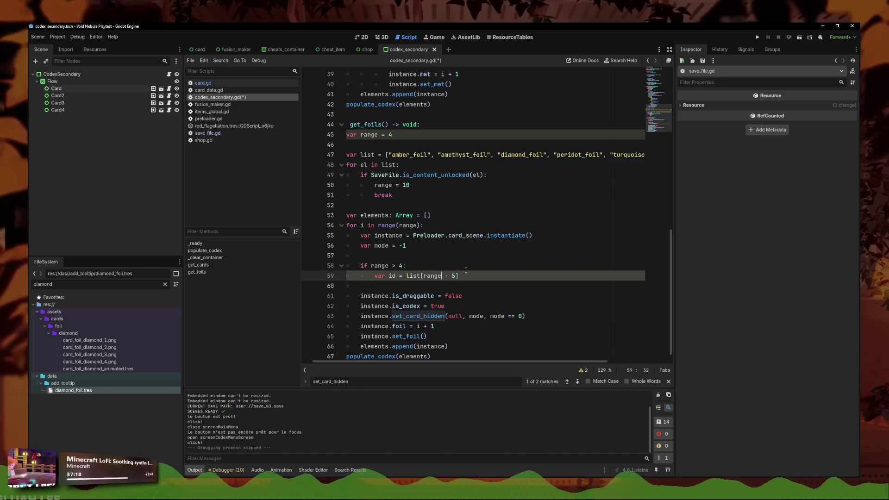
click(457, 276)
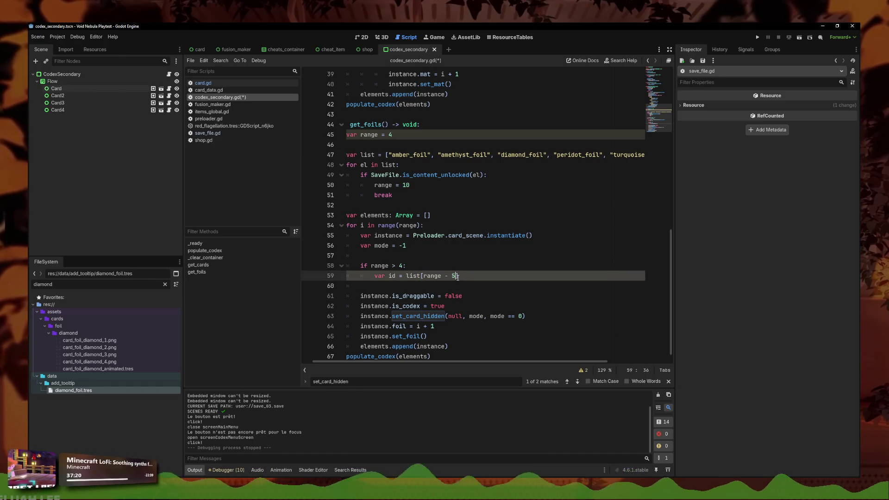
text(])
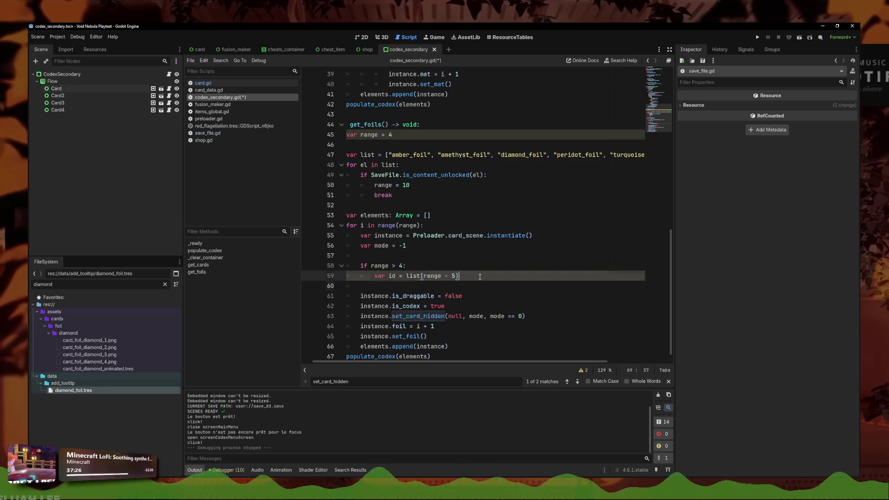
Step: Copy the unlock check from line 49 onto line 60, passing id instead of el
key(Return)
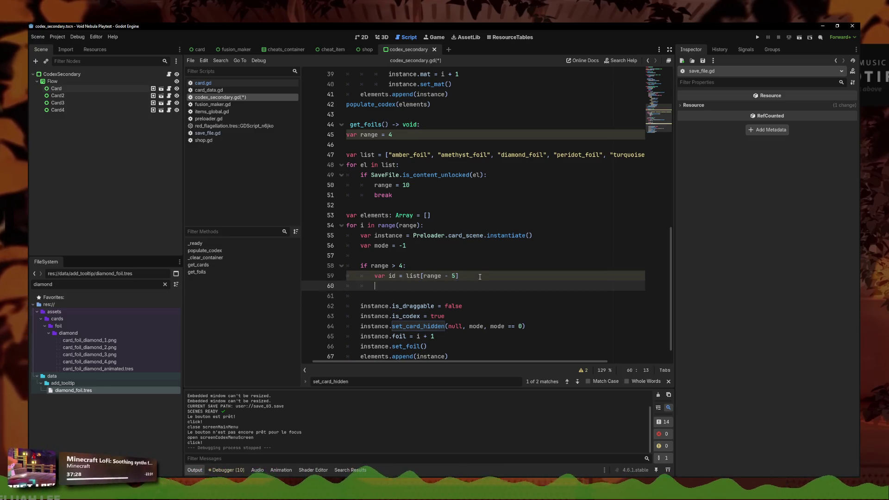
drag(486, 175, 371, 174)
key(ctrl+c)
click(375, 285)
key(ctrl+v)
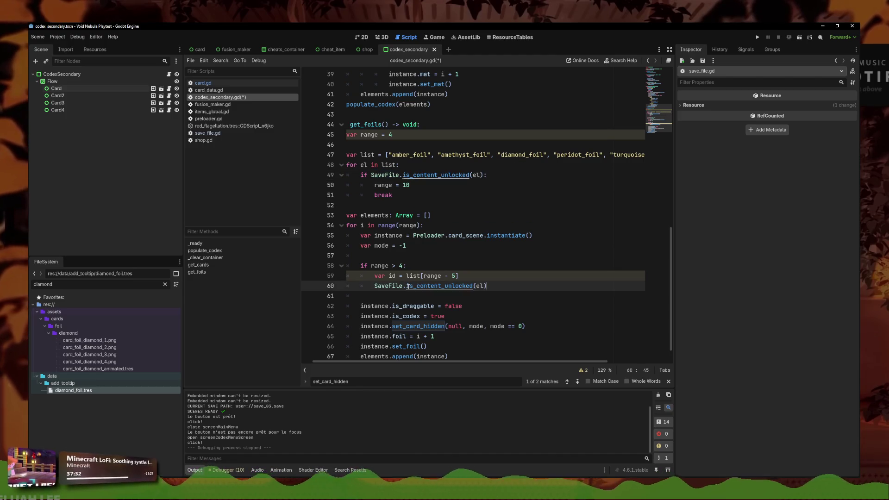
scroll(408, 283, down, 1)
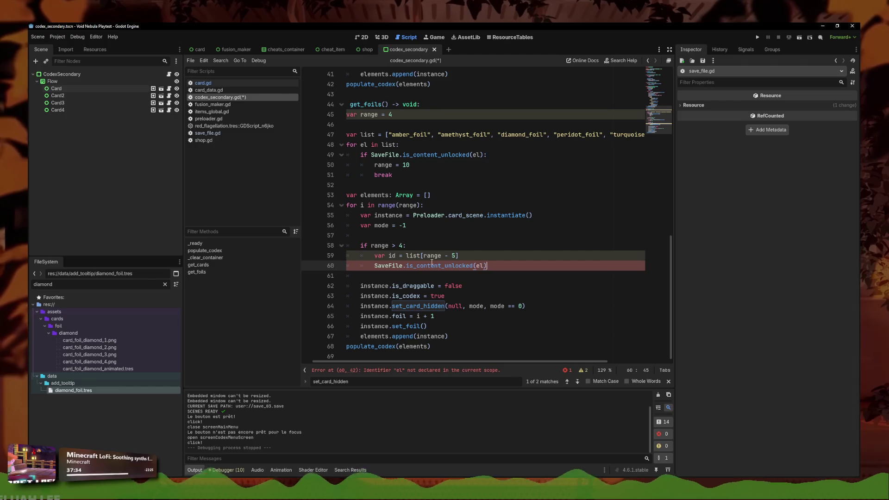
key(Left)
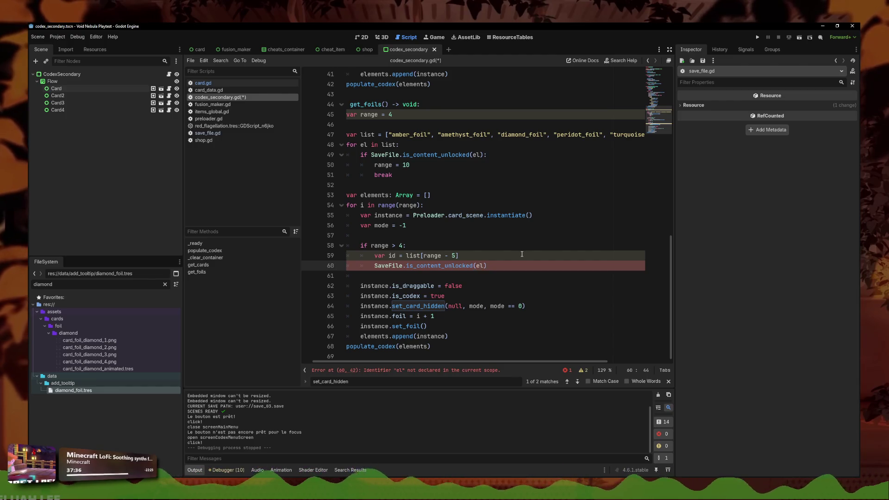
key(BackSpace)
key(BackSpace)
text(id)
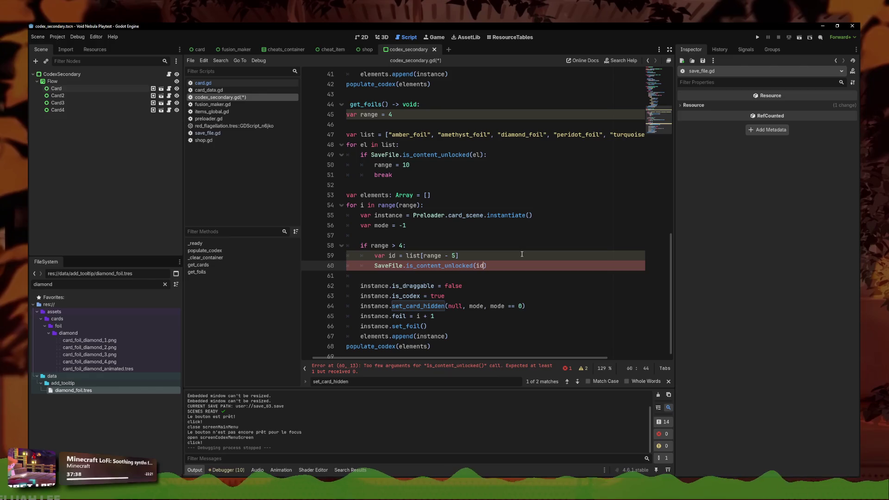
key(Right)
Step: Turn line 60 into 'if not SaveFile.is_content_unlocked(id):'
key(Home)
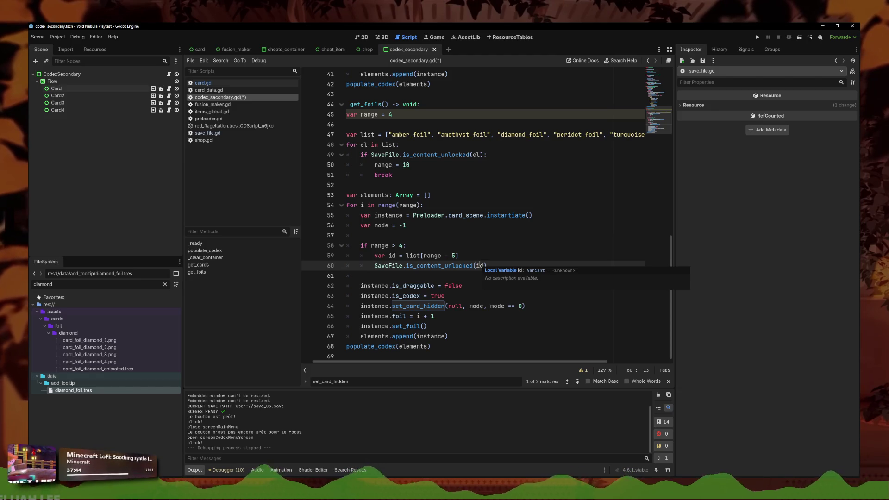
text(if)
click(537, 267)
text(:)
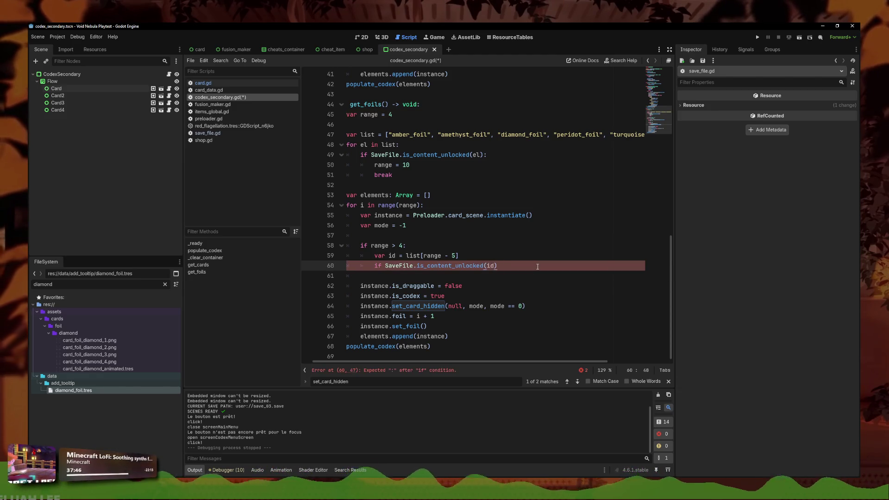
text( not)
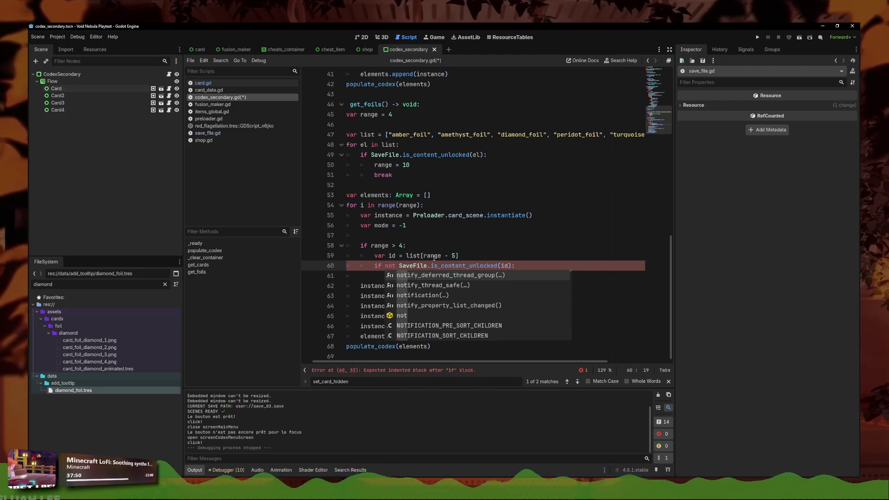
click(532, 273)
key(Tab)
Step: Add the nested line 'mode == 0' under the unlock check
text(mode ==)
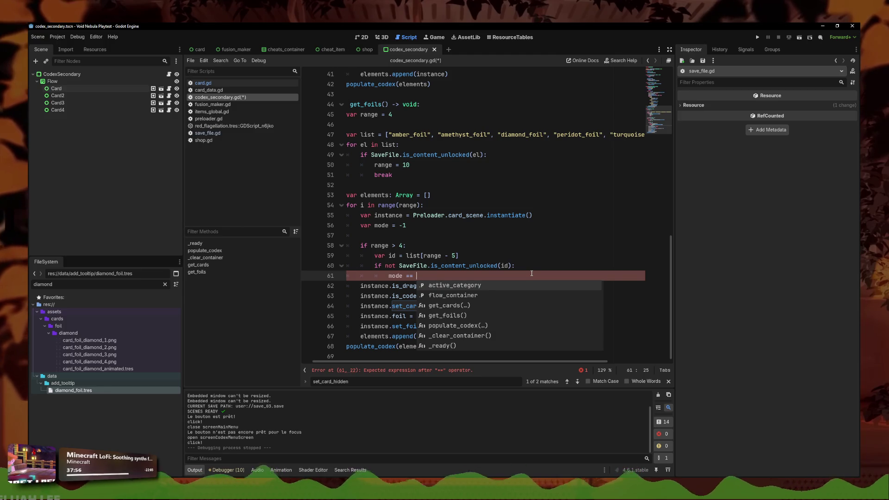
key(Escape)
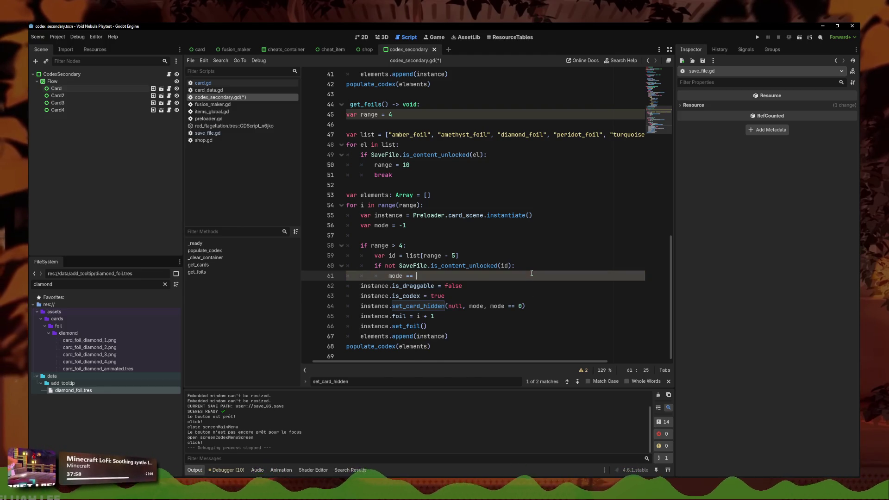
text(0)
key(Return)
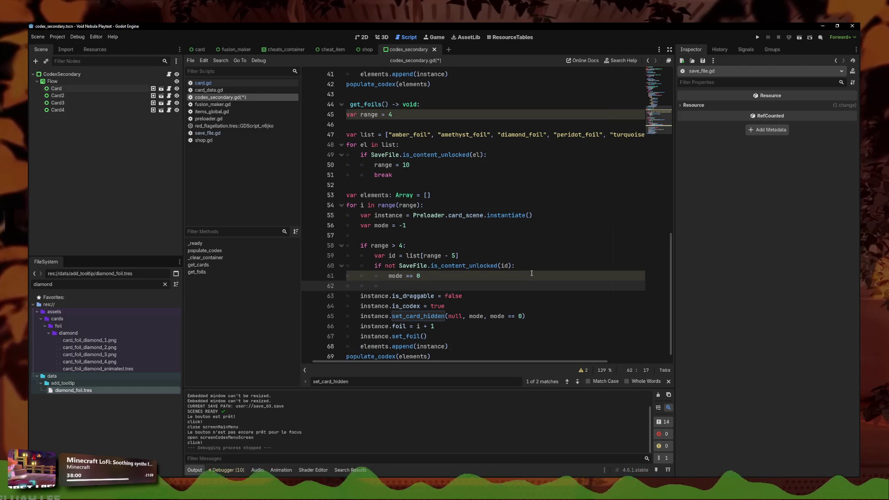
Step: Save the script and expand the list of its two warnings
key(ctrl+s)
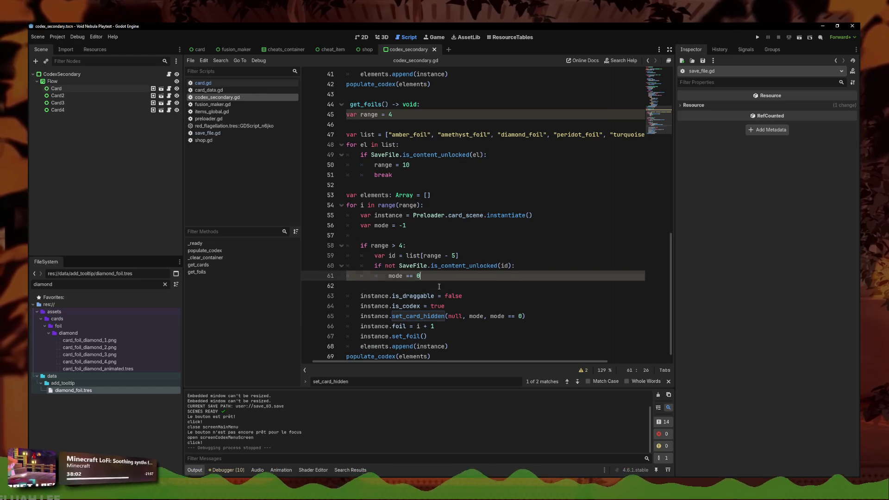
scroll(446, 288, down, 1)
click(424, 266)
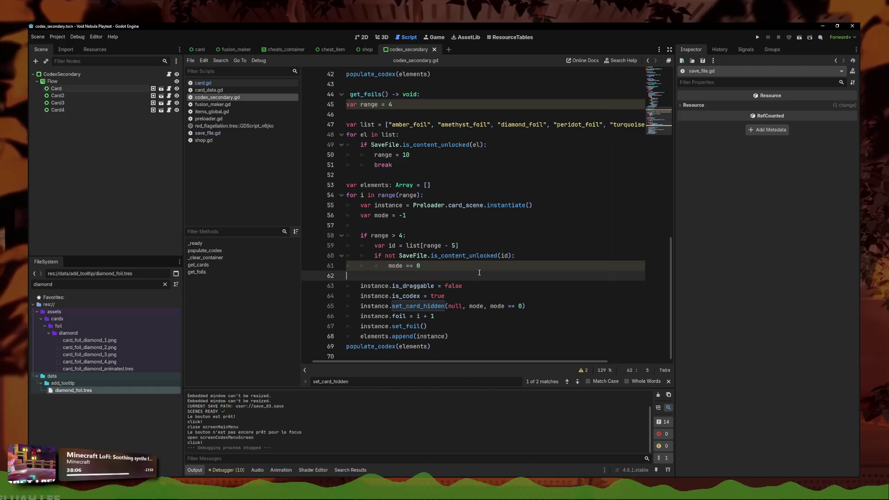
click(502, 244)
key(Down)
key(Down)
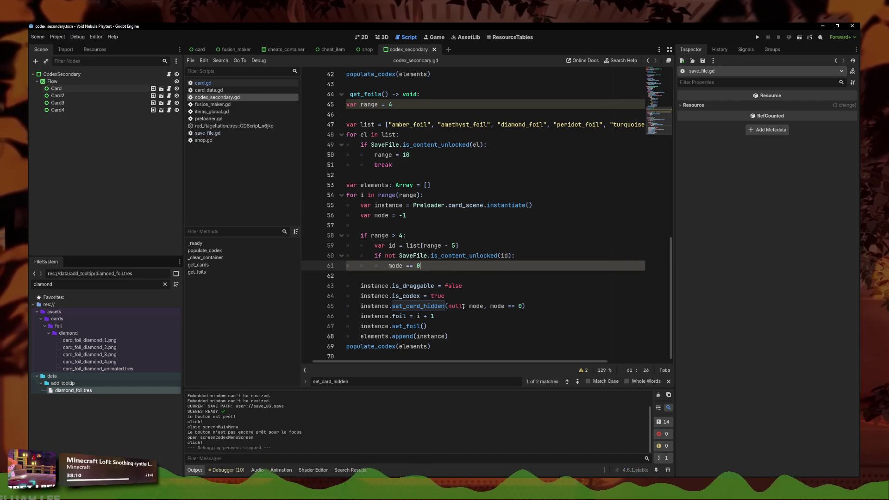
click(582, 370)
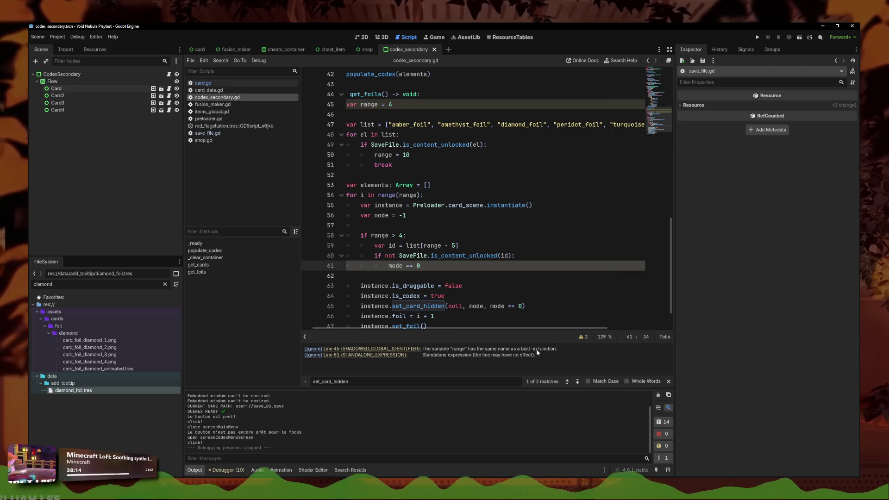
Step: Make line 61 assign 'mode = 0' instead of comparing, and save
key(BackSpace)
key(ctrl+s)
key(Up)
key(Up)
key(Up)
click(455, 263)
Step: Rename range to foil_range in its declaration and all uses, then save
scroll(419, 141, up, 1)
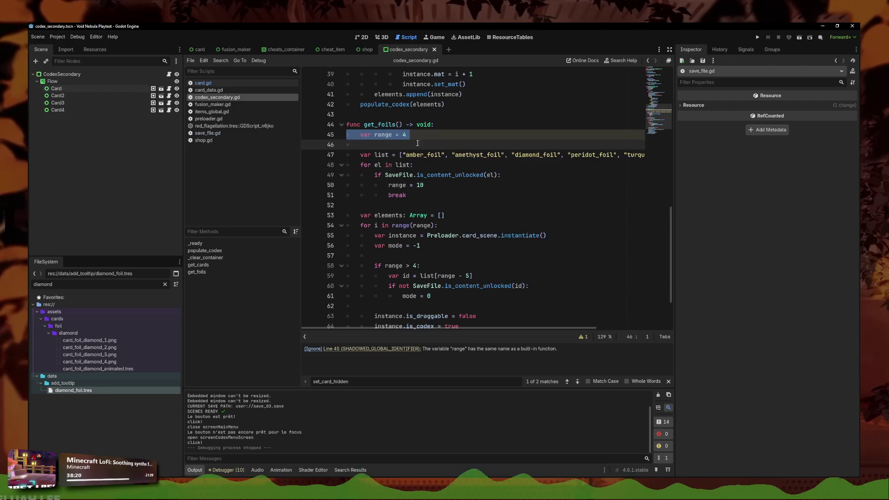
scroll(426, 224, up, 1)
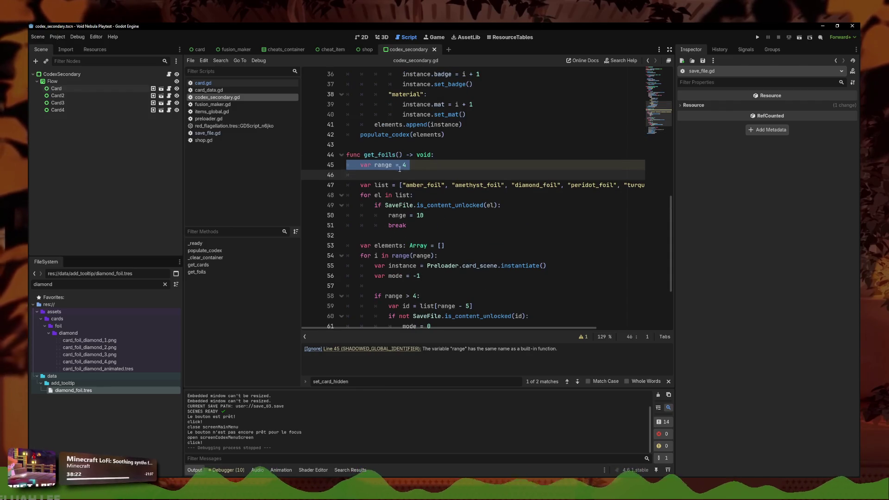
click(444, 174)
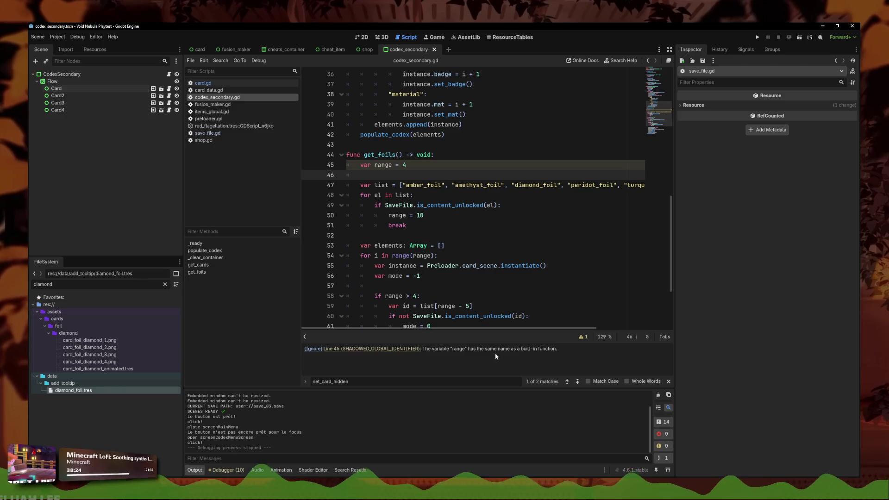
click(393, 165)
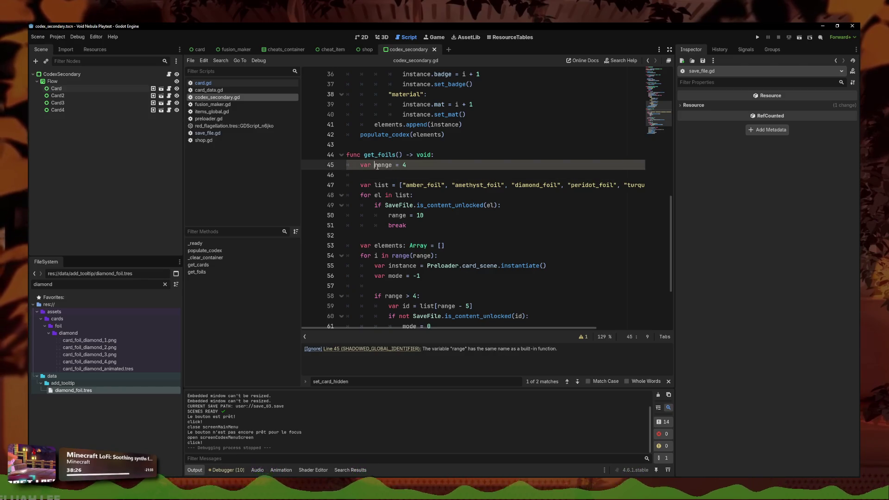
text(foil_)
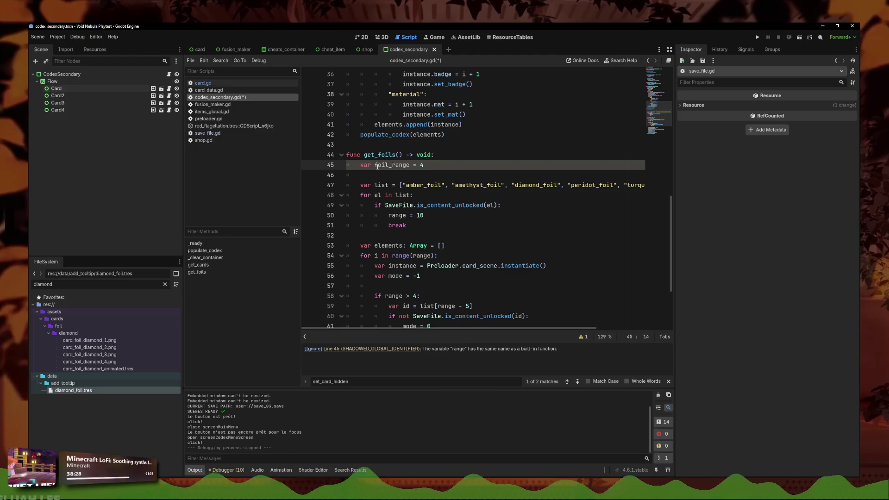
click(414, 255)
text(foil_)
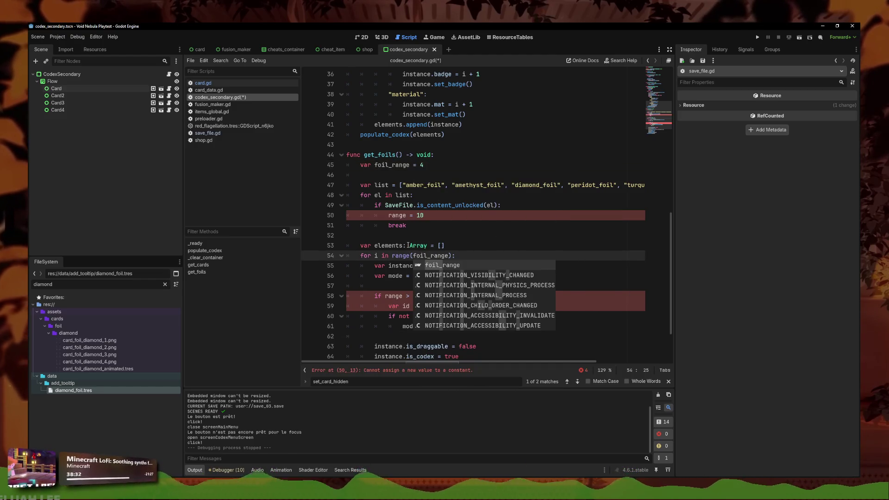
click(389, 215)
alt+click(386, 296)
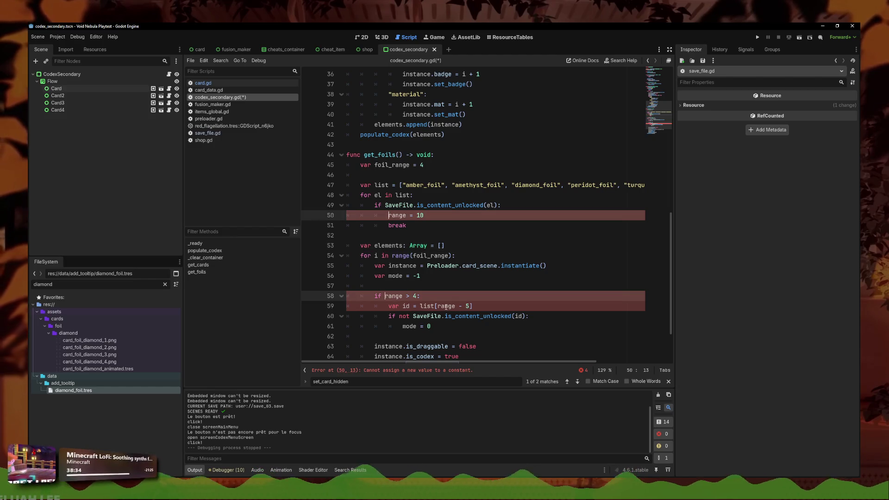
alt+click(437, 306)
text(foil_)
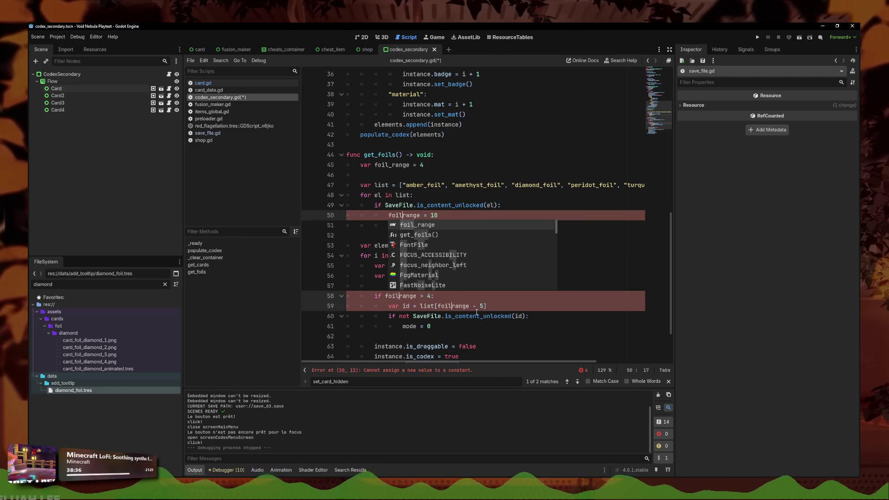
click(481, 314)
key(ctrl+s)
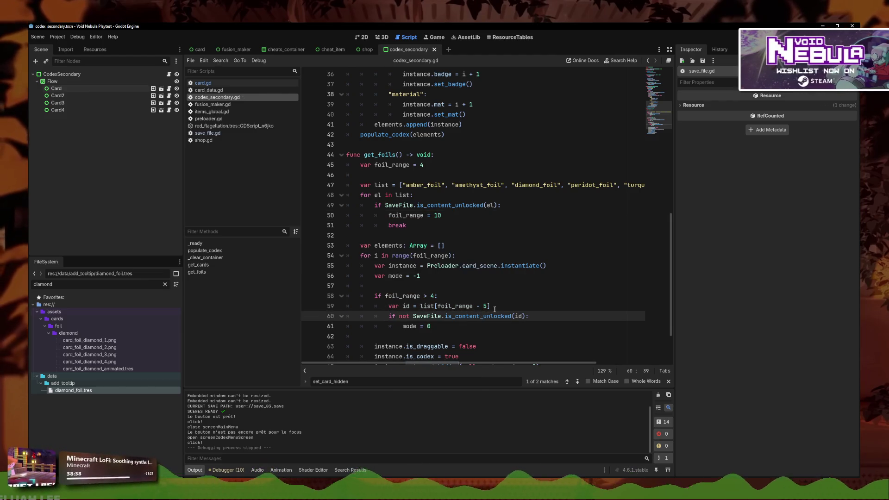
Step: Use i instead of foil_range in the line 58 condition and line 59 index, and save
double_click(422, 296)
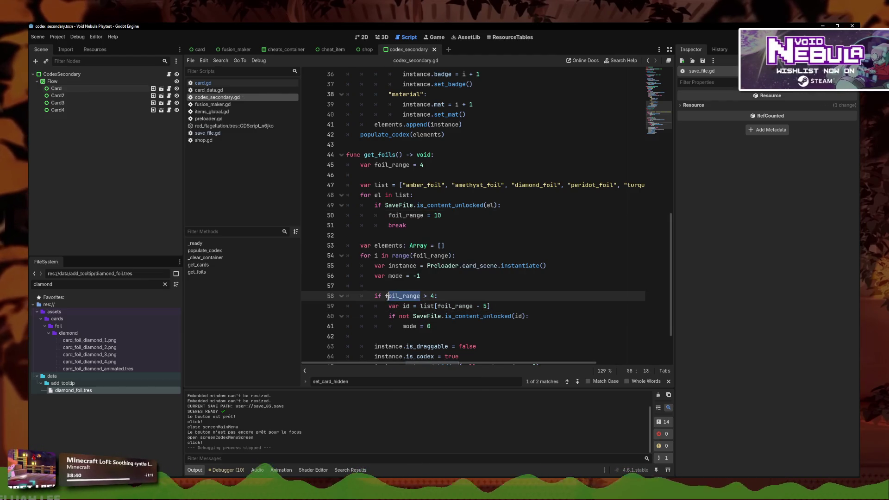
text(i)
key(Escape)
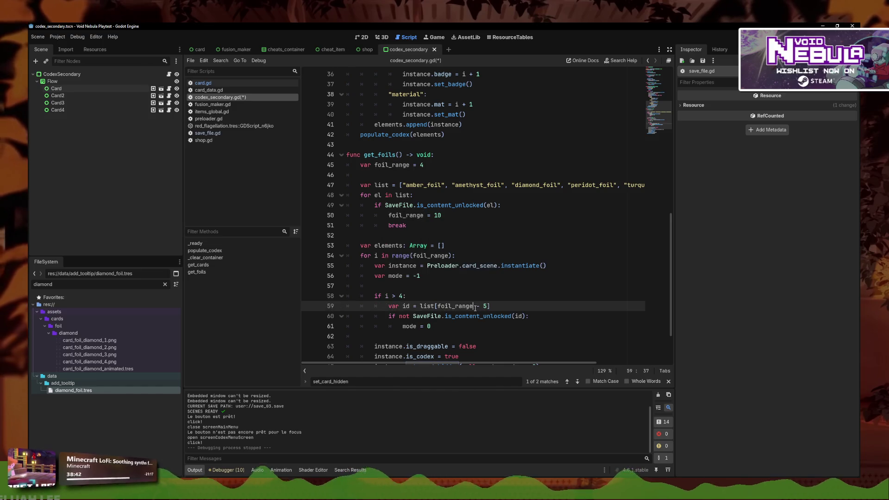
double_click(438, 306)
key(ctrl+s)
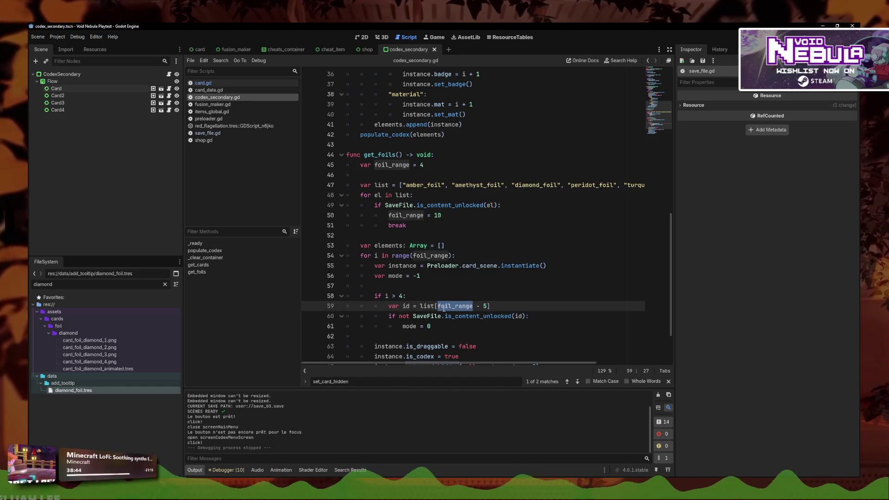
text(i)
click(475, 304)
key(ctrl+s)
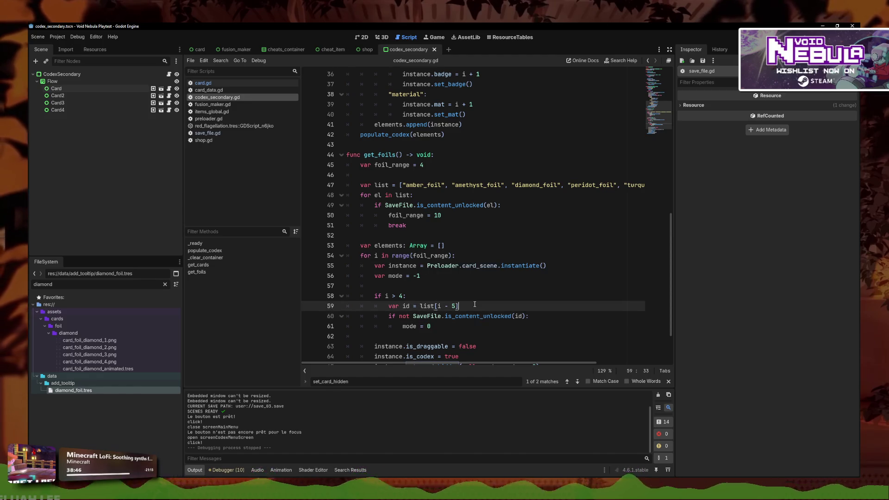
scroll(477, 299, down, 1)
click(478, 293)
scroll(606, 219, down, 1)
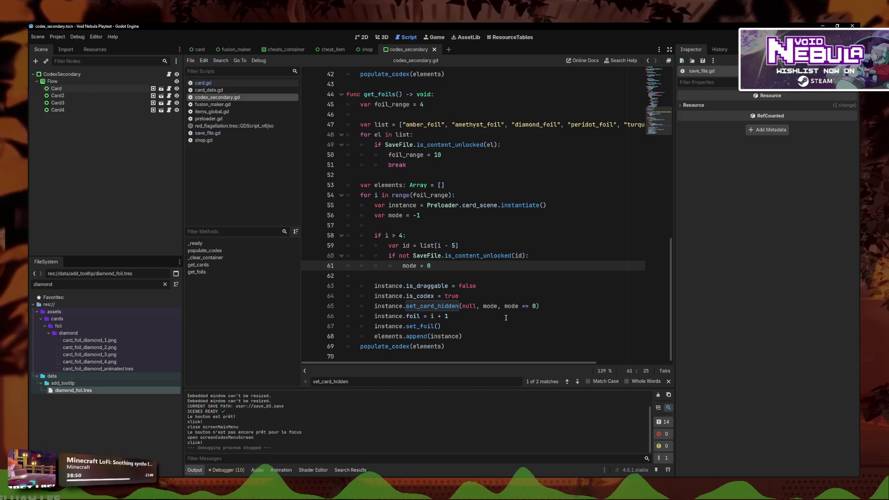
click(77, 36)
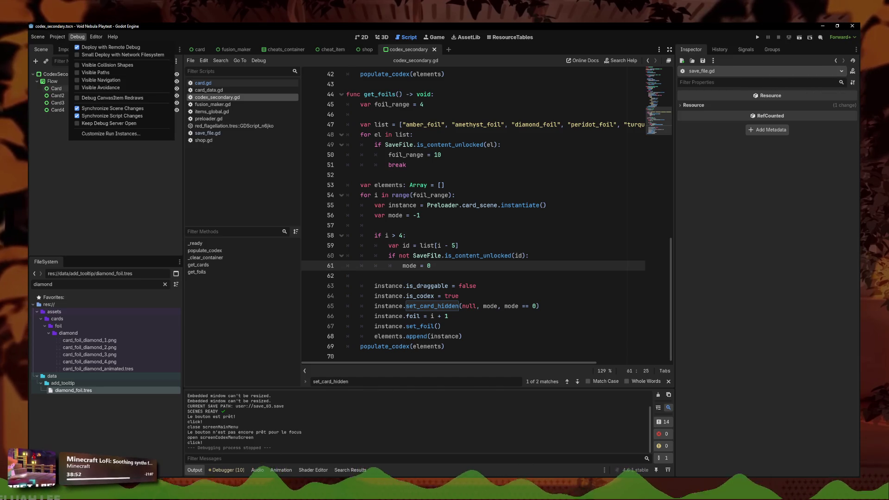
Step: Open save_03.save from the project's user data folder in Notepad
click(83, 88)
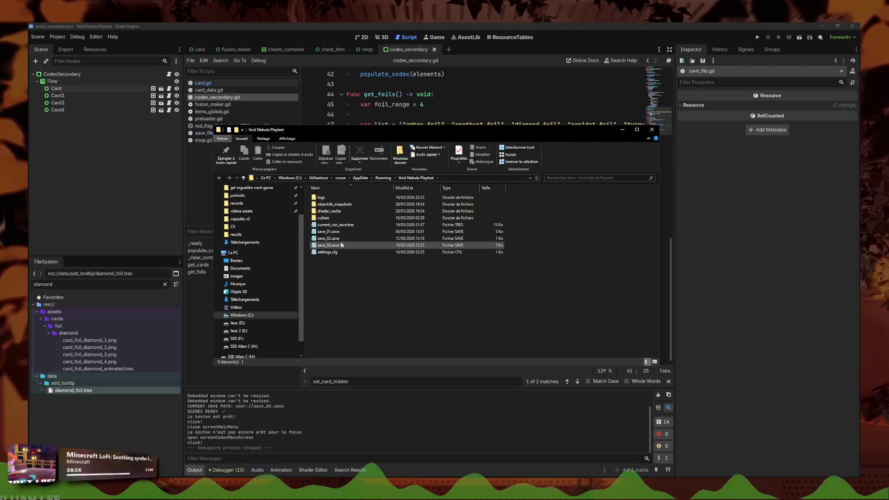
double_click(328, 245)
scroll(478, 277, down, 3)
scroll(479, 276, down, 3)
ctrl+scroll(478, 276, up, 13)
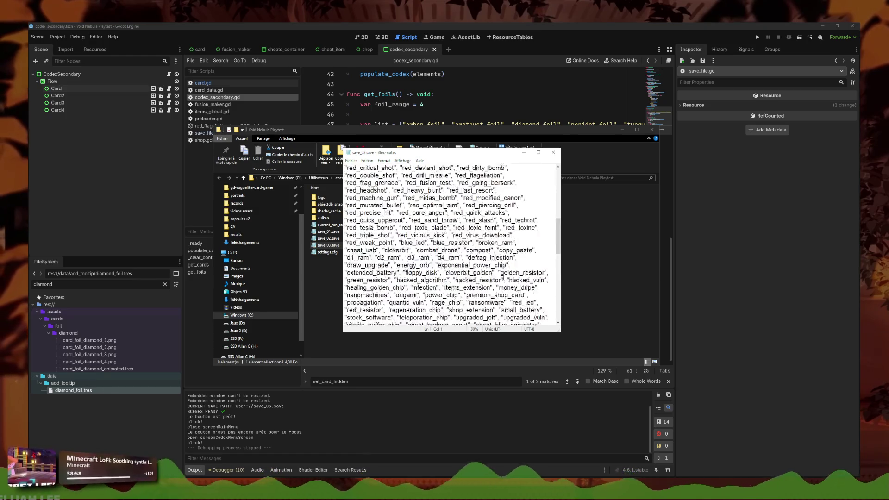
scroll(482, 284, down, 3)
scroll(482, 283, up, 1)
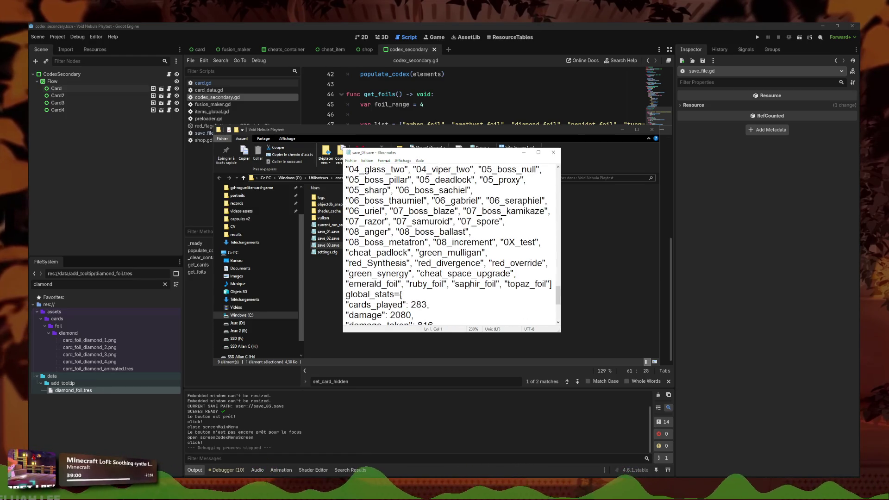
Step: Change topaz_foil to diamond_foil, close the file and folder, and run the project
click(548, 284)
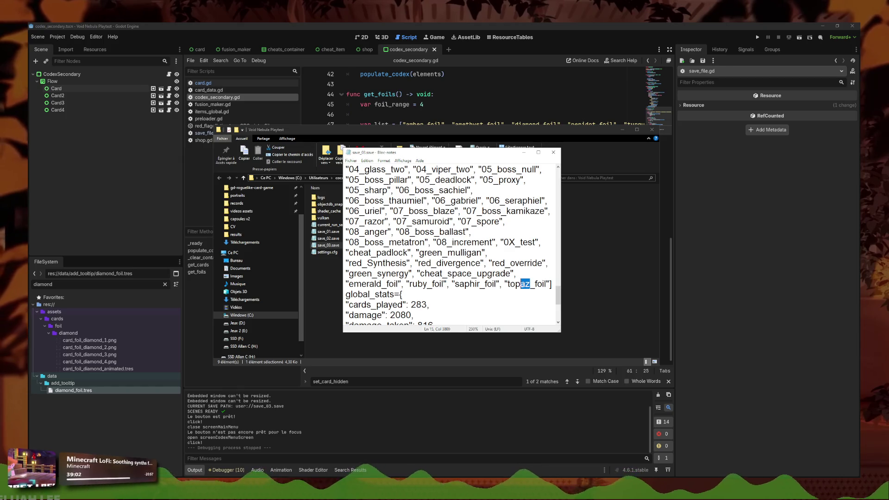
double_click(531, 286)
text(diamond)
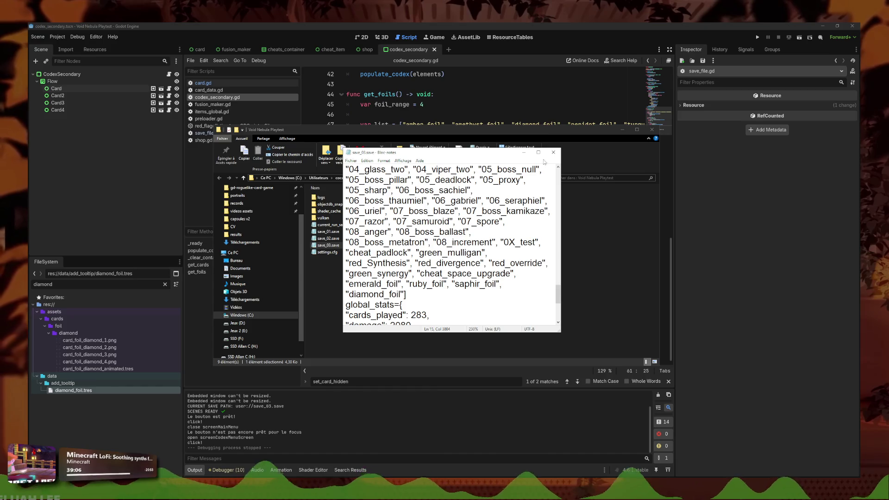
click(554, 152)
click(652, 130)
click(757, 38)
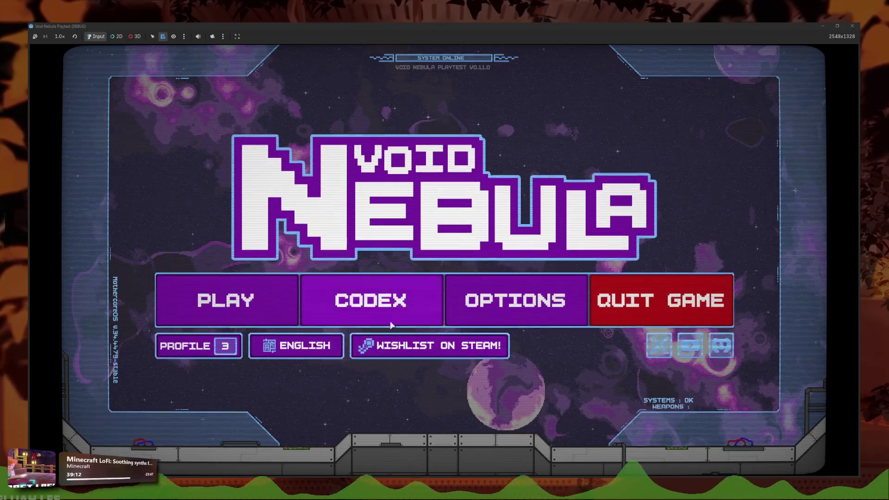
Step: In the playtest, open the Codex card materials collection to check the foils
click(408, 303)
click(517, 297)
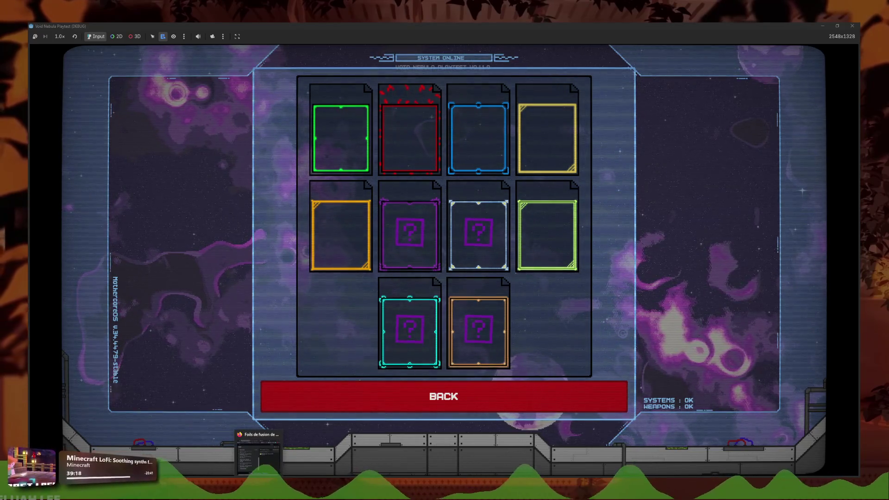
mouse_move(461, 244)
mouse_move(392, 208)
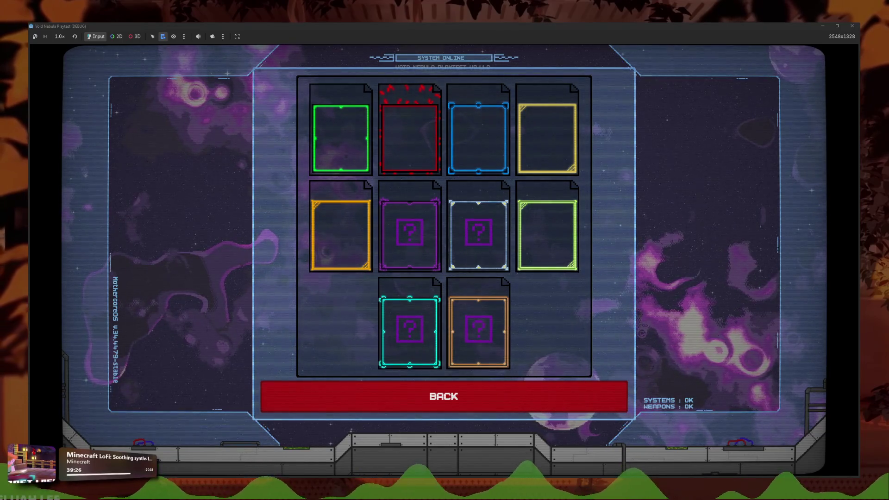
Step: Reopen save_03.save from recent files, review it down to global_stats, and close it
key(super+e)
click(406, 278)
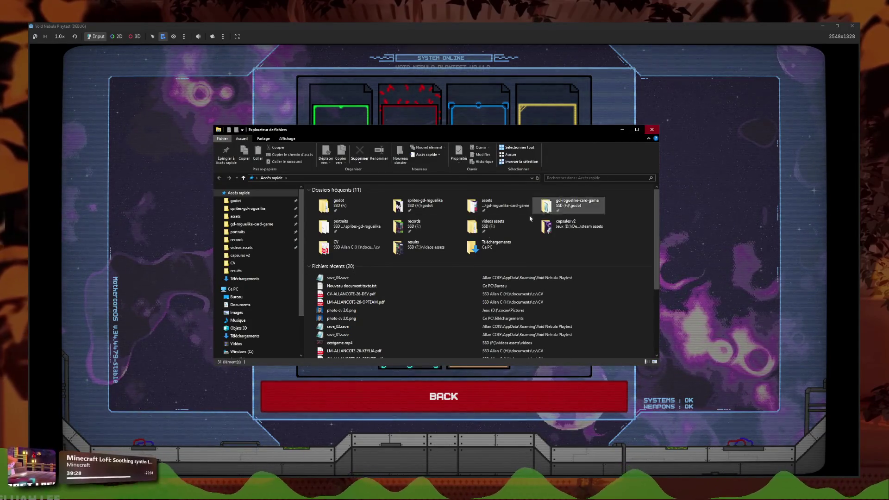
double_click(406, 277)
click(653, 129)
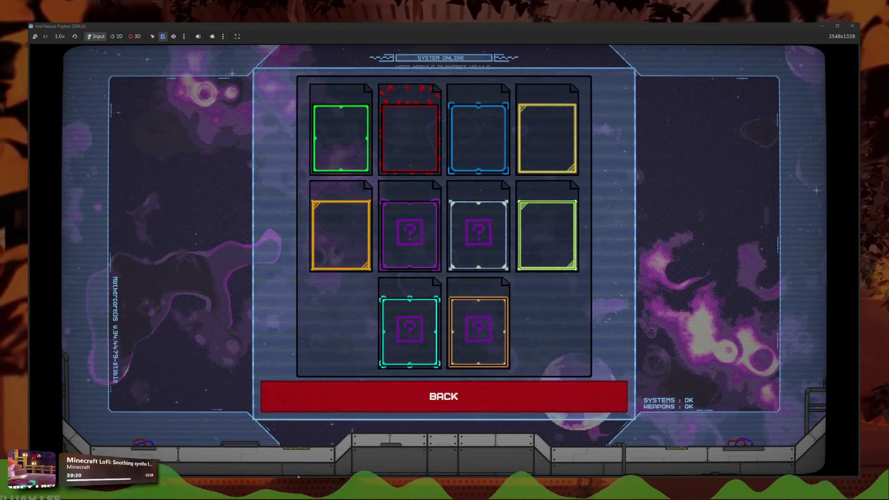
scroll(462, 283, down, 10)
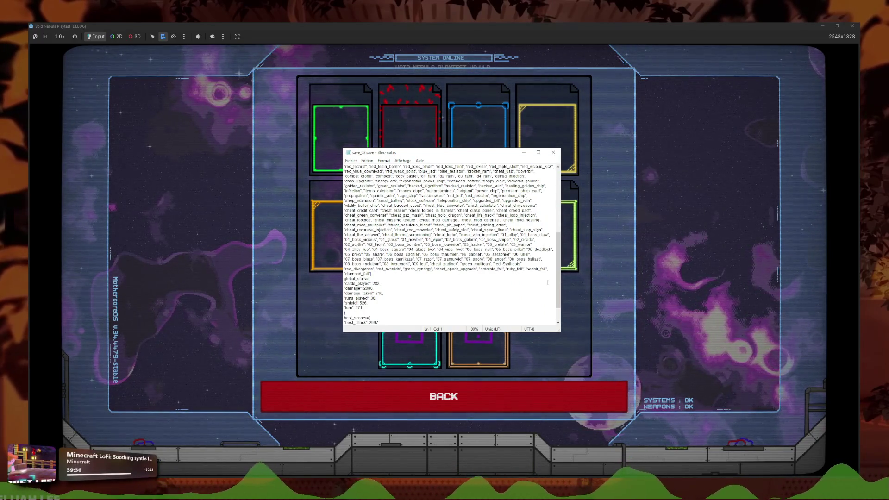
click(551, 156)
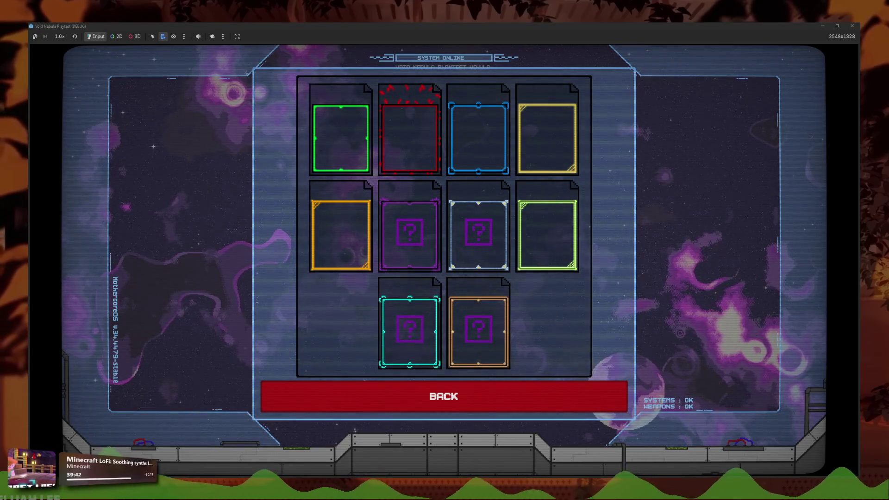
Step: Return to the Godot editor and scroll to the get_foils function
mouse_move(287, 491)
click(238, 452)
mouse_move(486, 363)
mouse_down()
mouse_move(558, 366)
mouse_move(486, 366)
mouse_up()
scroll(456, 229, down, 3)
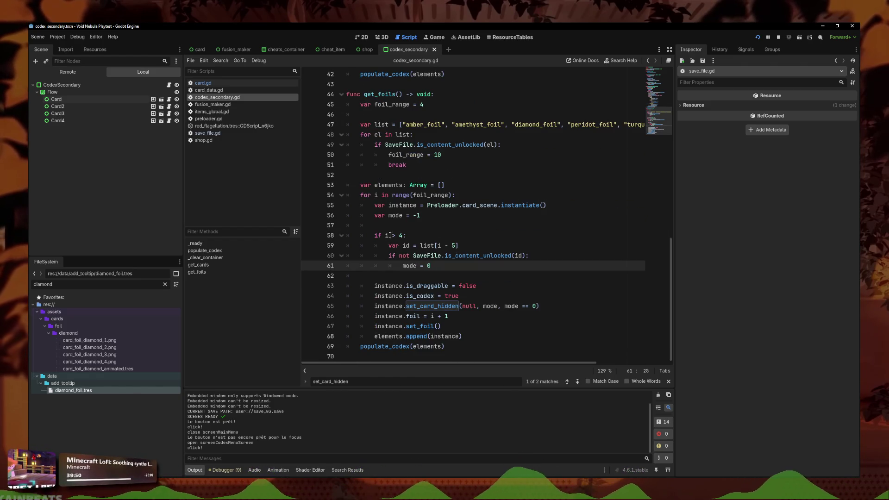
Step: Guard the line 66 foil assignment with 'if mode == -1:', then run the game and open the Codex
click(441, 245)
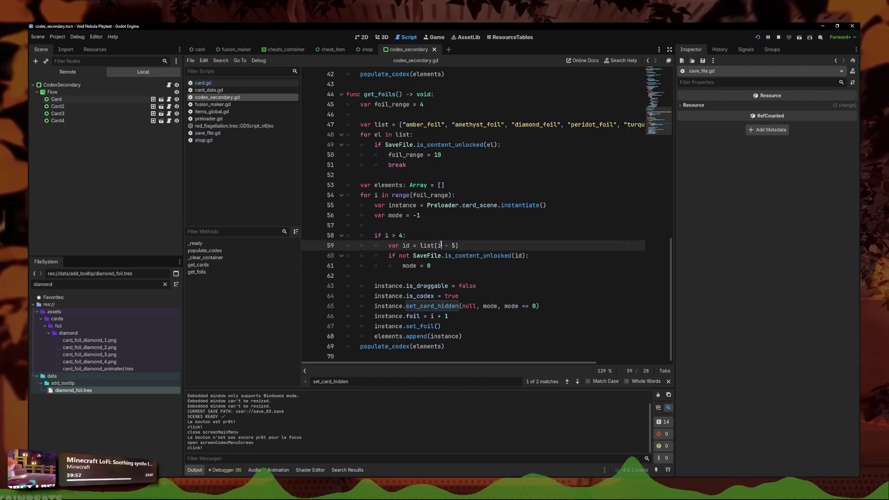
click(444, 125)
click(459, 278)
click(453, 255)
click(453, 246)
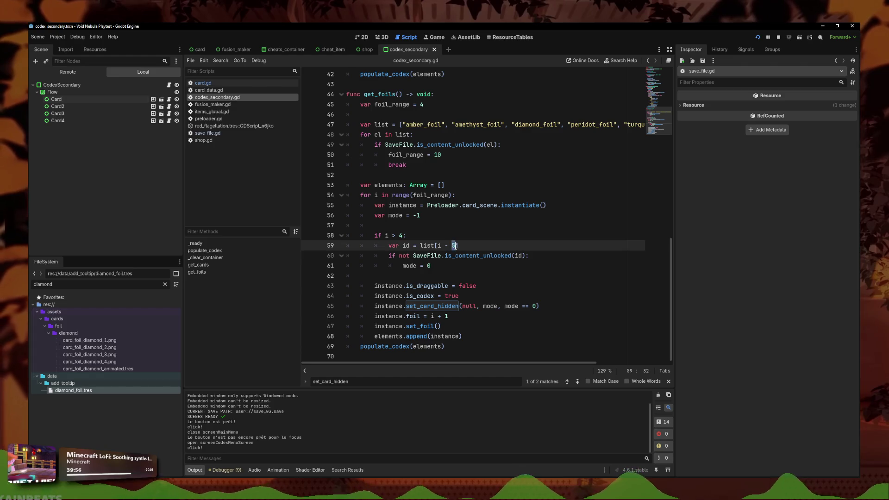
click(466, 305)
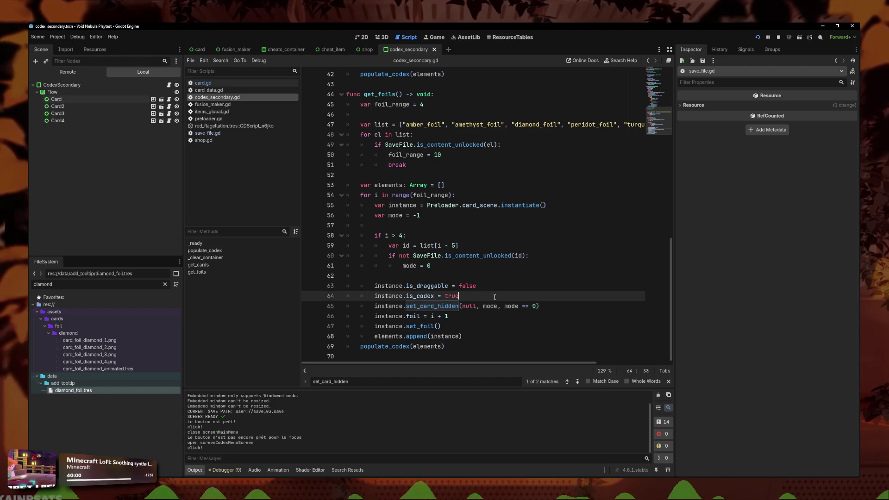
click(384, 316)
text(if mode == -1:)
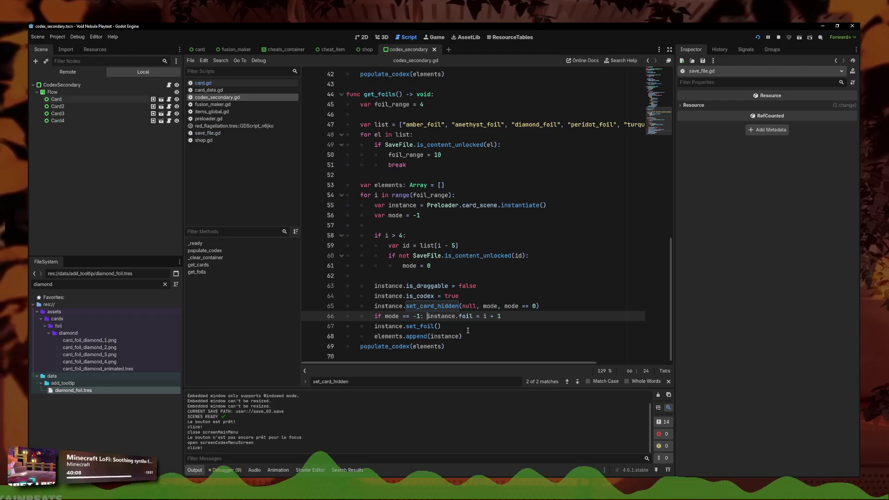
key(F6)
click(500, 394)
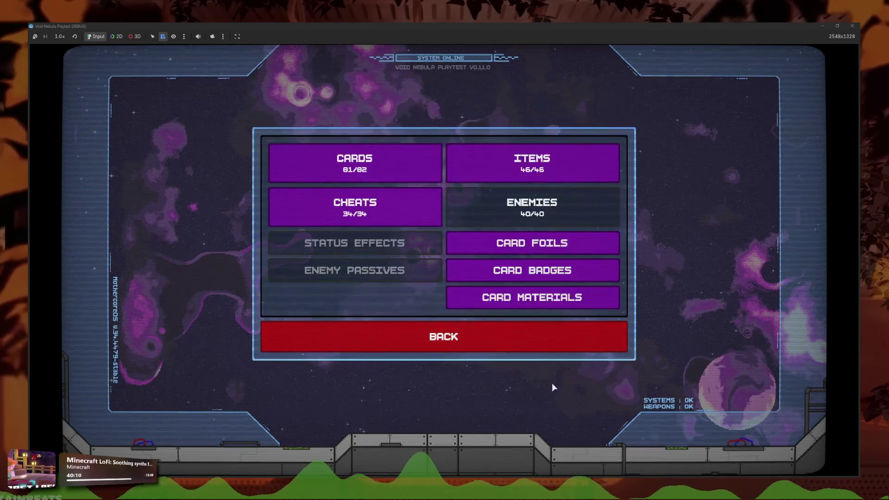
Step: Open the card foils screen in the playtest, reproducing the Nil 'desc' error
click(561, 243)
key(Escape)
click(584, 253)
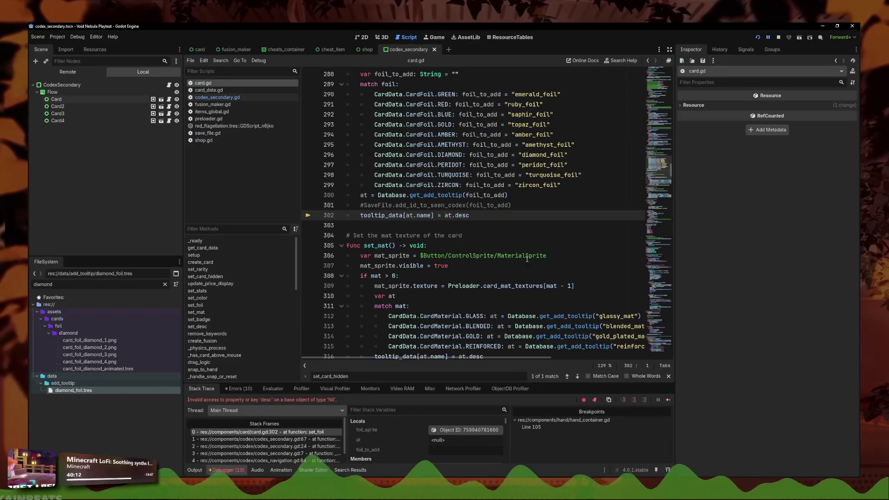
scroll(522, 217, up, 1)
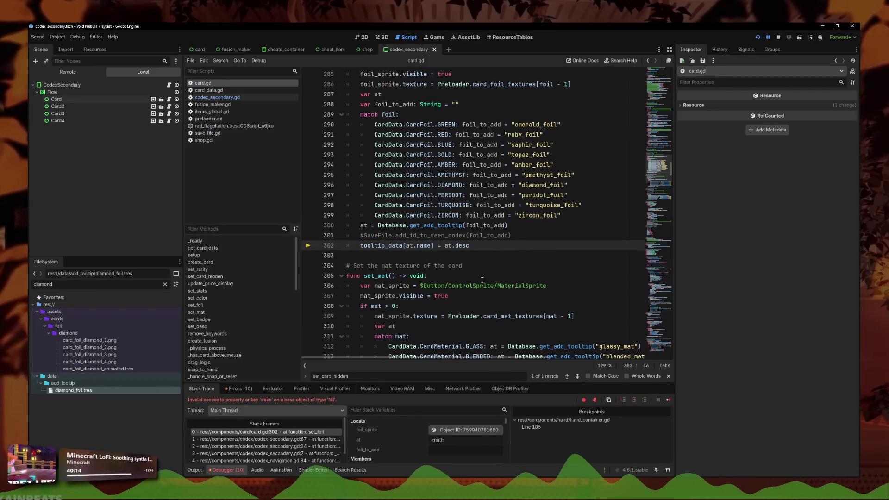
scroll(465, 137, up, 3)
click(209, 90)
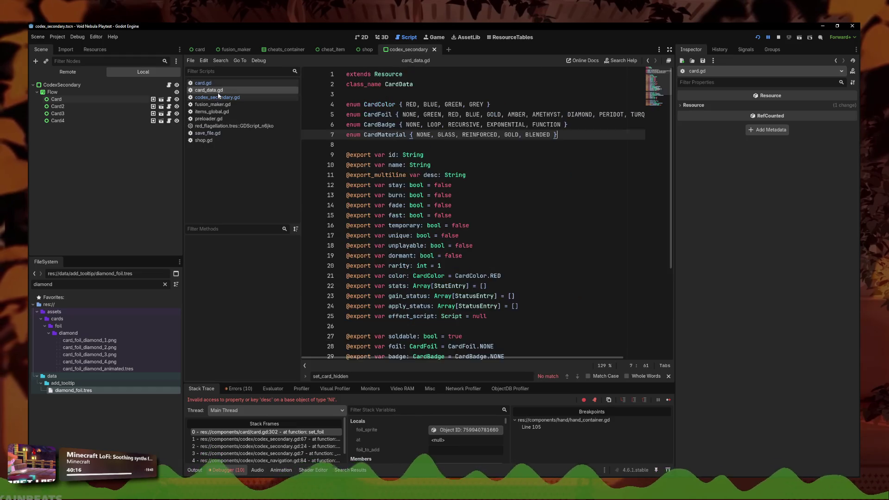
click(221, 98)
Step: Split line 66 after 'if mode == -1:' so set_foil is indented inside the block
click(456, 336)
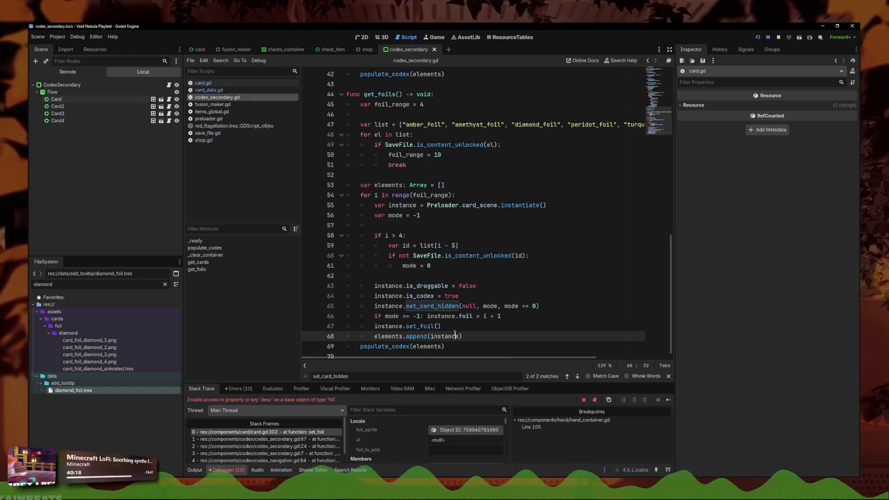
click(436, 326)
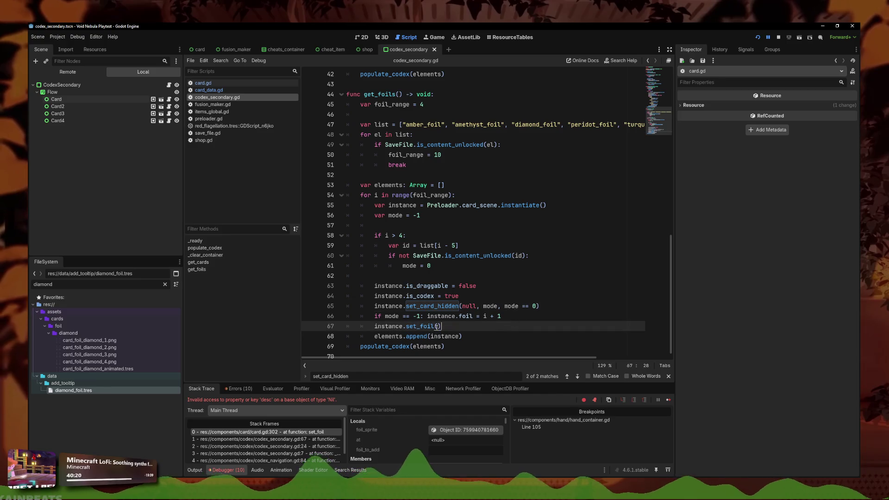
click(423, 316)
key(Delete)
key(Return)
click(375, 336)
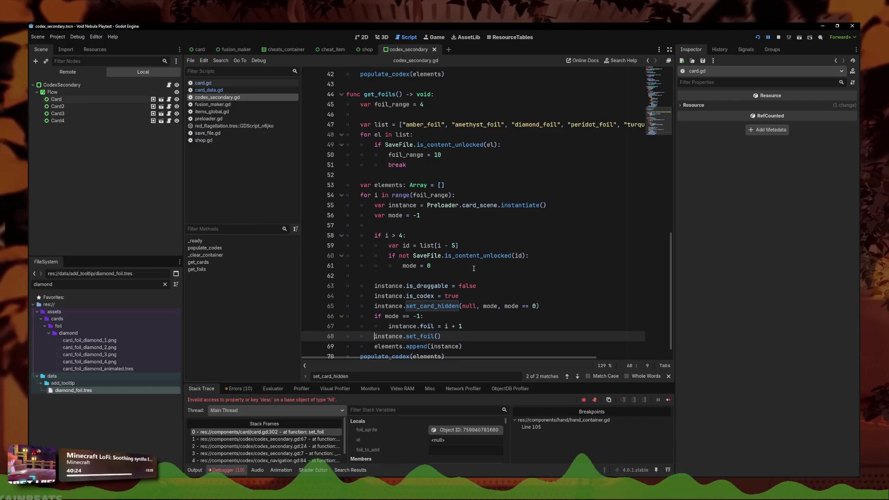
Step: Relaunch the project, stop the debug session, and launch it again
click(769, 37)
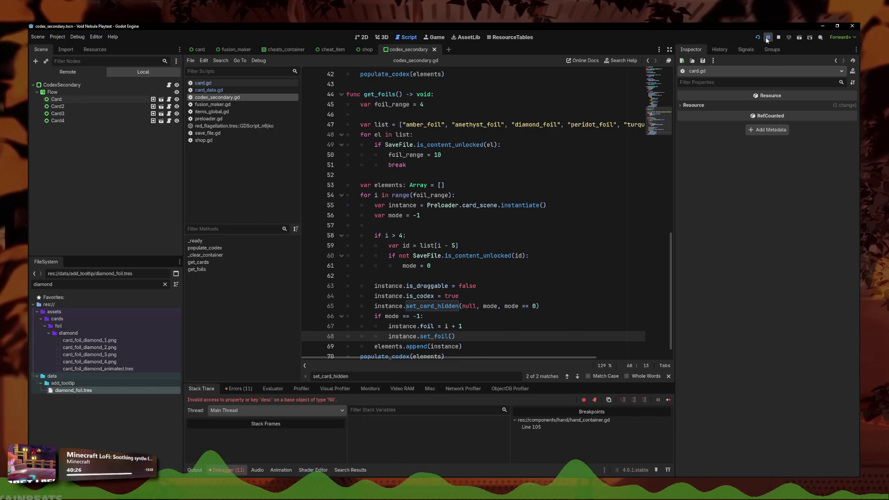
click(778, 38)
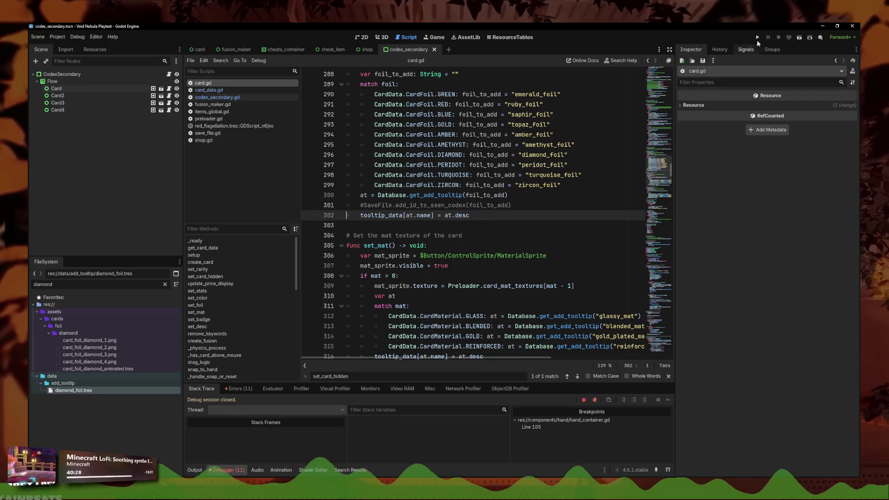
click(758, 37)
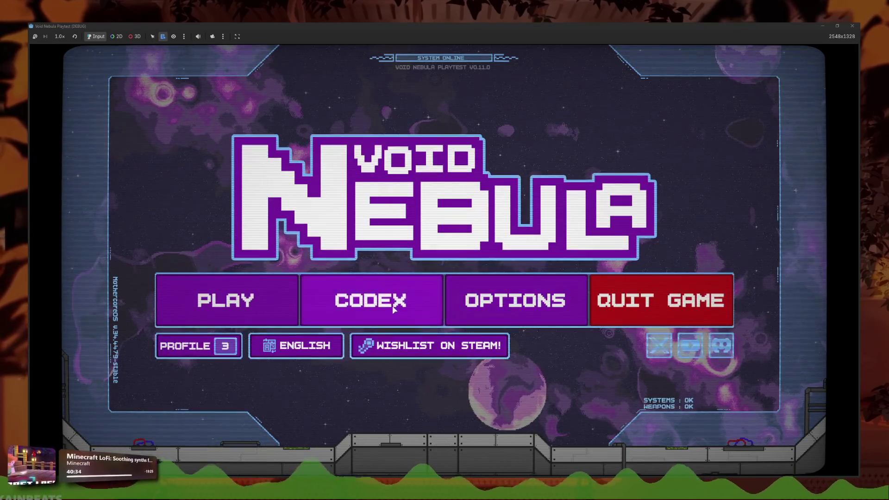
Step: In the running game, view the Card Foils codex showing the Peridot and Amber descriptions
click(369, 302)
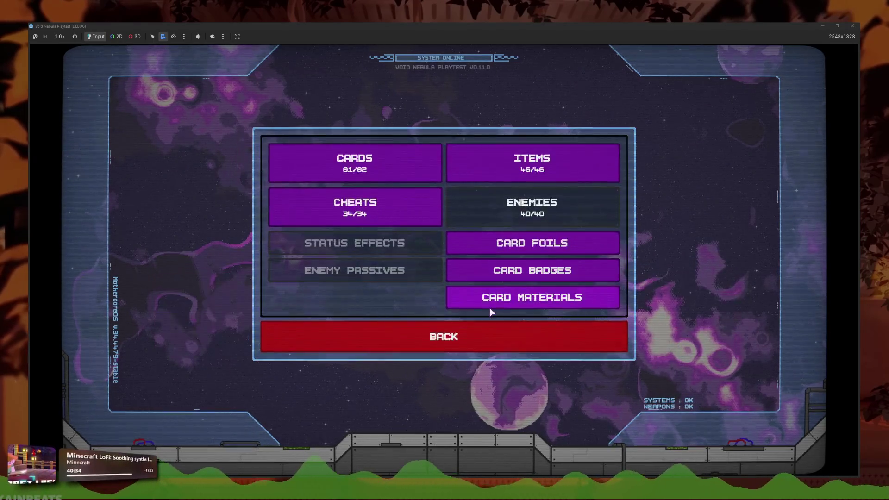
click(510, 297)
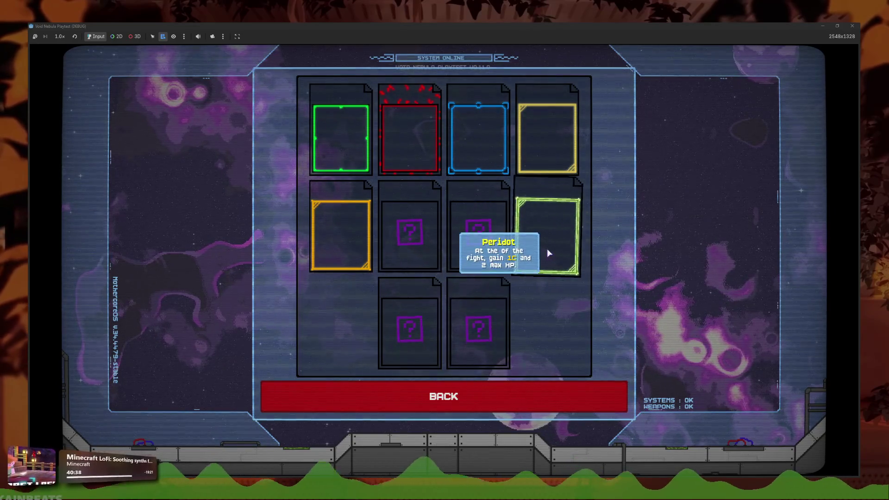
mouse_move(321, 258)
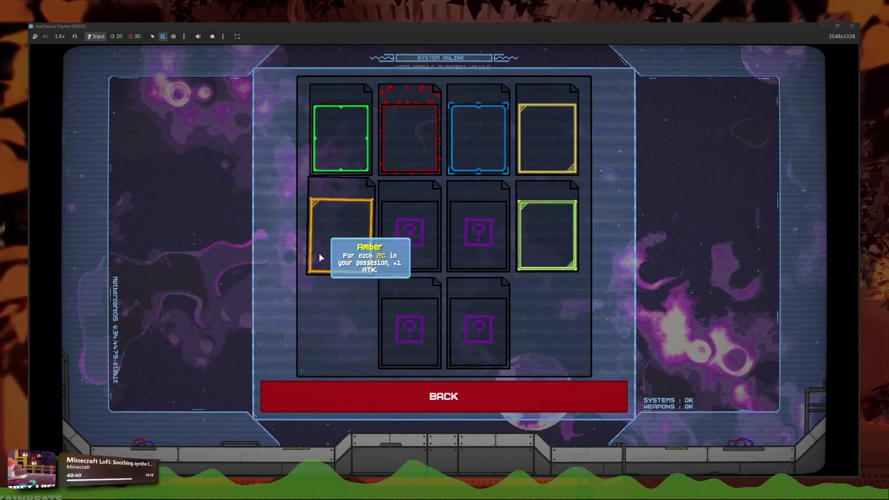
Step: Close the game and open save_03.save from the project's user data folder
click(852, 26)
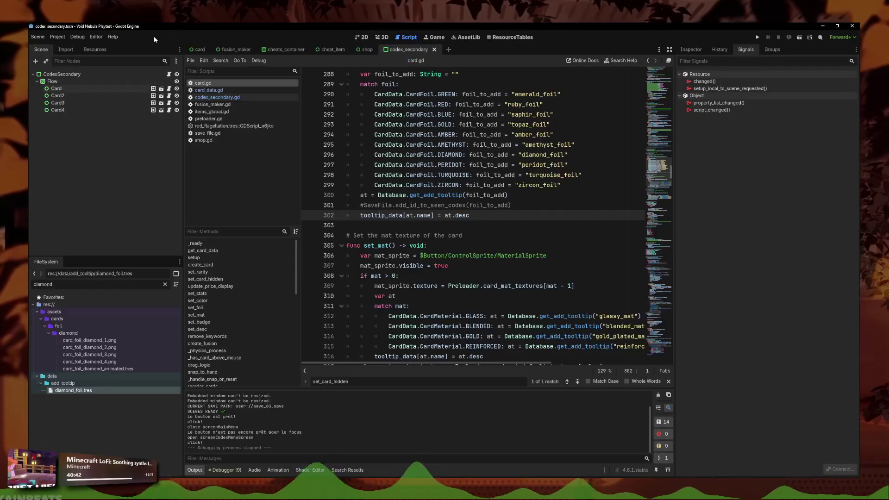
click(57, 37)
click(80, 98)
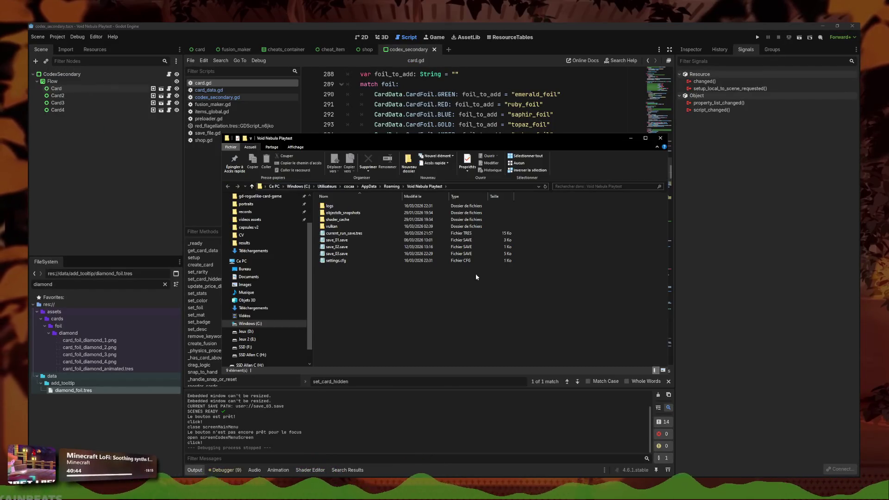
click(346, 233)
double_click(336, 253)
Step: Search save_03.save for 'peridot' and then 'amber', dismissing both not-found messages
key(ctrl+f)
text(dot)
key(Return)
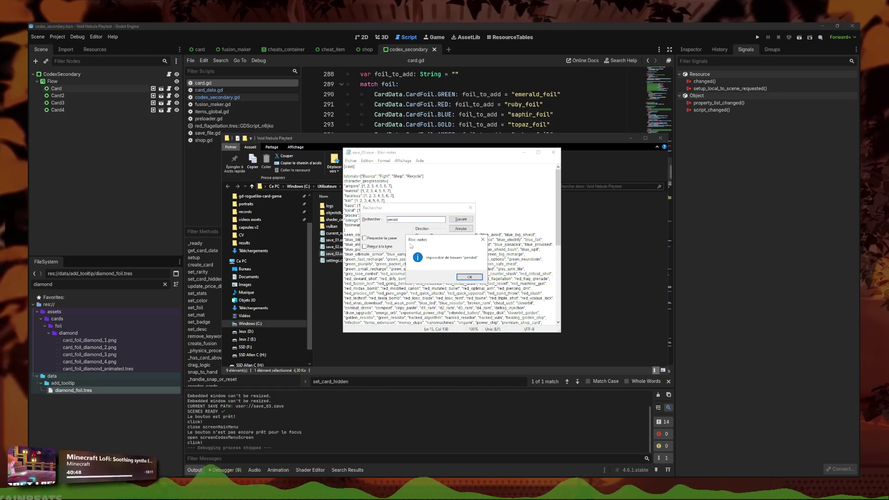
click(478, 276)
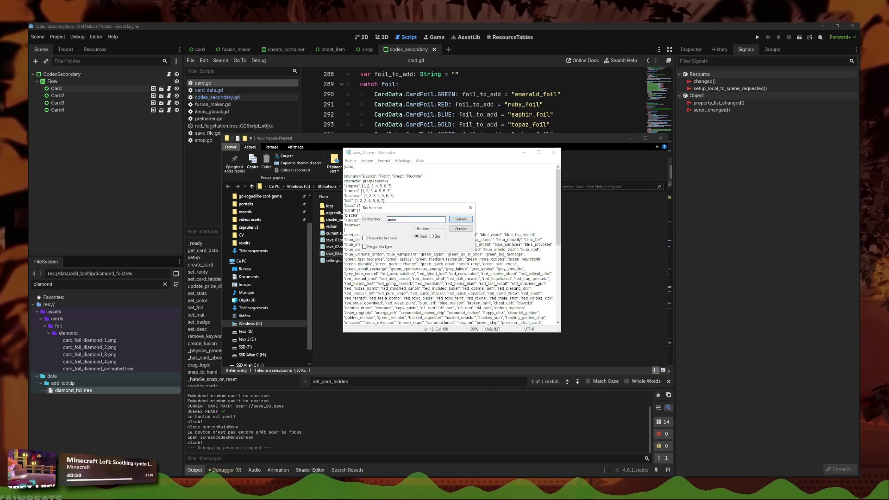
key(Return)
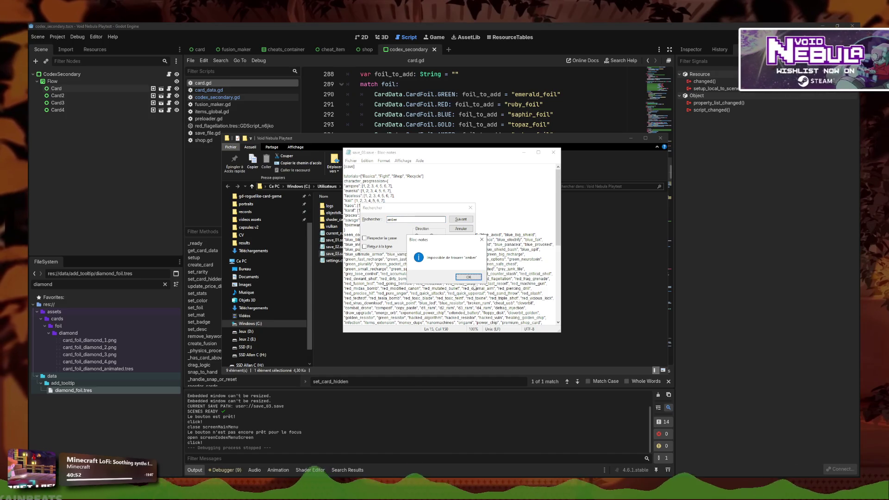
click(469, 277)
Step: Close the search dialog, the Notepad save file and the save folder window
click(471, 207)
click(554, 153)
click(657, 138)
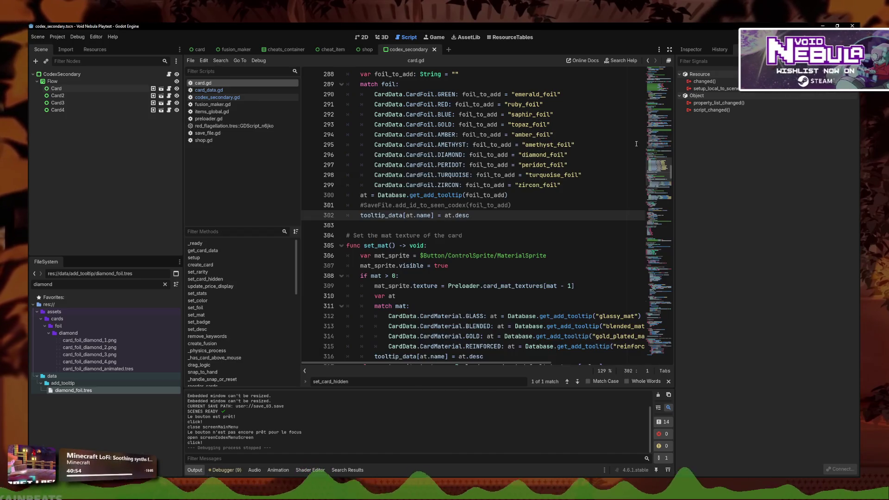
Step: Go through card_data.gd to get_foils in codex_secondary.gd, at the index on line 59
scroll(488, 258, down, 15)
scroll(487, 258, down, 10)
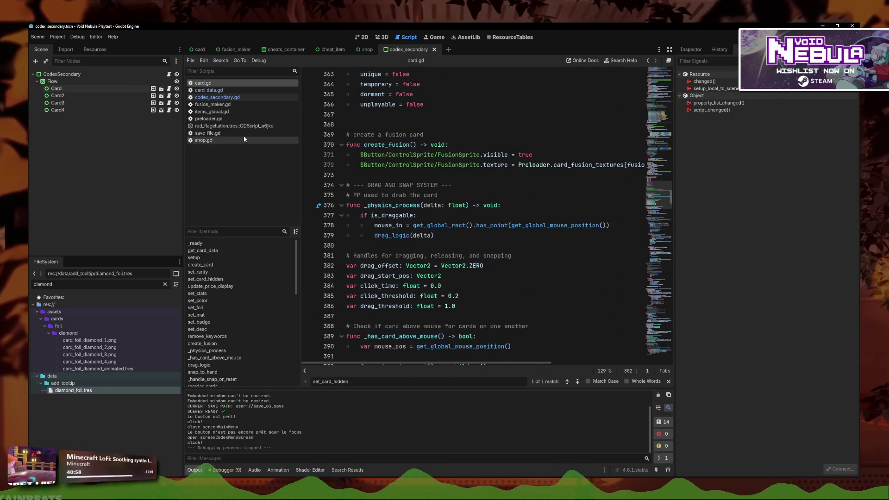
click(208, 89)
scroll(427, 244, down, 3)
scroll(427, 245, down, 1)
click(217, 97)
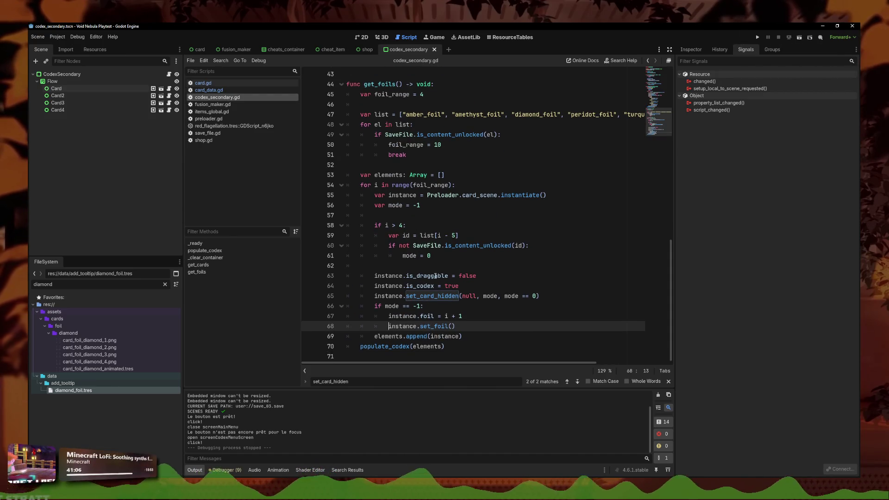
click(453, 235)
text(6)
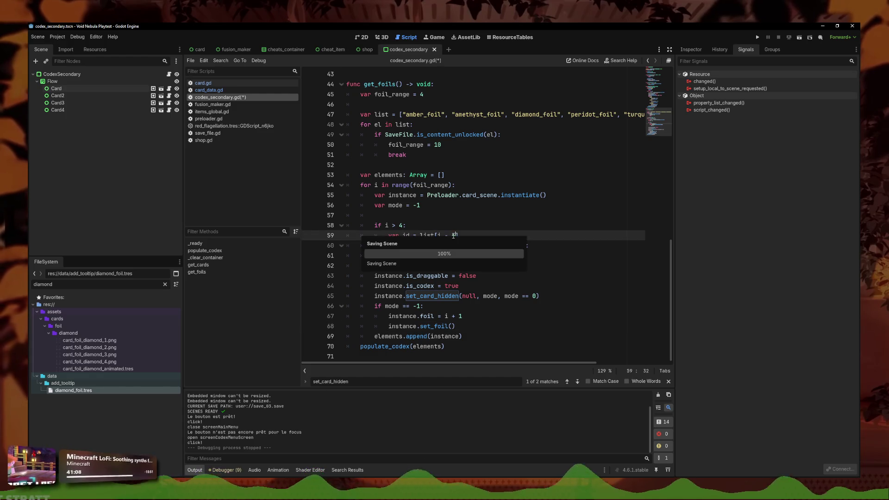
Step: Test-run the game, check the Card Foils codex, and stop it
click(757, 37)
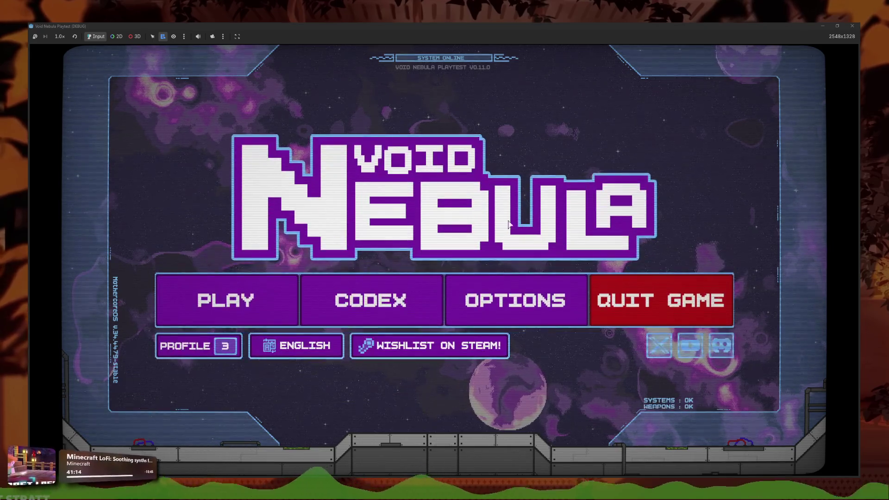
click(369, 300)
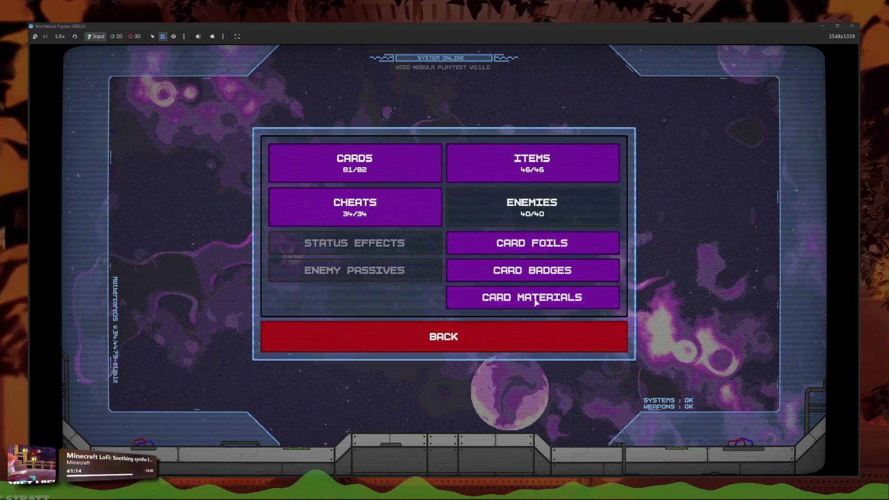
click(532, 303)
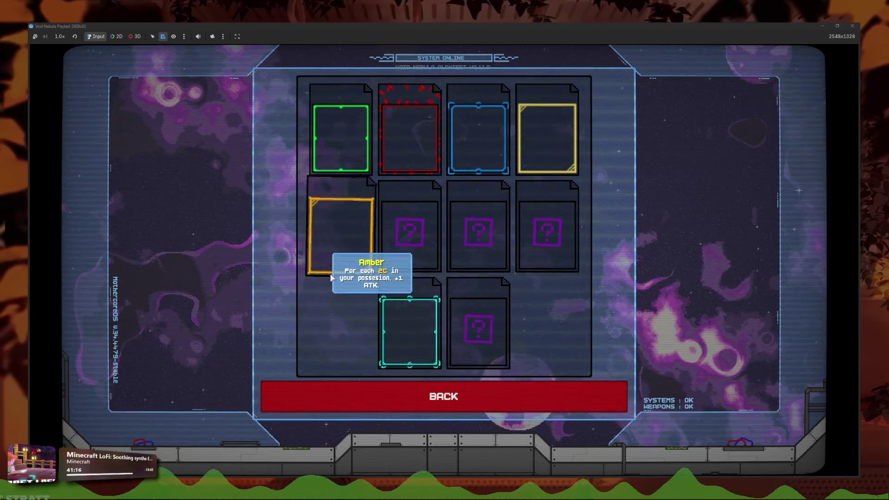
key(F8)
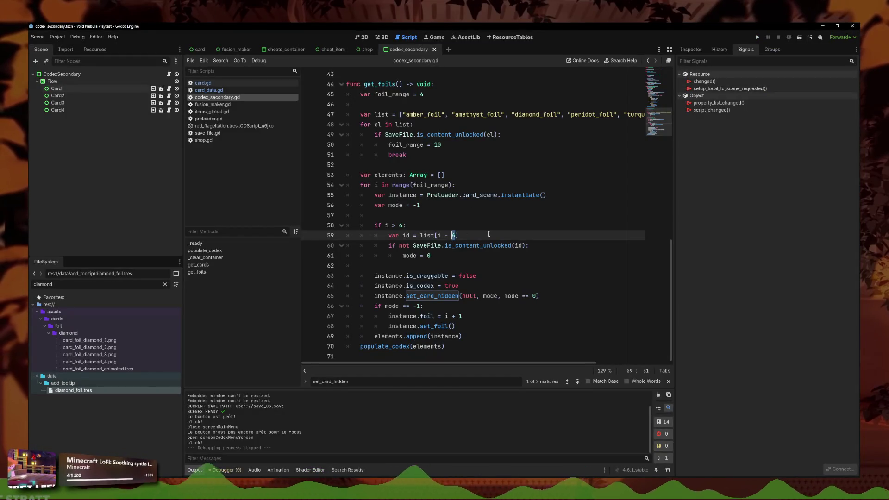
Step: Finish the list[i - 4] edit and rerun, finding Amber and Diamond in Card Foils
text(])
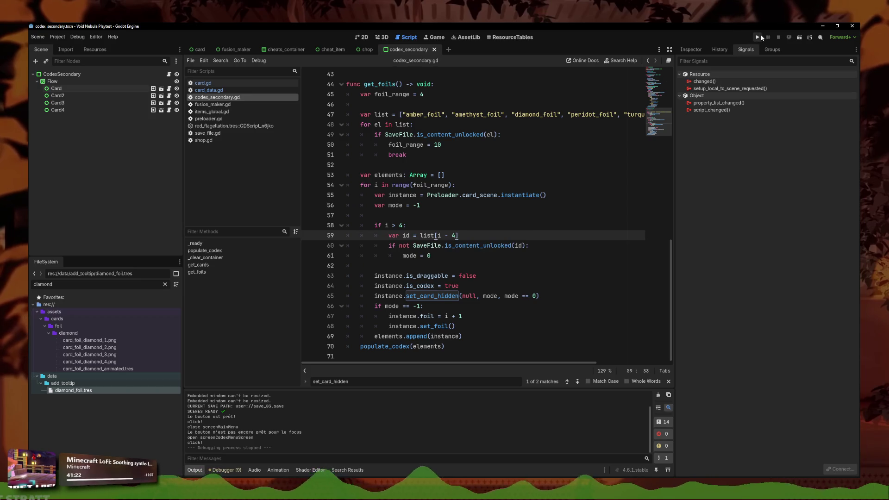
click(759, 36)
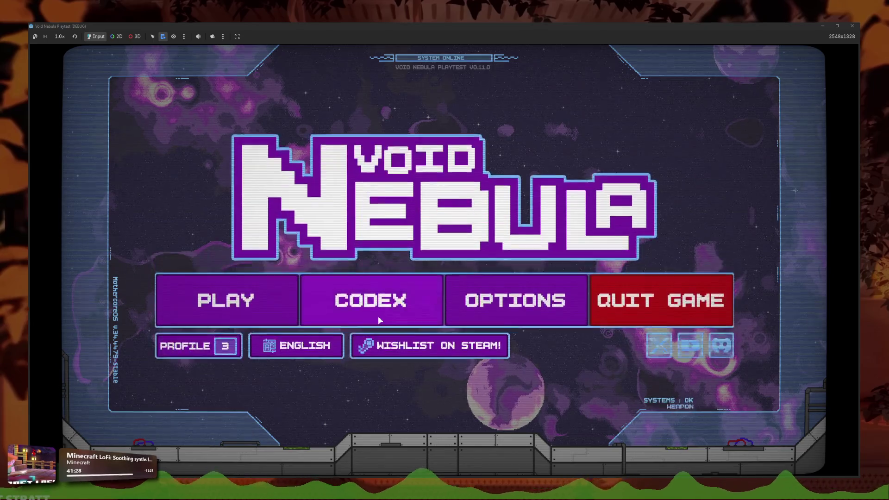
click(376, 311)
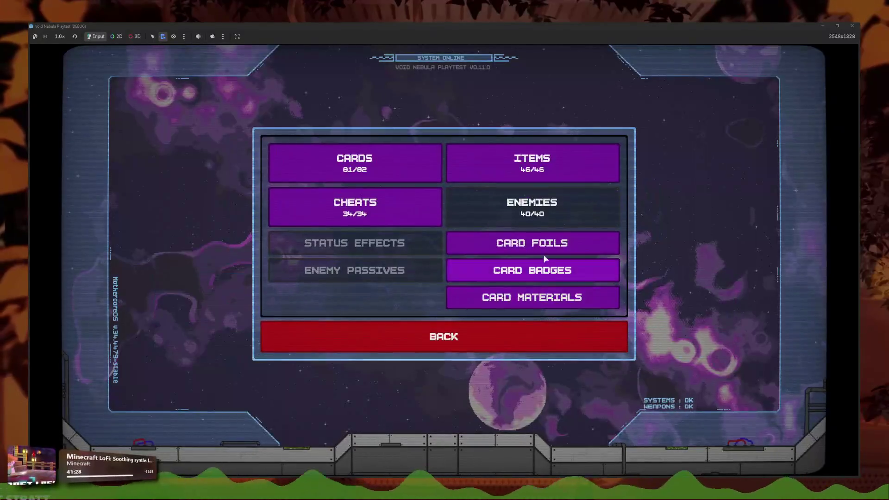
click(533, 240)
mouse_move(469, 213)
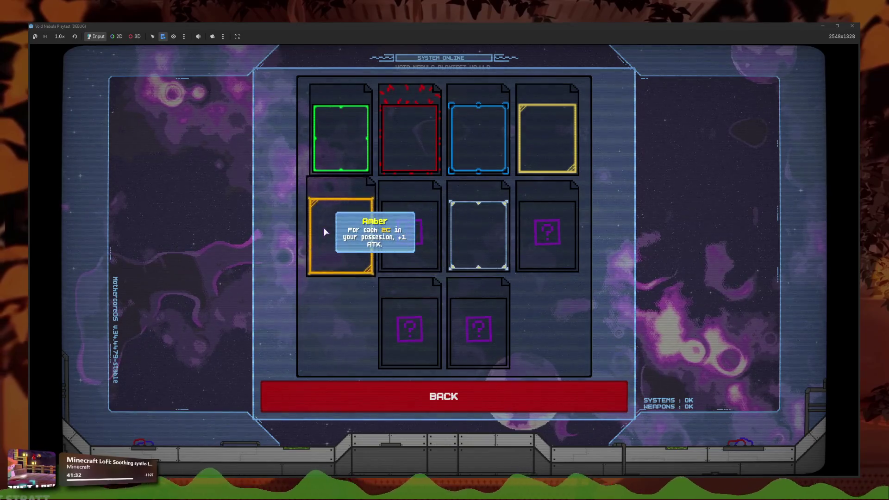
click(422, 404)
key(F8)
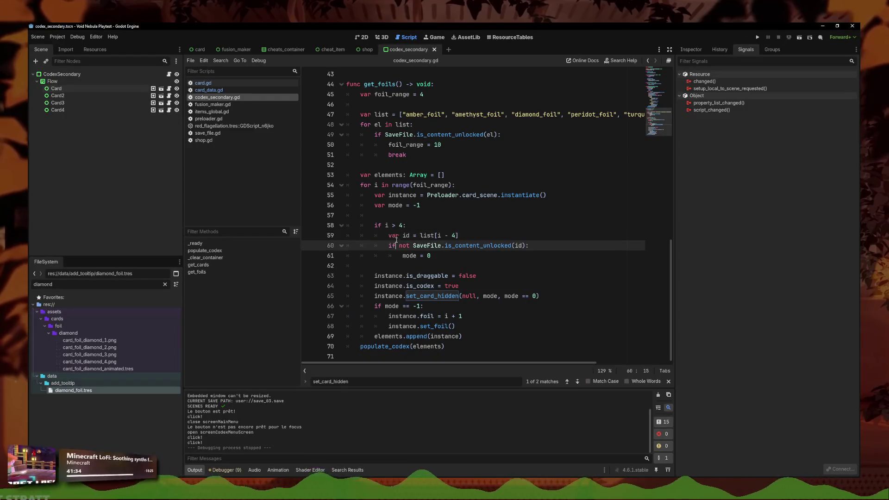
Step: Move to the i > 4 condition and the list[i - 4] index in get_foils
scroll(401, 258, down, 1)
click(388, 255)
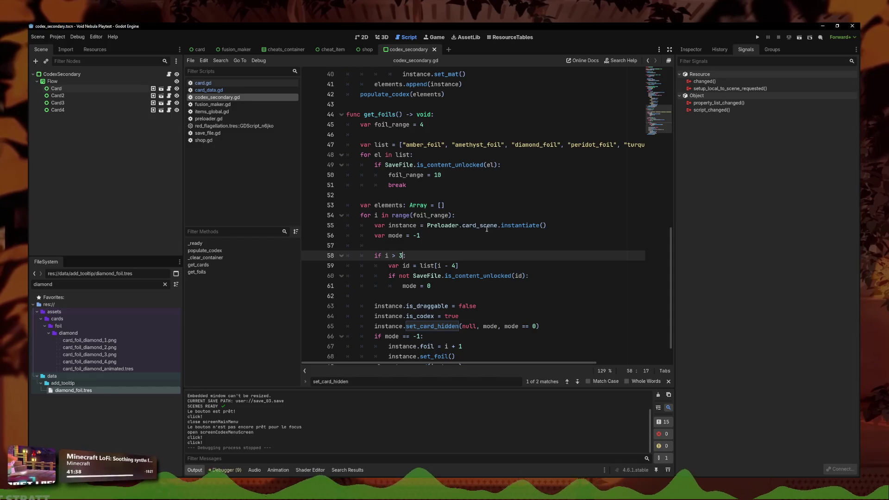
click(451, 266)
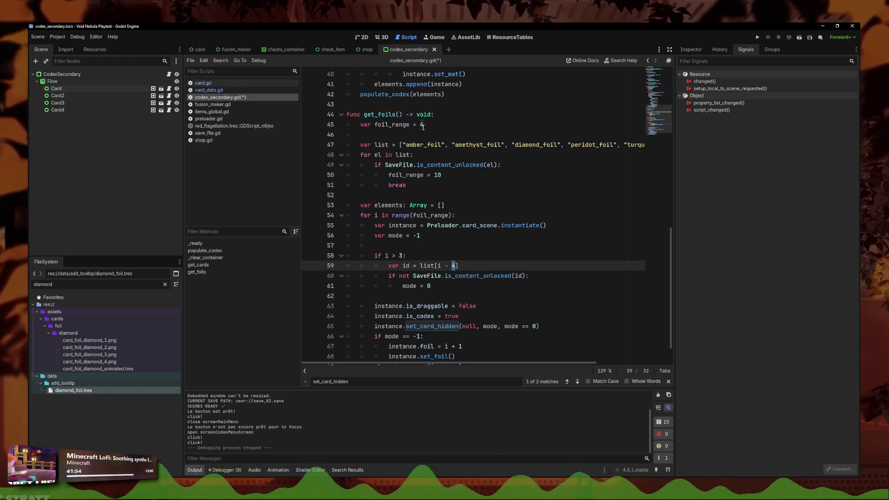
Step: Review the range() docs, then move to the line 58 condition to make it if i > 3
mouse_move(407, 216)
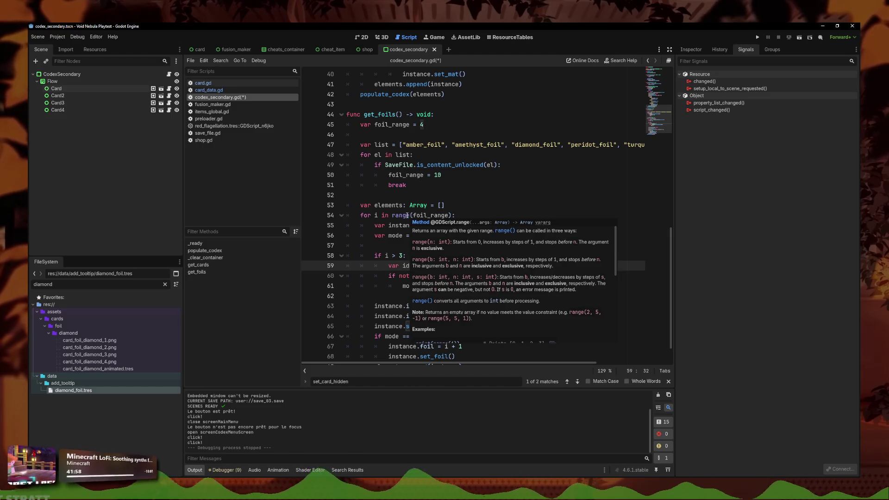
click(495, 205)
key(Down)
key(Down)
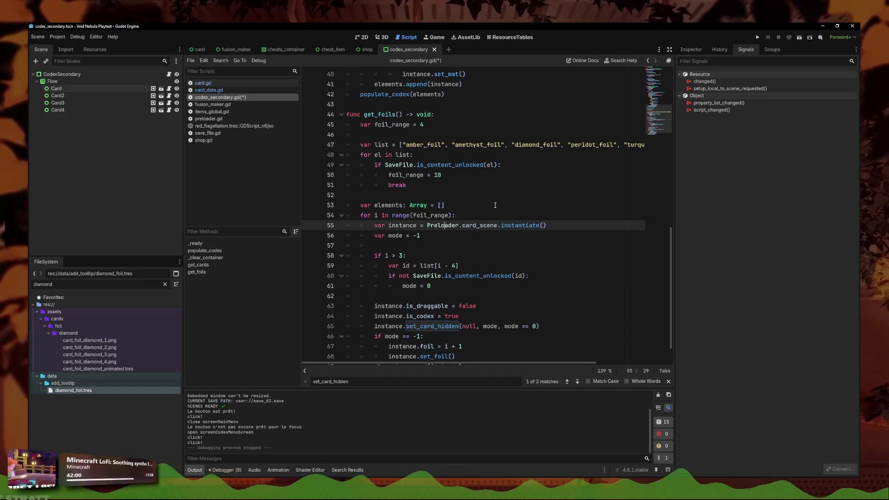
key(Down)
key(Up)
key(Up)
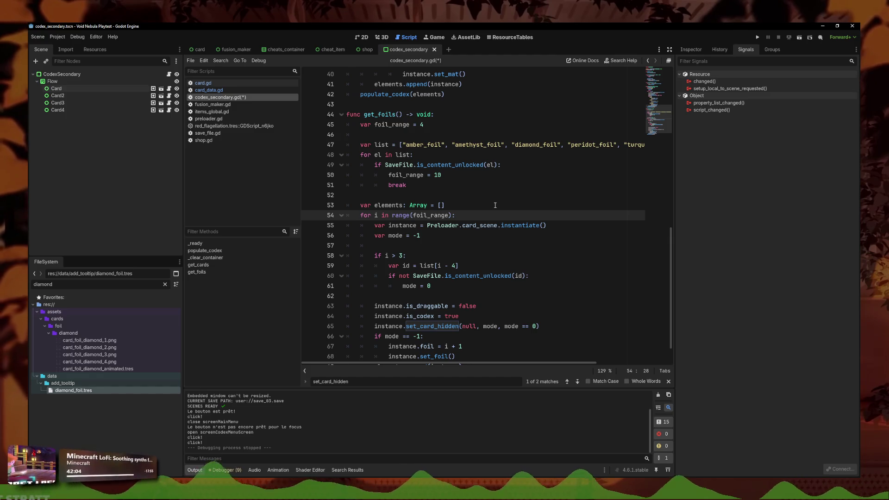
key(Down)
key(Down)
key(Down)
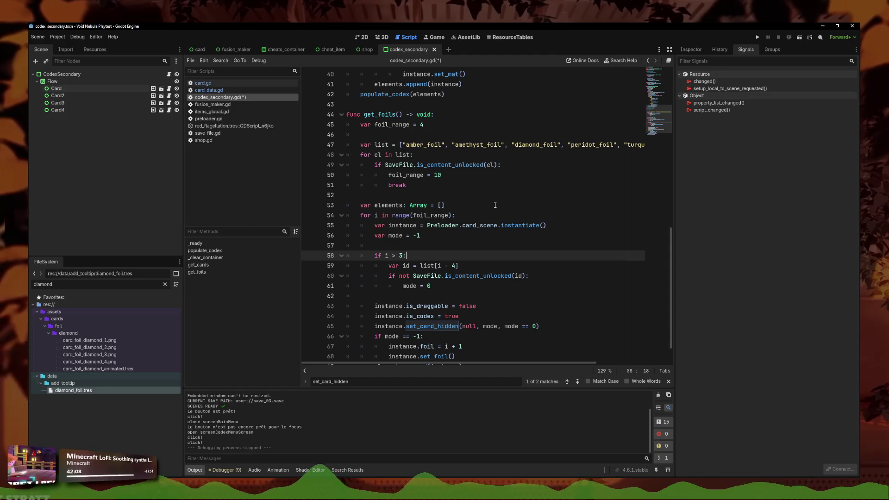
key(Down)
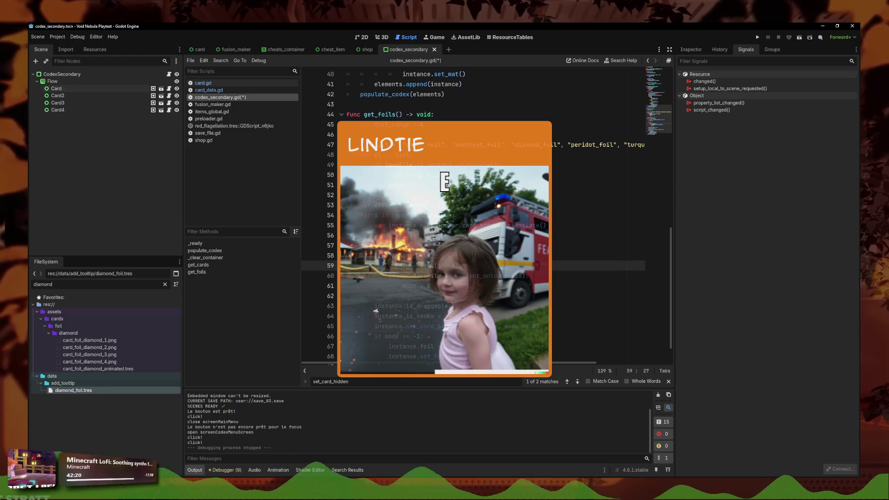
Step: Save the script and test-run, seeing Diamond revealed among ten Card Foils codex slots
click(496, 205)
key(ctrl+s)
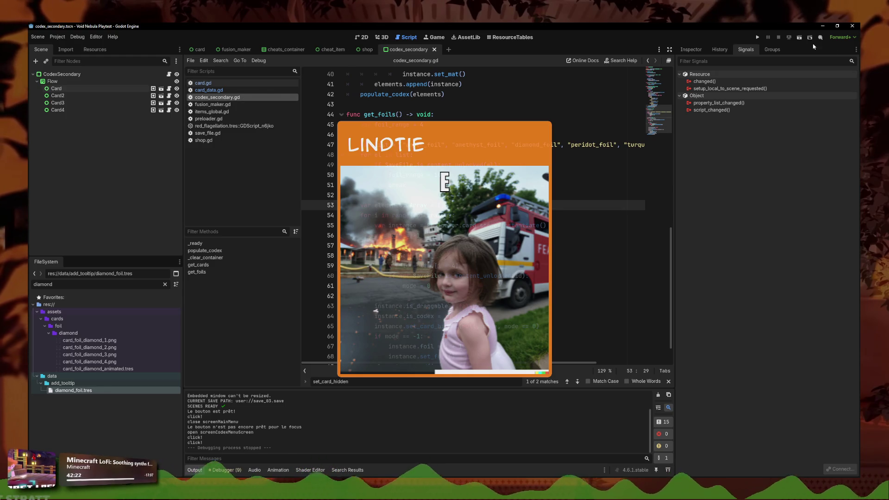
click(759, 37)
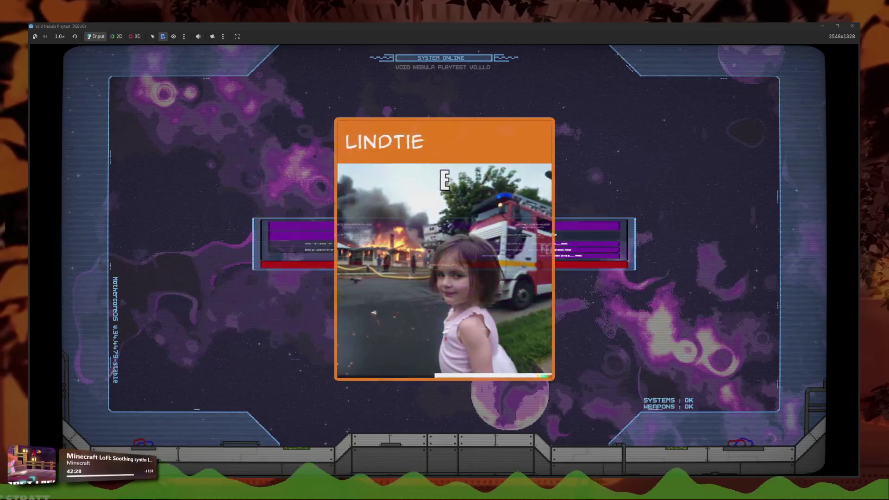
key(Return)
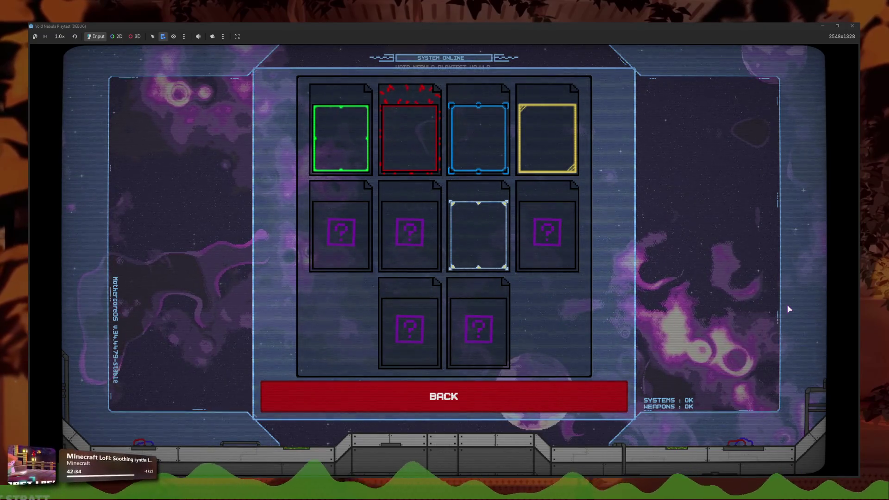
mouse_move(545, 250)
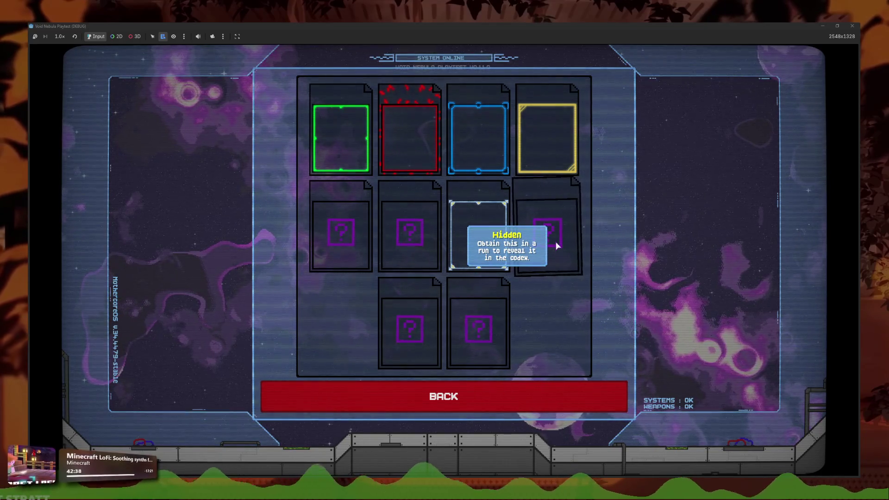
click(852, 26)
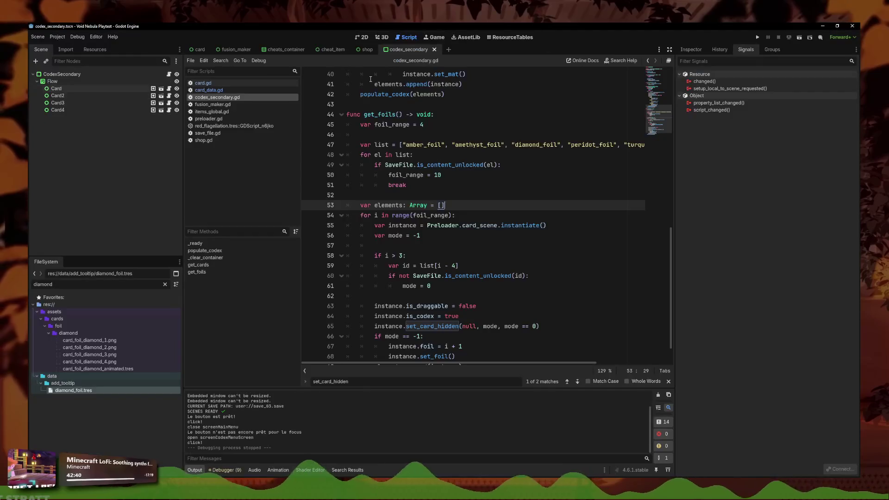
Step: In the codex_secondary scene, copy the four Card nodes and paste them under Flow
click(362, 37)
click(422, 211)
click(374, 149)
click(85, 110)
shift+click(67, 88)
key(ctrl+c)
click(60, 81)
key(ctrl+v)
click(65, 82)
Step: Paste two more card copies under Flow, save, and filter files by 'codex_'
click(58, 131)
shift+click(57, 138)
key(ctrl+c)
click(52, 81)
key(ctrl+v)
key(ctrl+s)
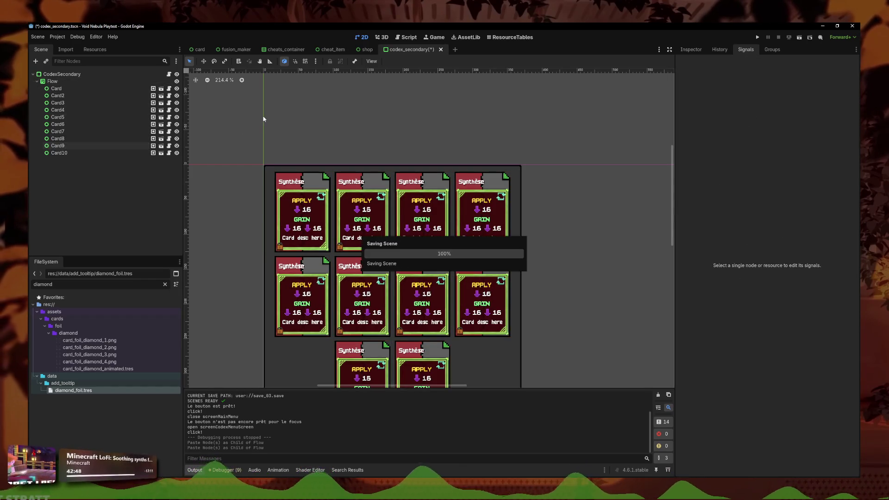
scroll(348, 100, down, 3)
key(ctrl+a)
text(codex_)
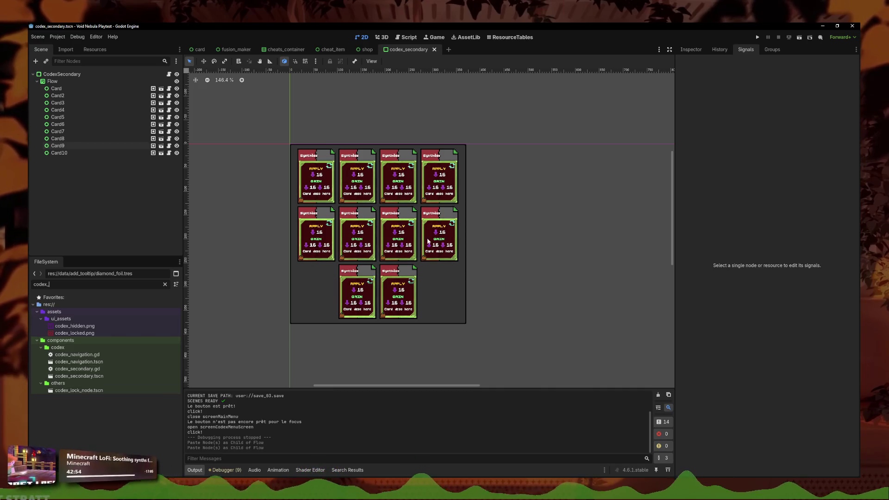
Step: Undo the card copies, enable Horizontal Expand on CodexSecondary, save, and run the project
key(ctrl+z)
key(ctrl+z)
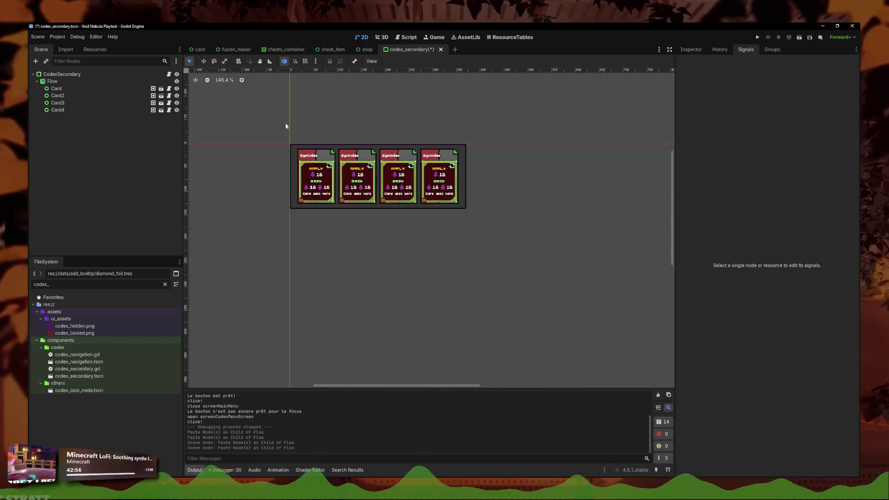
click(293, 153)
click(415, 61)
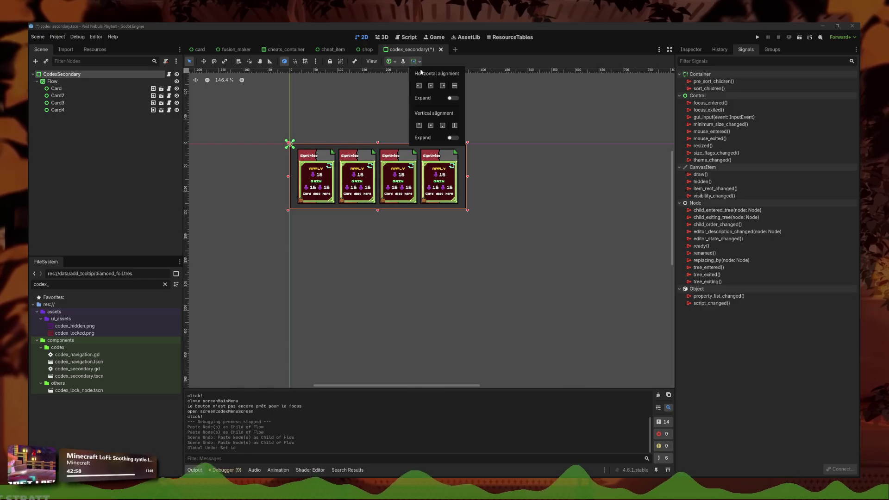
click(453, 97)
key(ctrl+s)
click(504, 96)
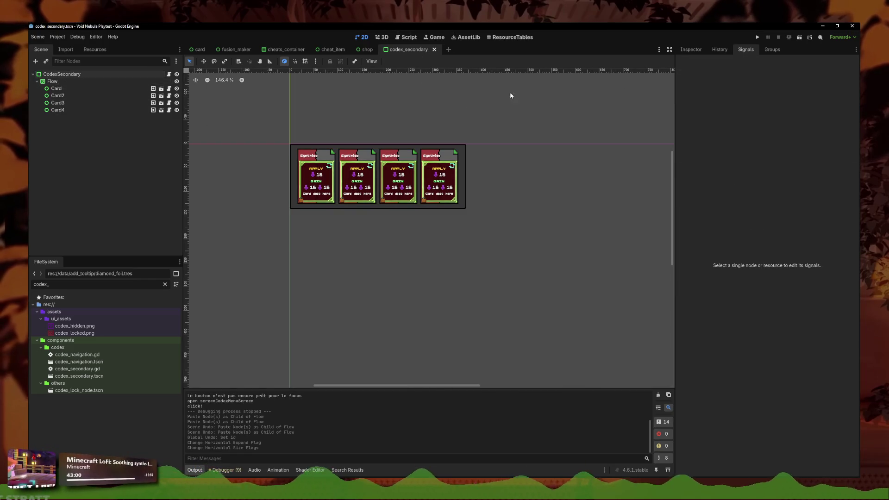
click(758, 37)
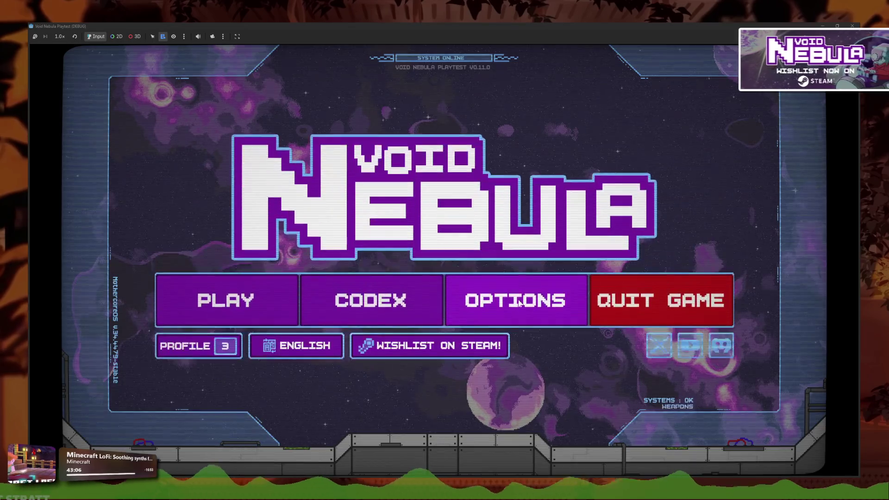
Step: Open the Card Foils codex in the game, then open codex_secondary.gd from the 2D scene
click(370, 300)
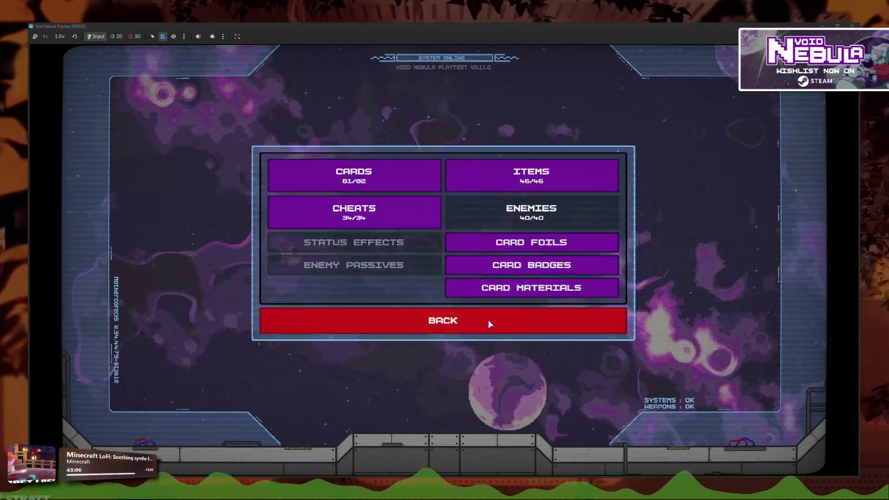
click(526, 242)
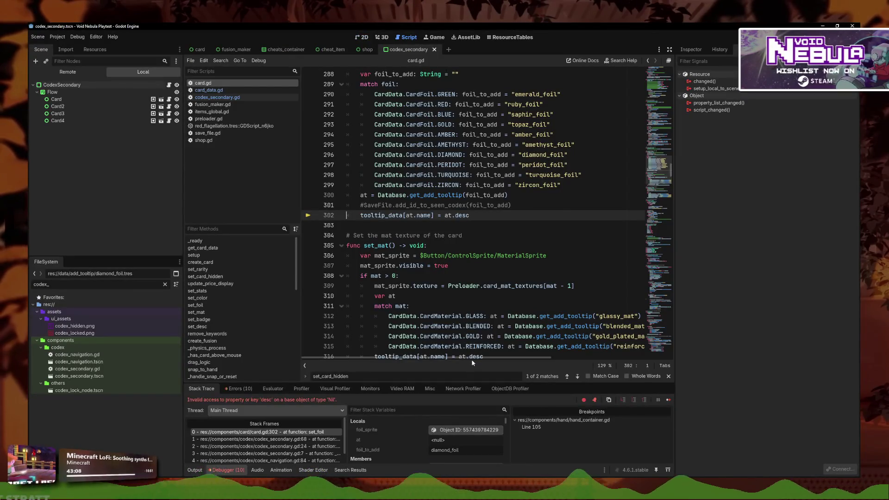
click(362, 37)
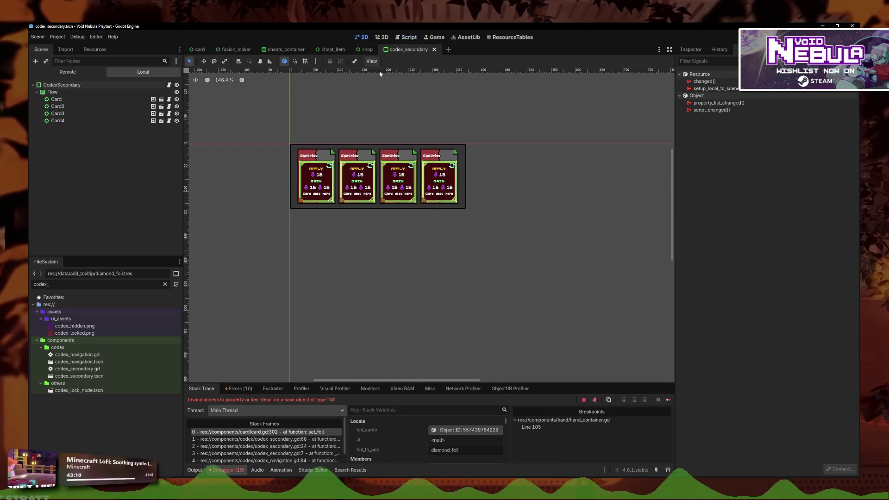
click(169, 85)
Step: Follow the error's stack frames back to codex_navigation.gd line 84
scroll(315, 260, down, 1)
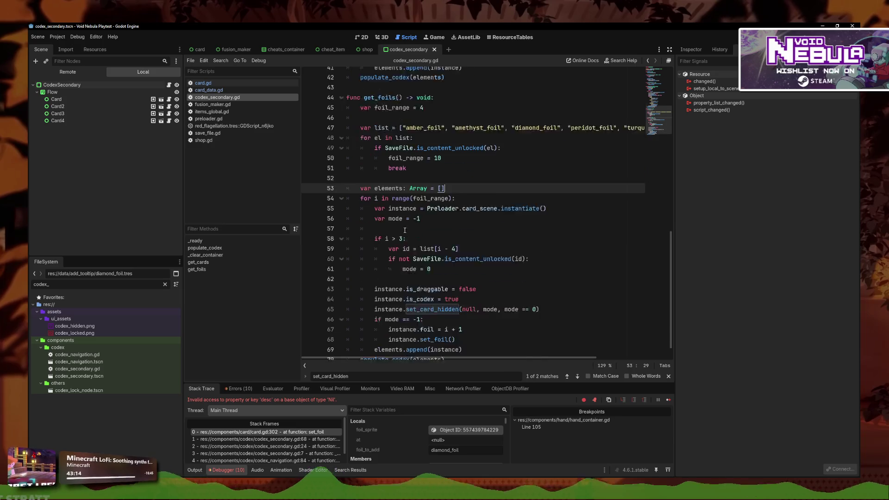
click(303, 447)
click(315, 452)
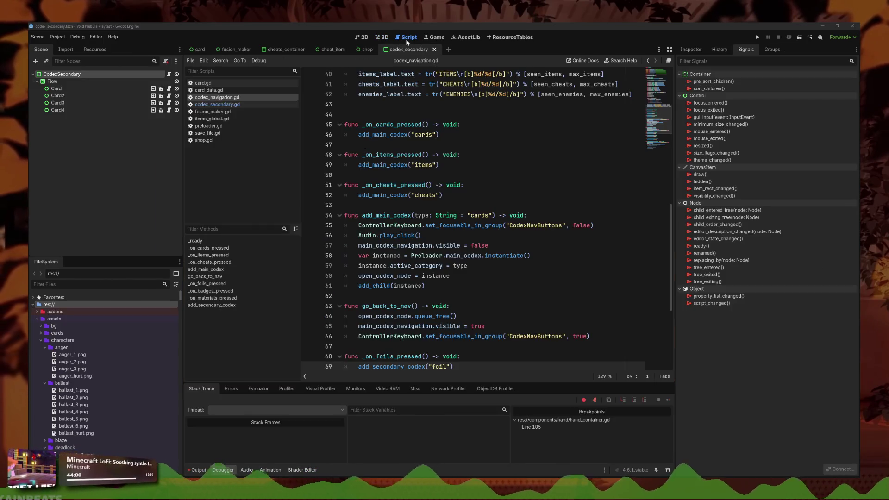
click(506, 192)
scroll(506, 192, down, 3)
Step: Rerun the game and open Codex > Card Foils, reproducing the Nil 'desc' crash
key(F5)
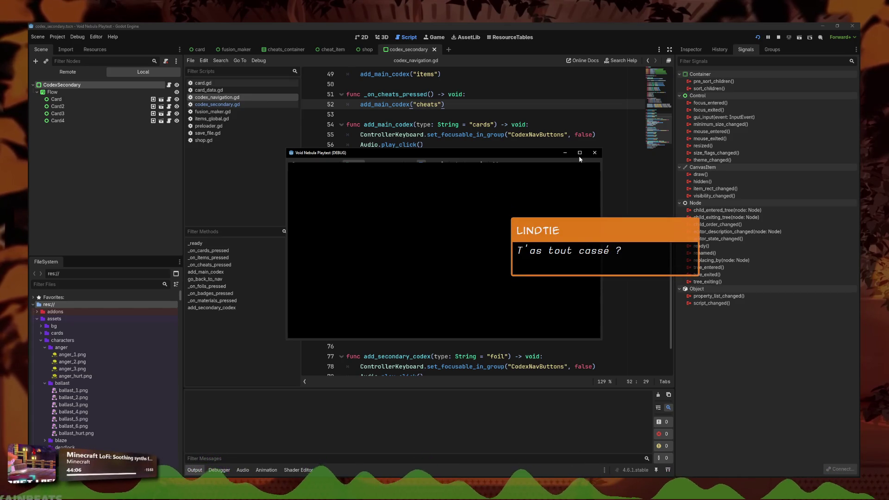
click(471, 270)
click(475, 248)
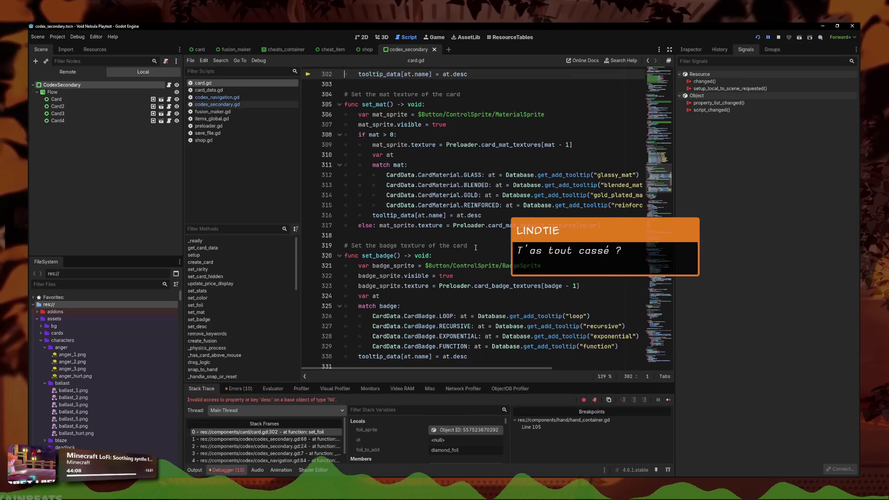
scroll(323, 445, down, 2)
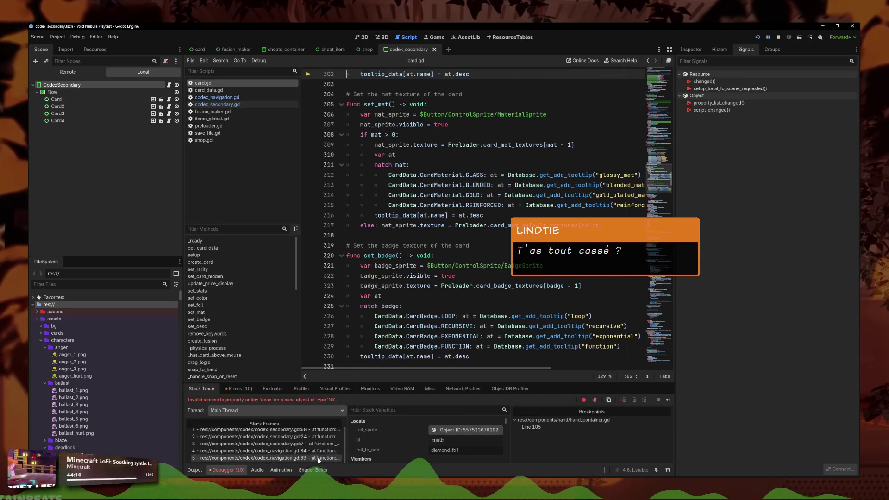
Step: Walk the stack frames through codex_secondary.gd _ready, get_cards and get_foils line 68
click(327, 457)
click(327, 451)
click(331, 444)
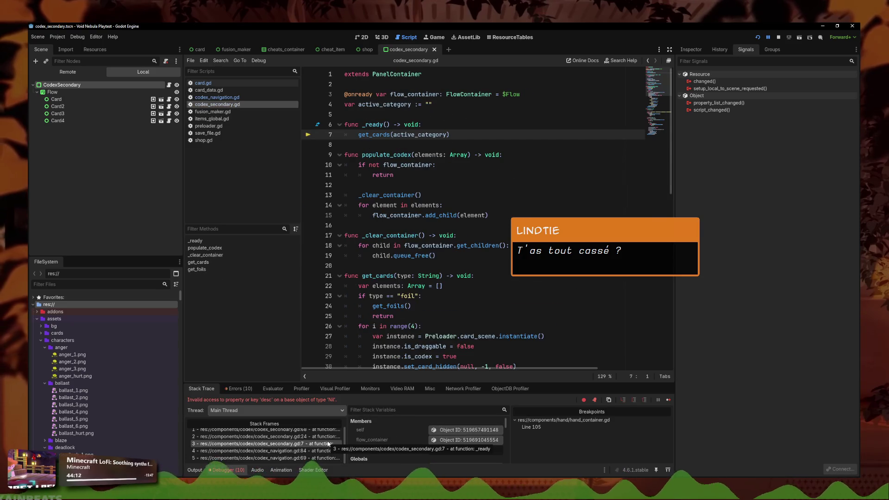
click(332, 437)
scroll(331, 439, up, 1)
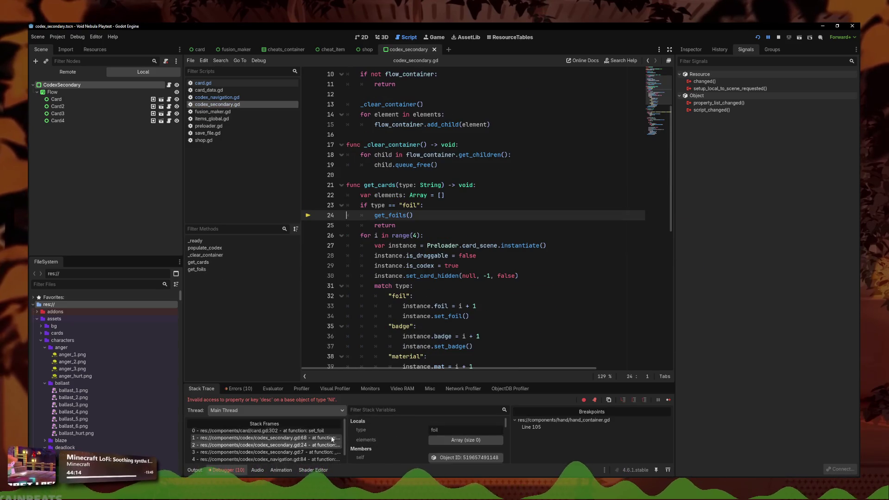
click(330, 439)
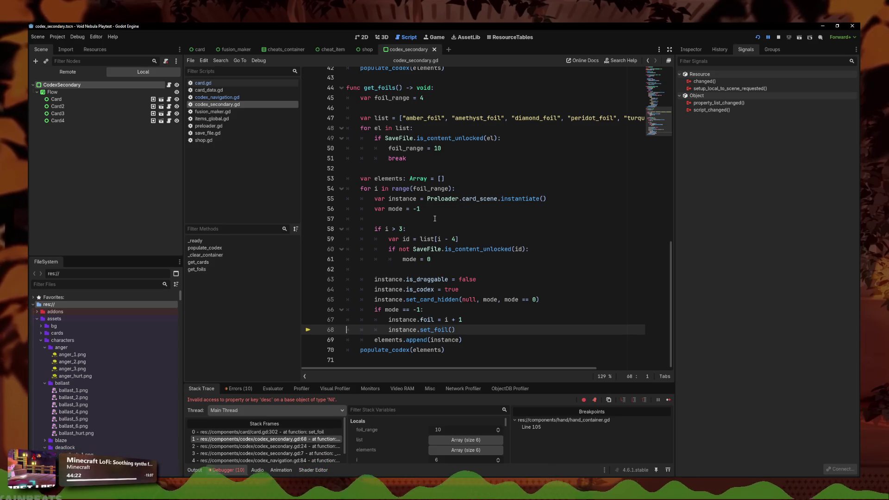
Step: Return to set_foil at card.gd line 302 and place the caret after line 300
click(290, 431)
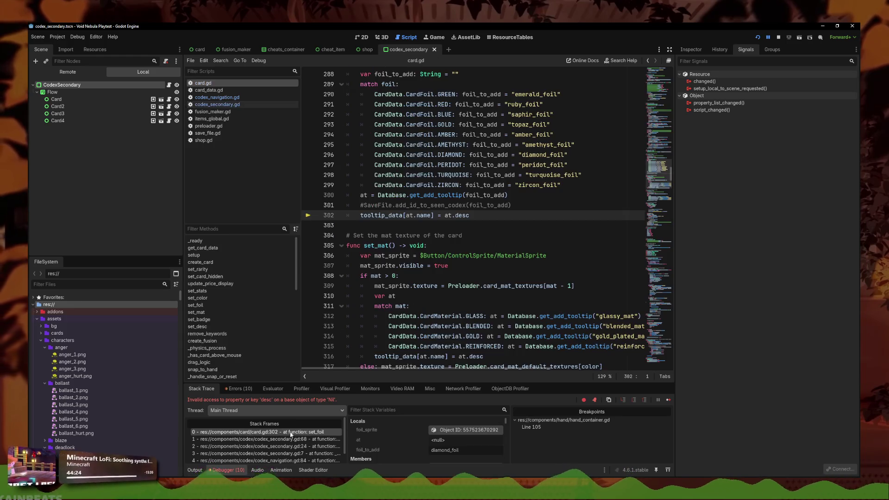
scroll(292, 433, down, 2)
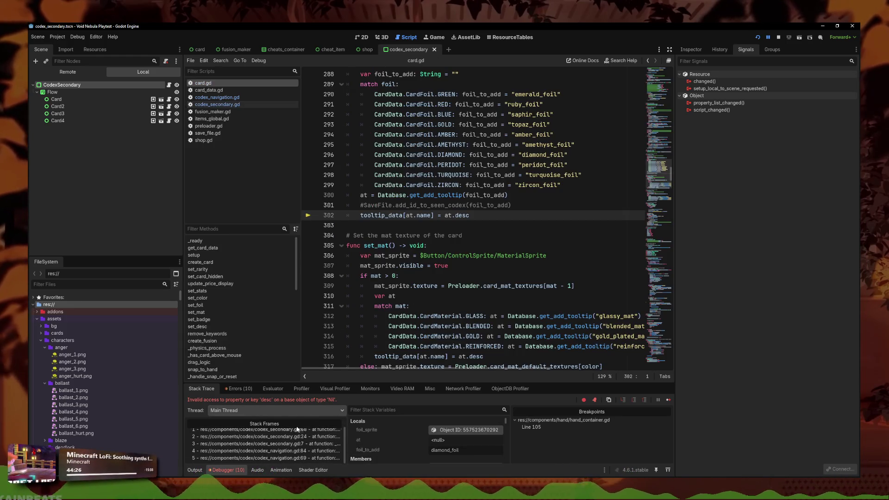
scroll(476, 255, up, 1)
click(476, 255)
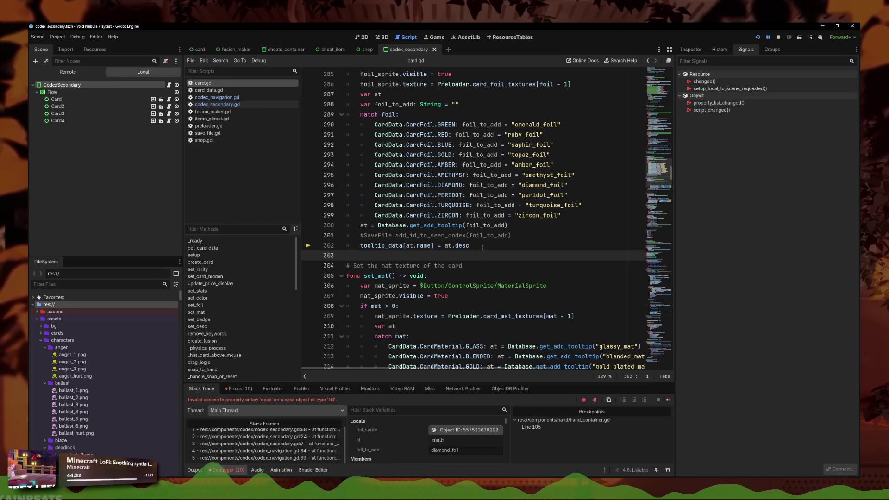
scroll(483, 247, up, 1)
text(#)
click(521, 255)
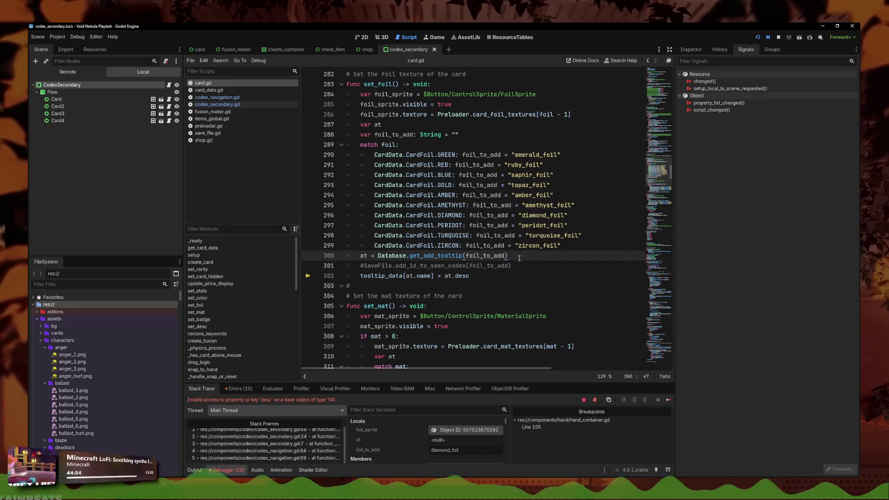
Step: Add print(at, foil_to_add) after line 300 and comment out the tooltip_data line 303
key(Return)
text(print)
text((at)
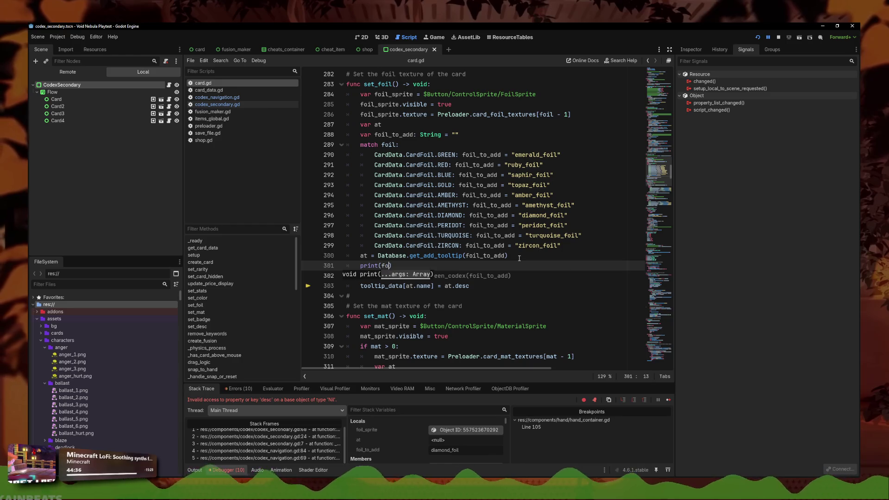
key(BackSpace)
key(BackSpace)
text(_tod)
key(Return)
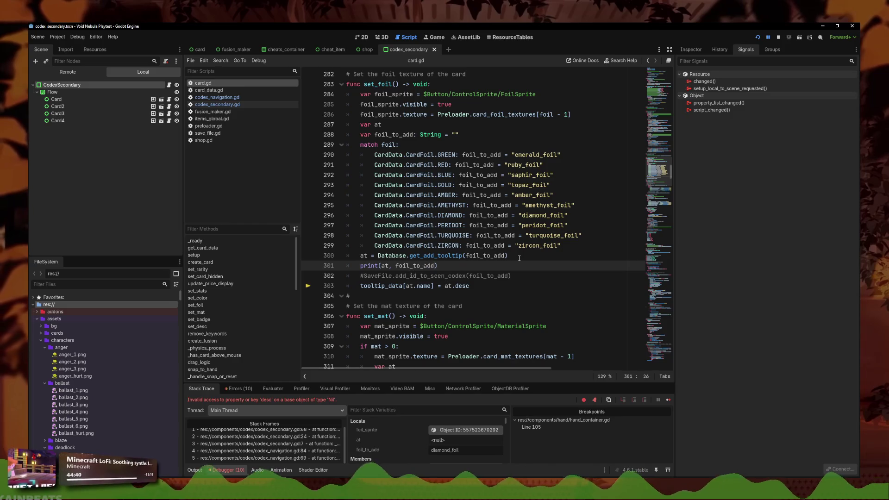
click(485, 283)
key(ctrl+k)
Step: Run the game and open Card Foils, logging <null> for diamond_foil, then stop it
click(759, 37)
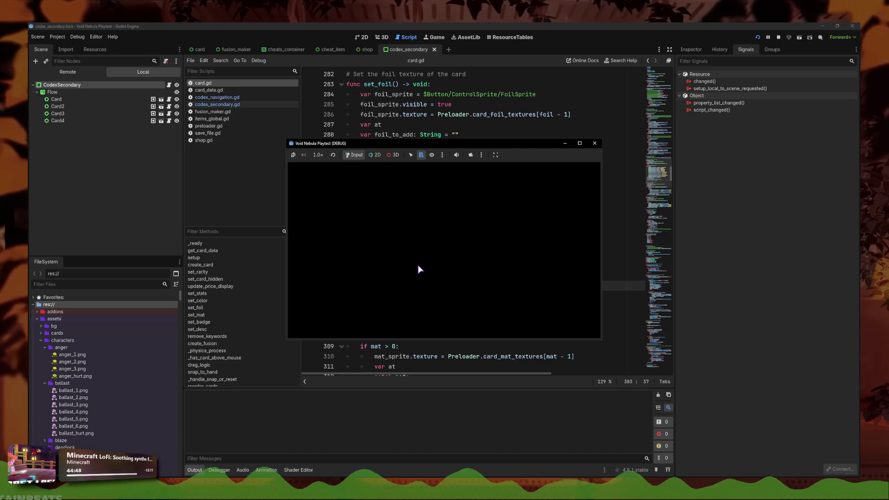
click(417, 193)
click(479, 243)
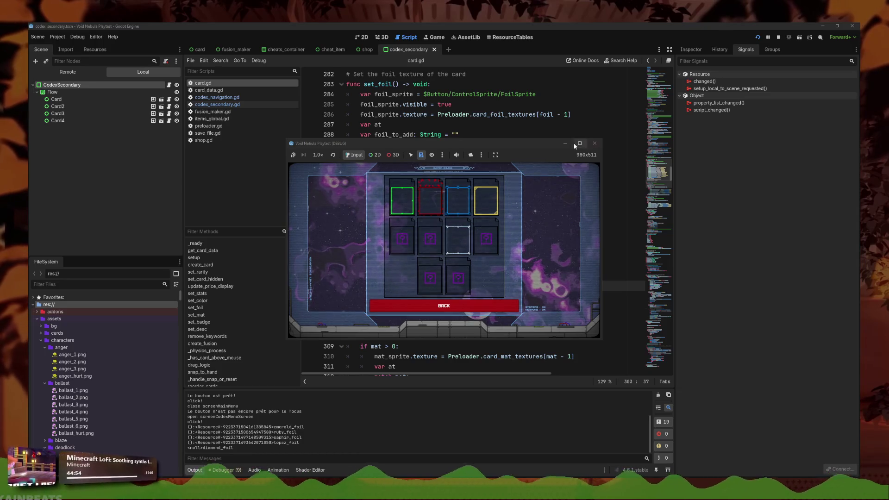
drag(546, 143, 380, 148)
key(F8)
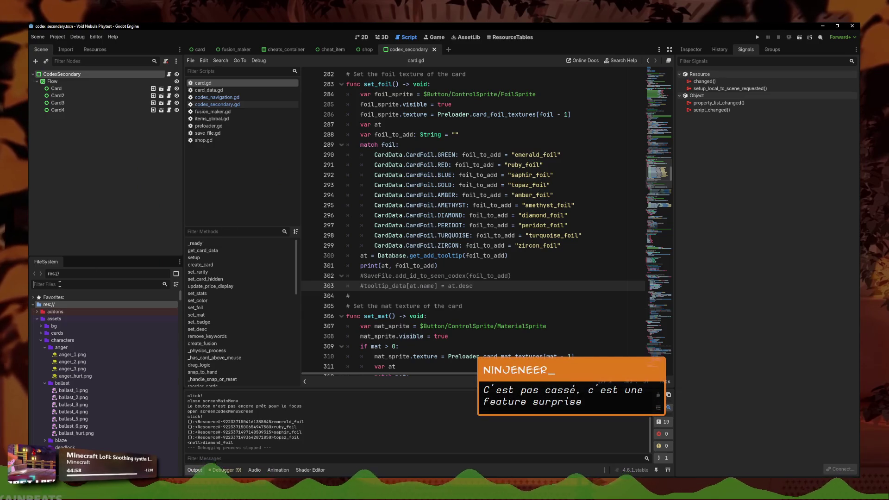
Step: Change diamond_foil.tres's ID from diamond to diamond_foil and save the resource
text(diamond)
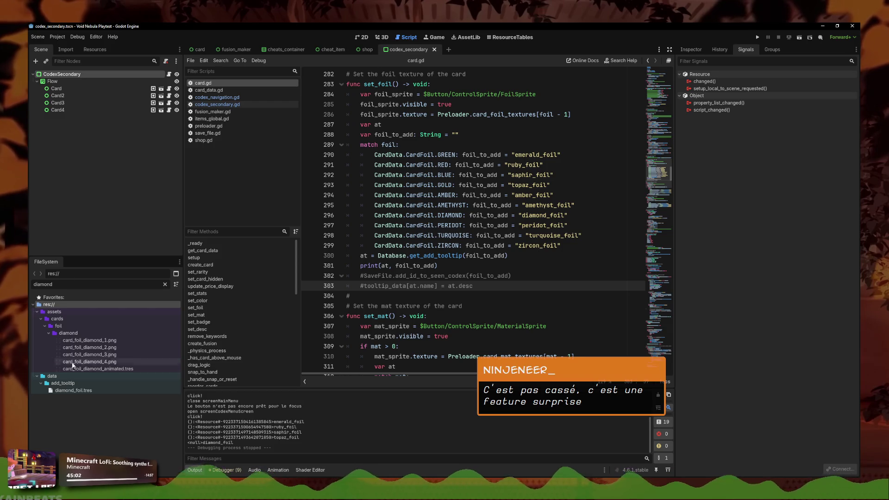
click(86, 391)
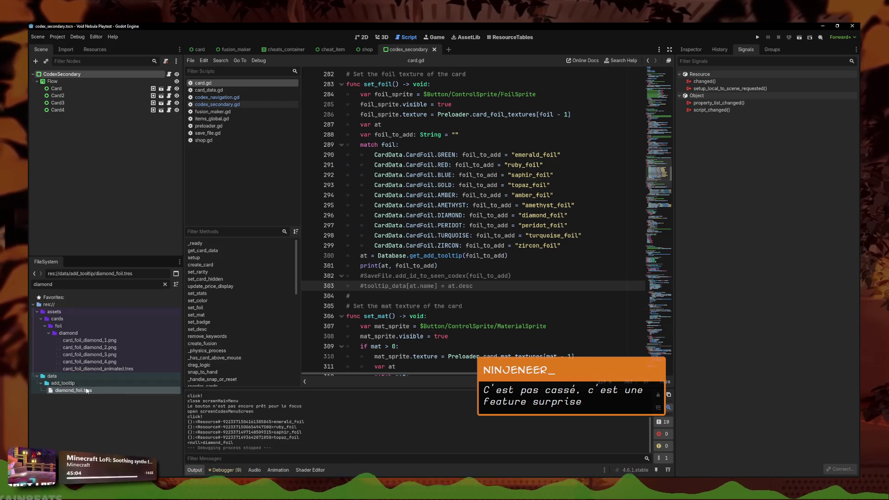
click(694, 50)
click(790, 106)
text(_foil)
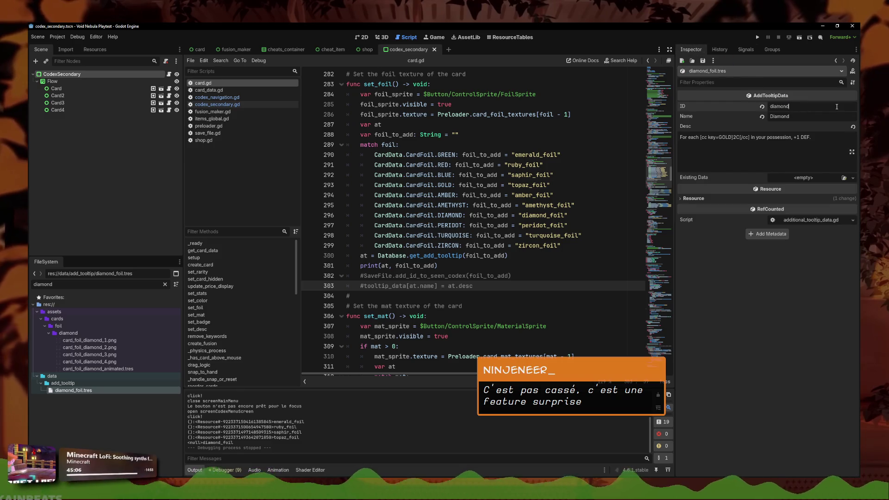
key(Return)
key(ctrl+s)
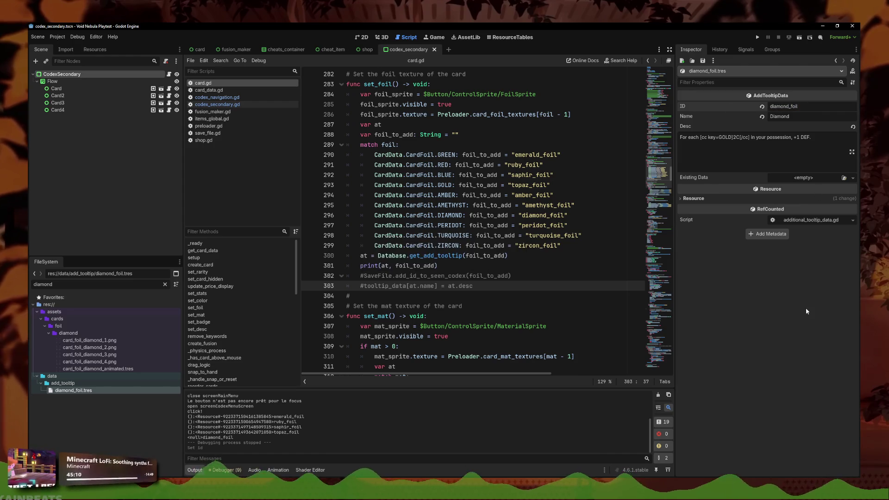
Step: Move through set_foil's lines 300–303 to the desc reference on the tooltip_data line
click(454, 258)
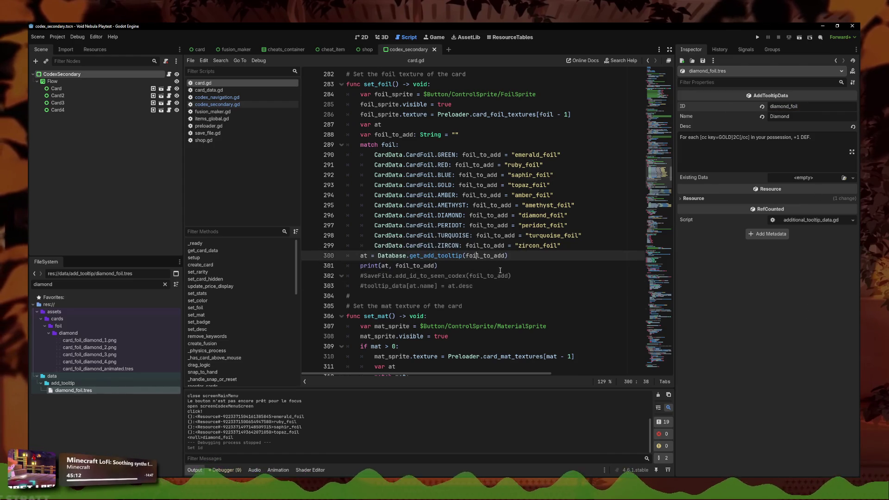
click(465, 264)
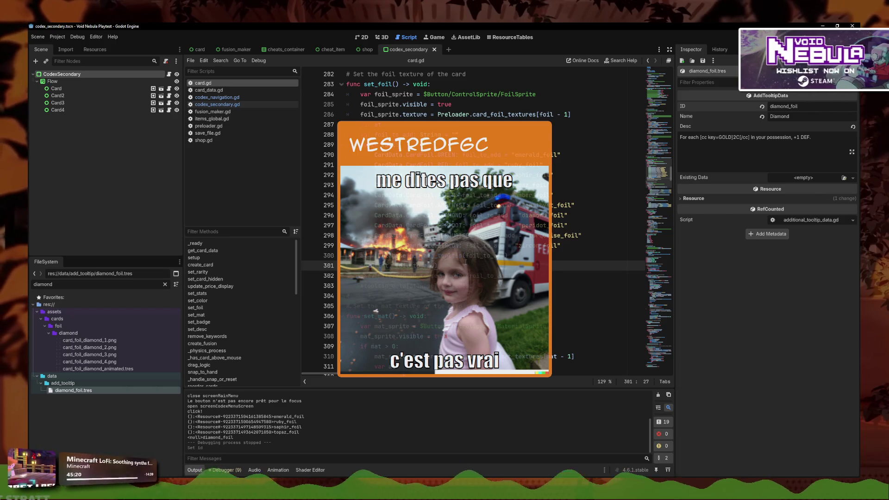
click(460, 285)
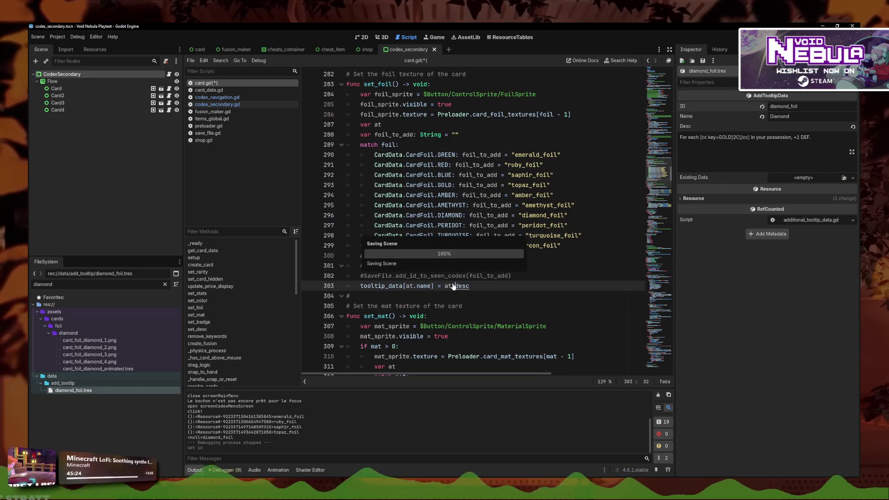
Step: Rerun the game with F5 and open Codex > Card Foils
click(494, 286)
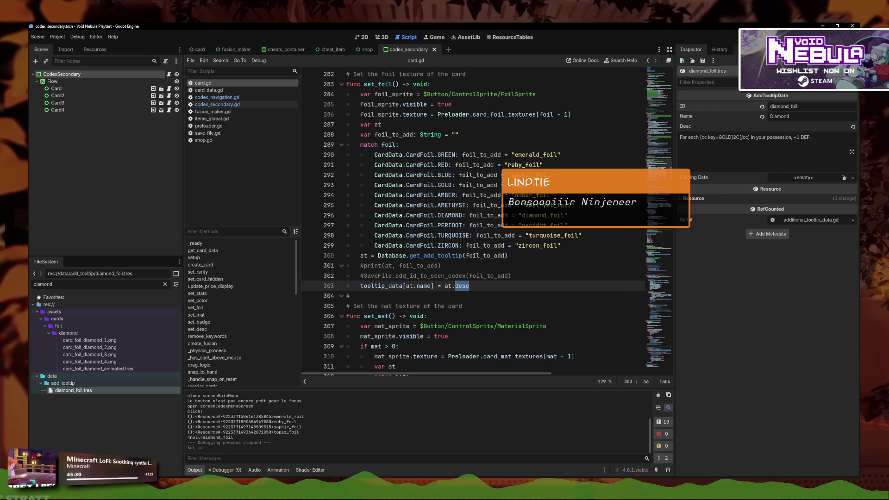
key(F5)
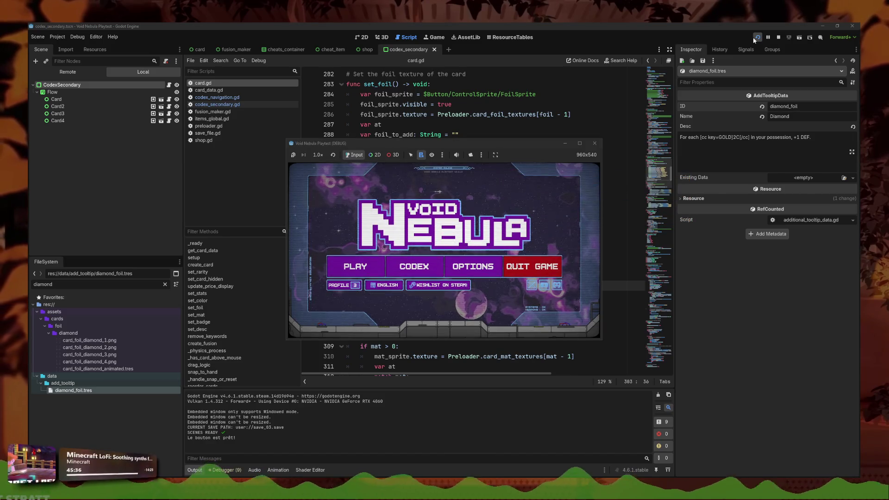
click(414, 266)
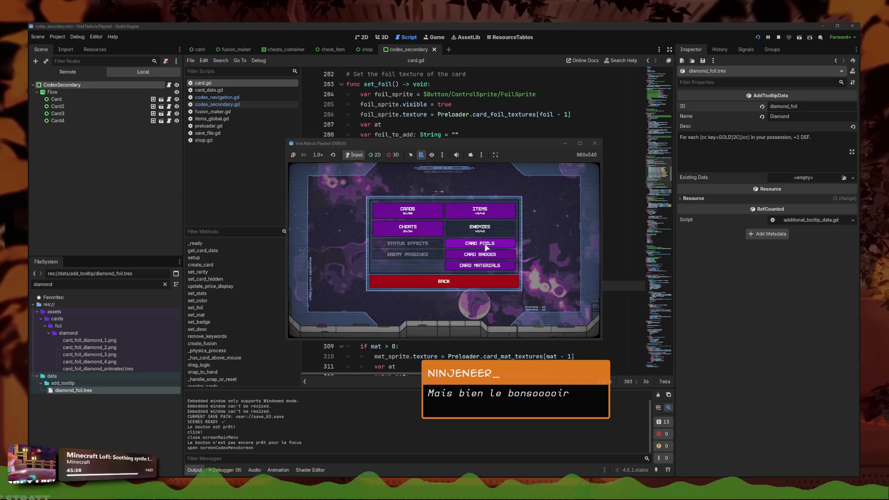
click(485, 245)
mouse_move(457, 250)
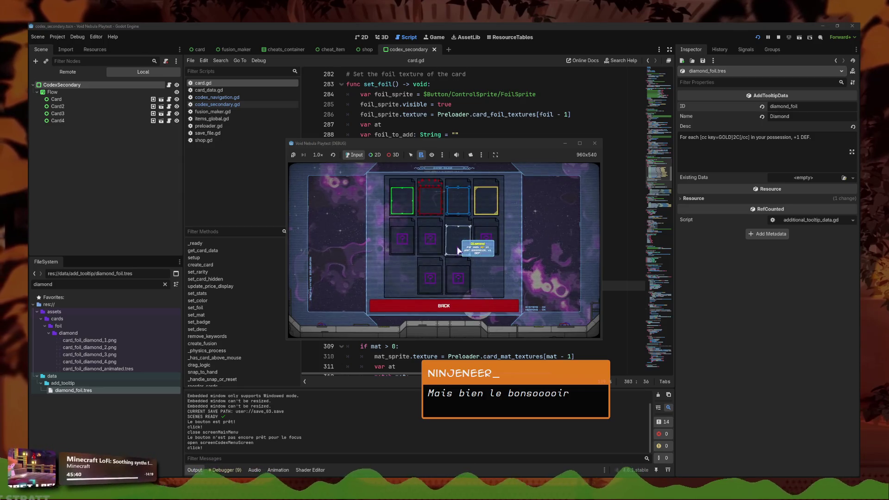
Step: Maximize the game window, back out to Options, and turn music volume to minimum
click(579, 143)
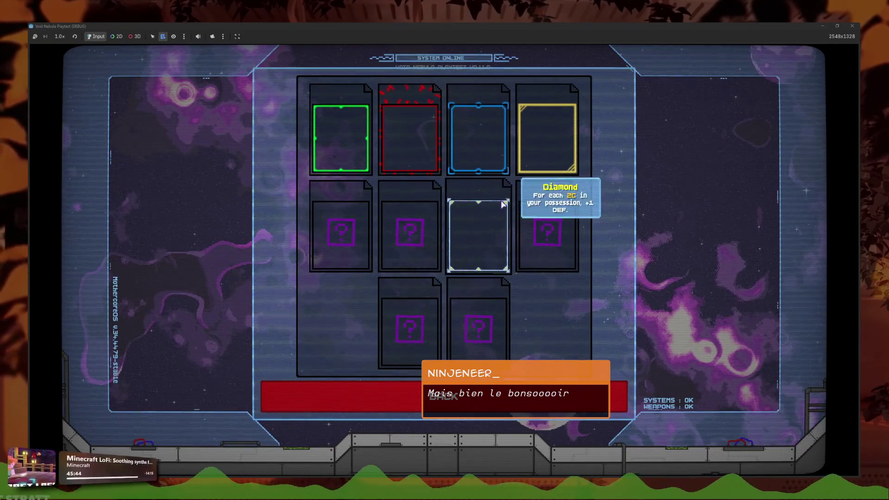
click(412, 397)
click(467, 340)
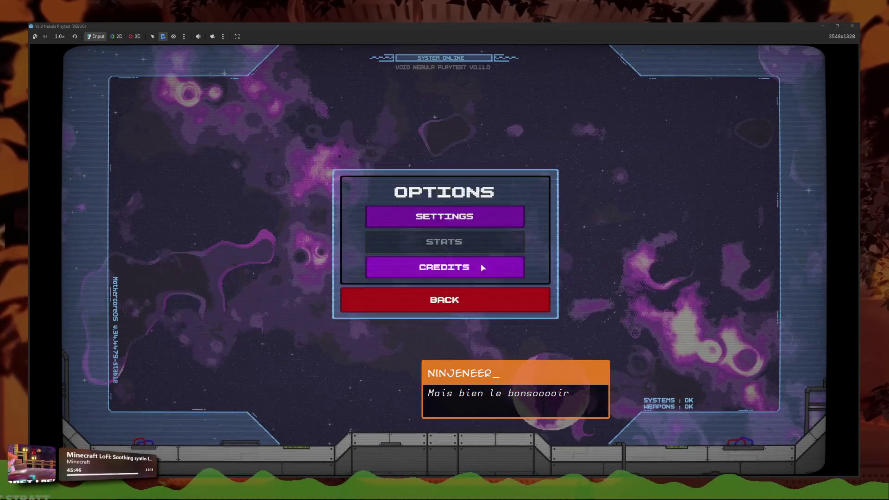
click(441, 204)
drag(390, 236, 310, 236)
click(374, 338)
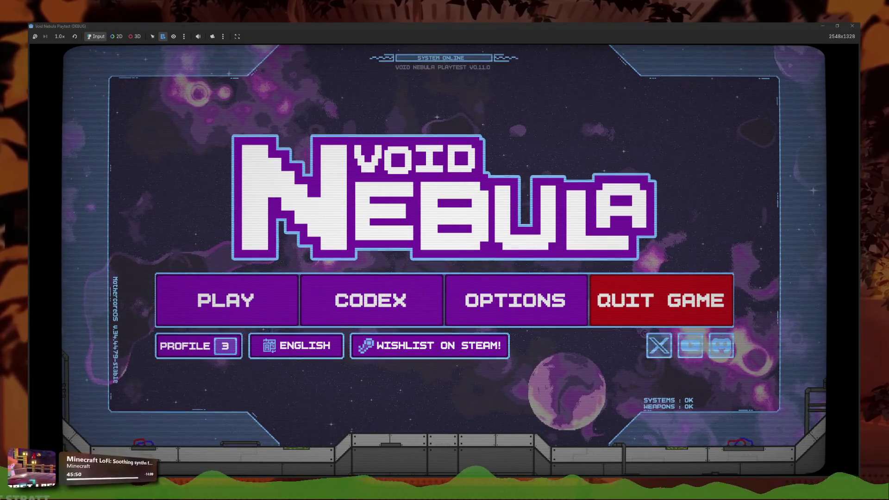
Step: Reopen Codex > Card Foils, inspect the card tooltips, then stop the run with F8
click(337, 280)
click(491, 248)
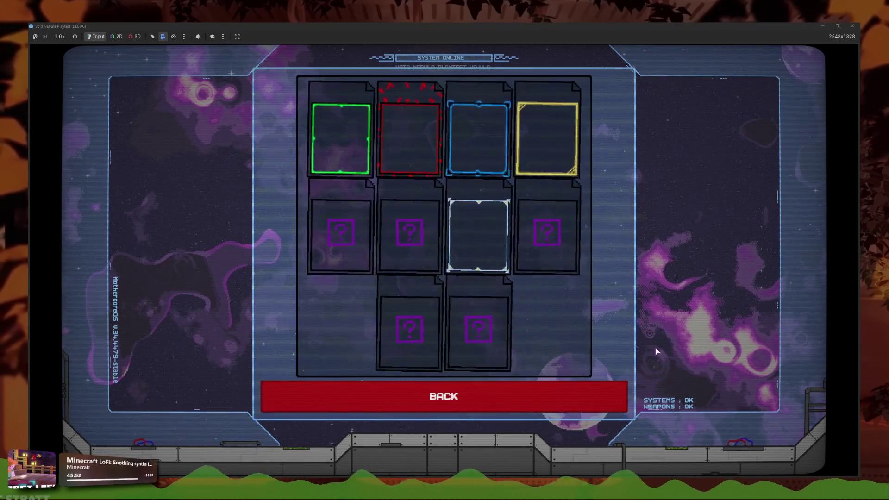
mouse_move(540, 269)
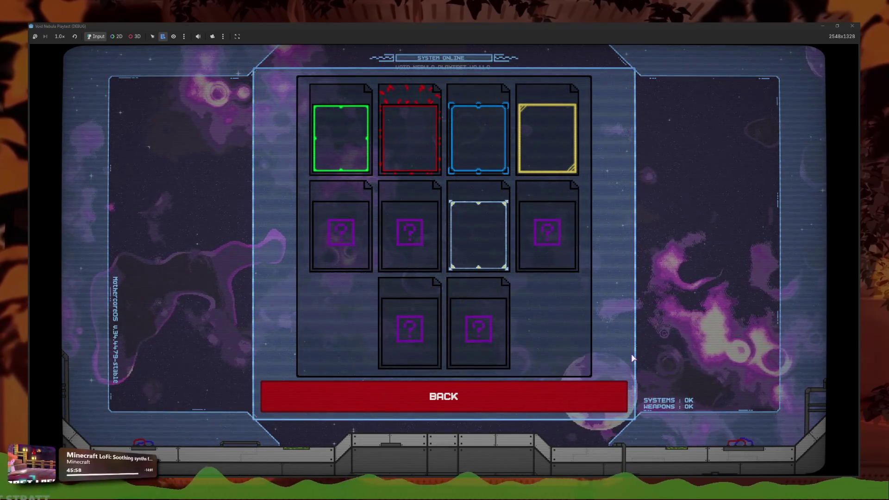
mouse_move(334, 160)
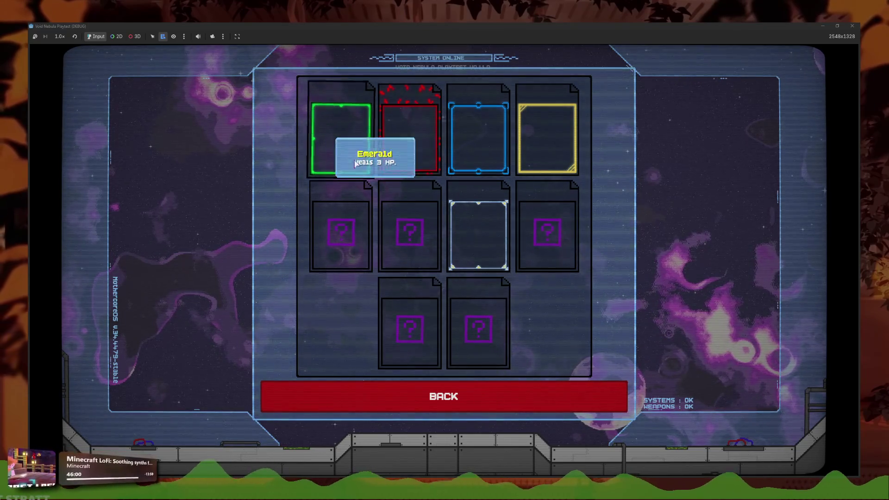
key(F8)
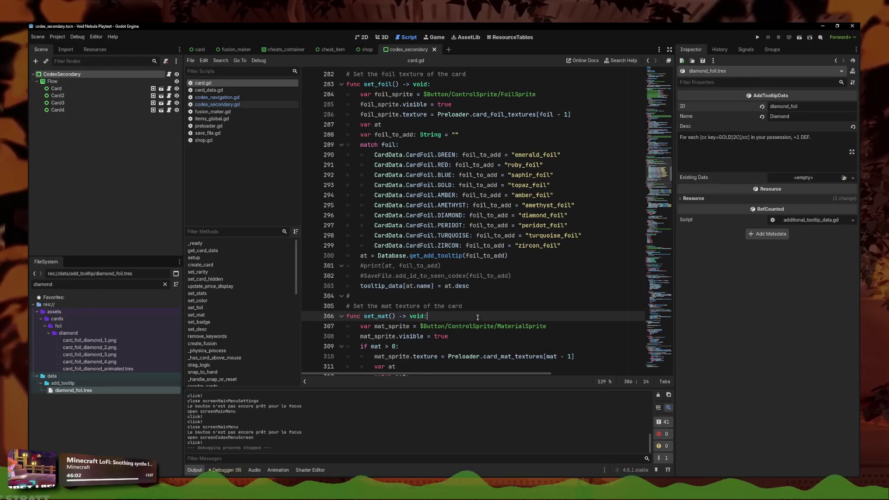
Step: Select the Flow and CodexSecondary nodes and view the scene in 2D
scroll(478, 317, up, 4)
click(83, 80)
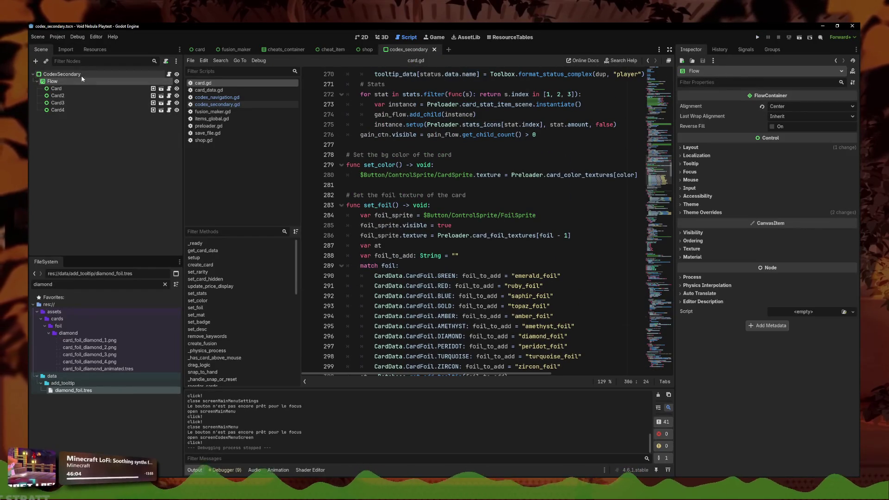
click(81, 75)
scroll(364, 74, down, 13)
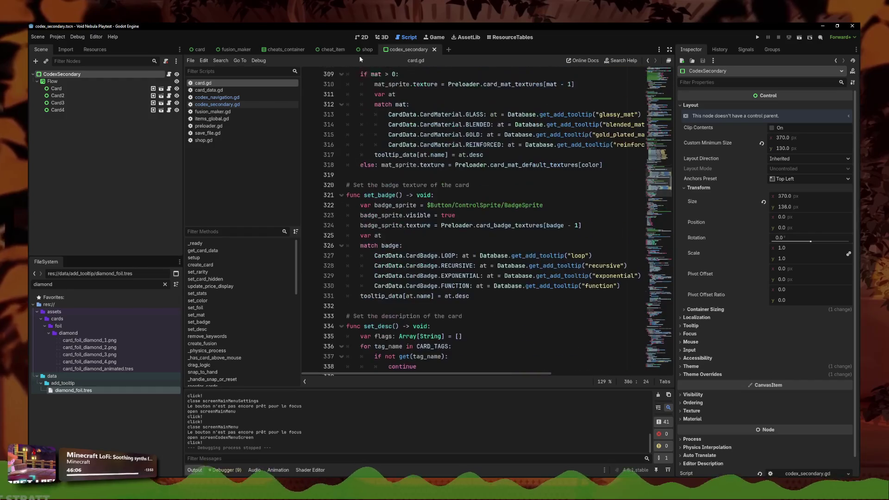
click(364, 38)
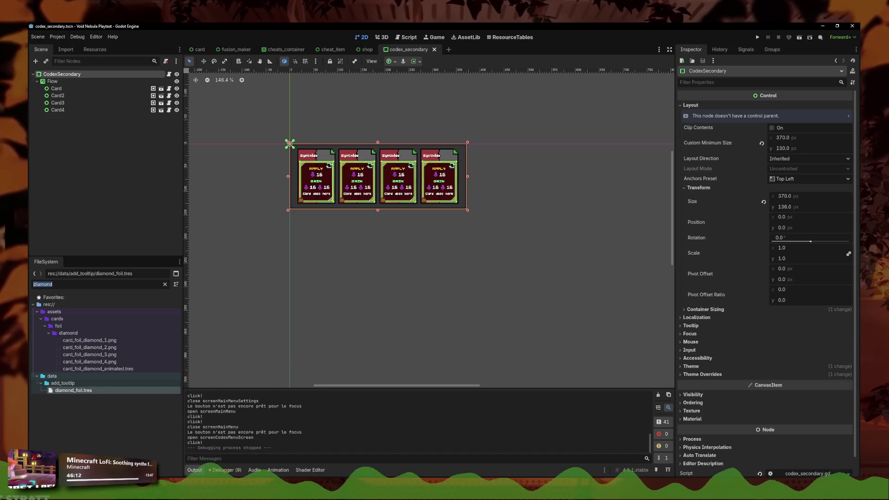
Step: Filter FileSystem for 'codex' and open codex_navigation.tscn, codex.tscn and main_menu_codex.tscn
text(codex)
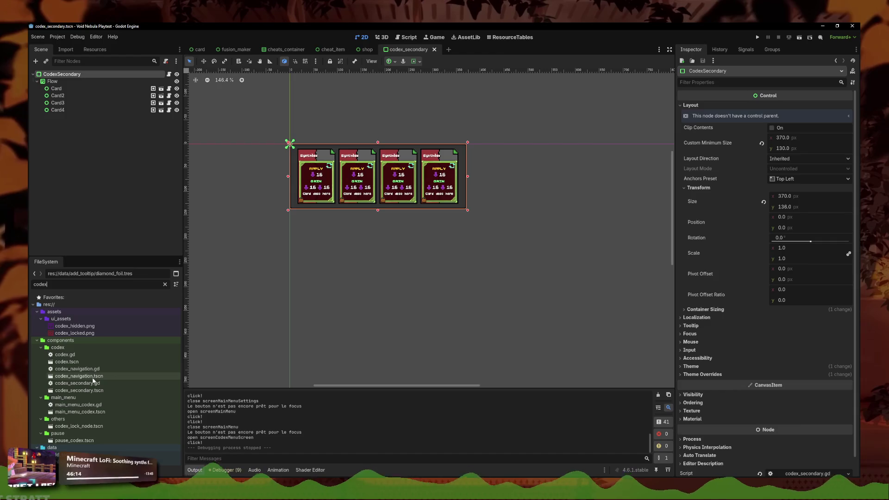
double_click(79, 376)
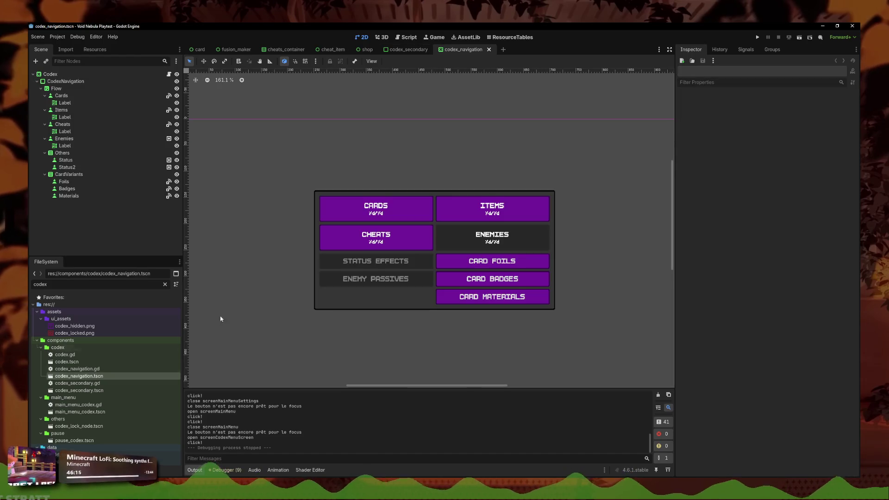
click(41, 88)
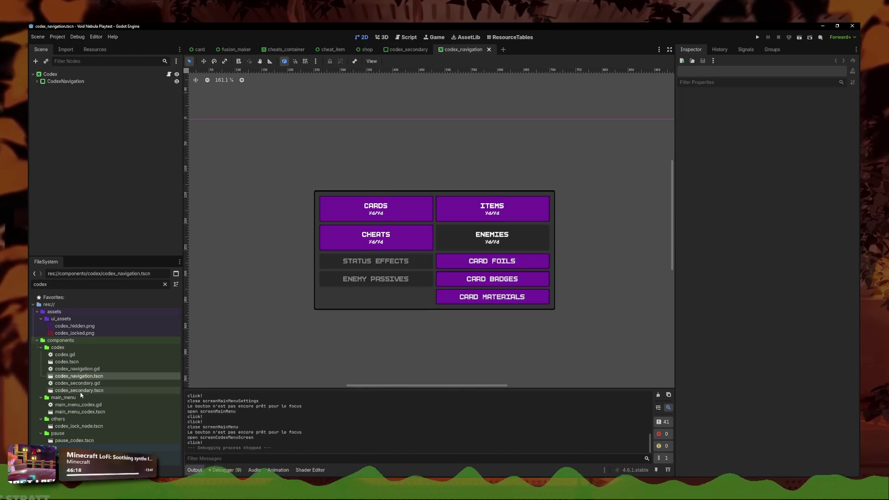
double_click(77, 363)
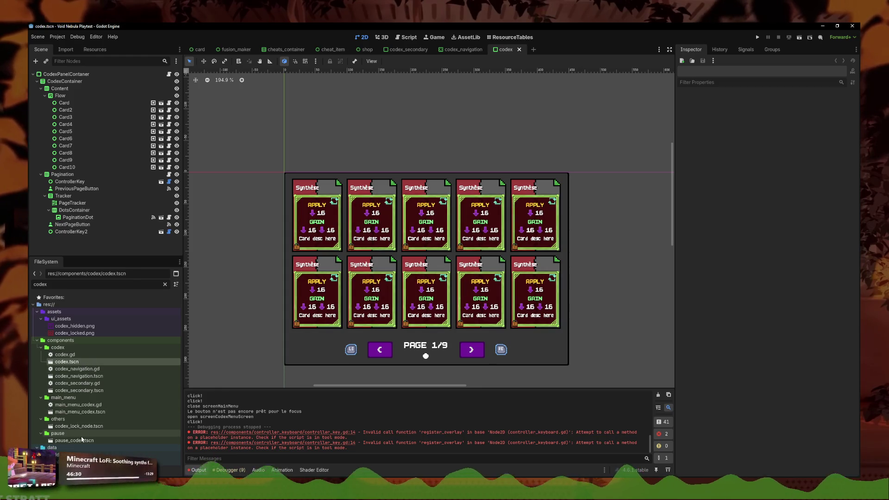
double_click(78, 411)
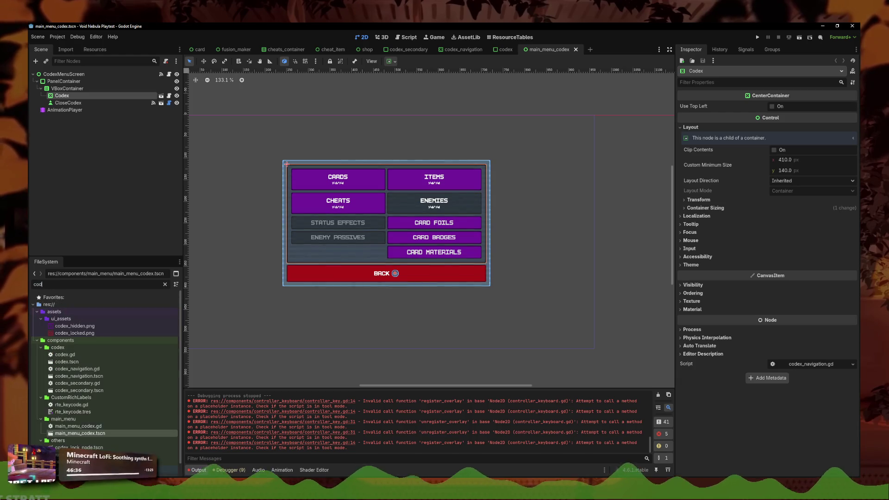
Step: Instance codex_secondary inside the VBoxContainer, hide Codex, and review the root script's visibility check
click(79, 390)
drag(80, 393, 85, 87)
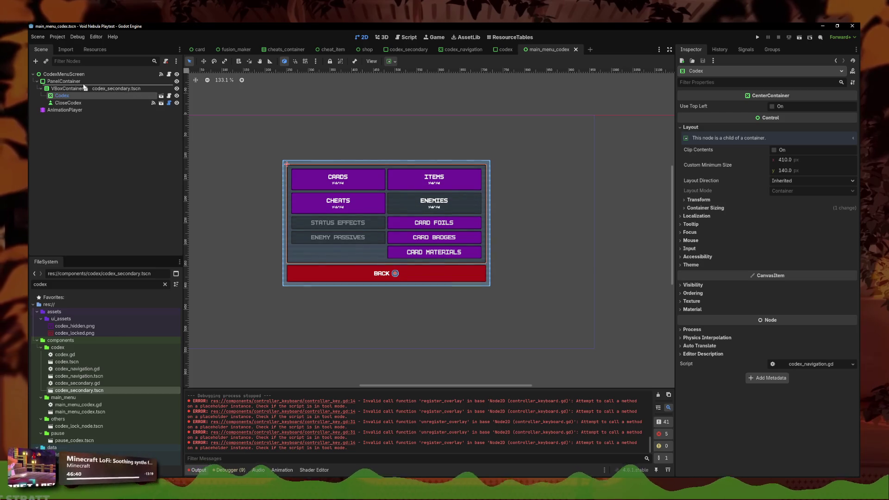
key(ctrl+z)
mouse_move(79, 390)
mouse_down()
mouse_move(89, 386)
mouse_move(66, 94)
mouse_up()
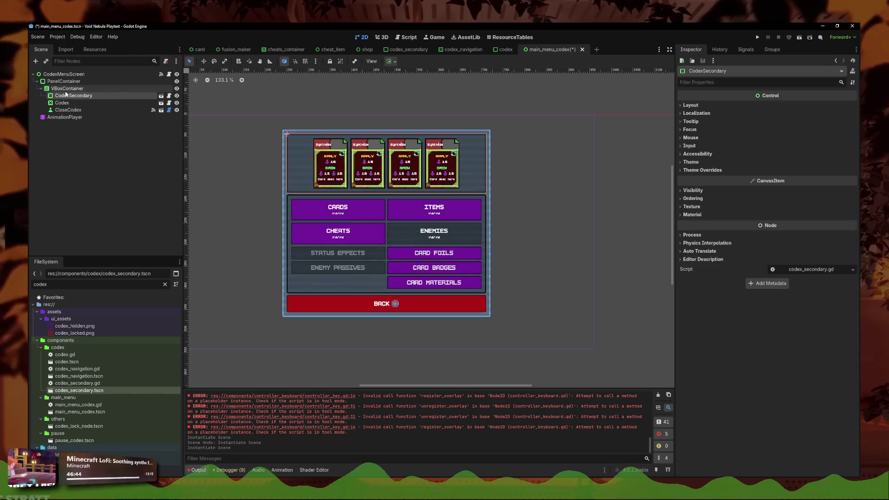
click(176, 103)
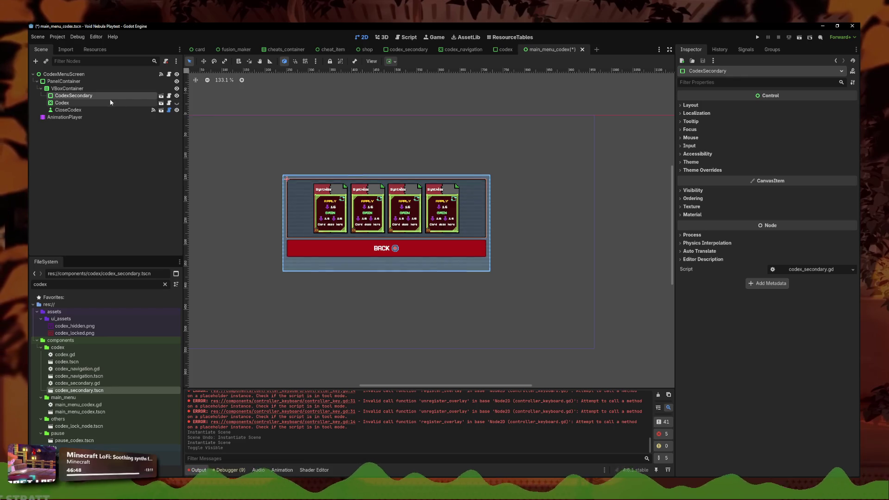
click(169, 74)
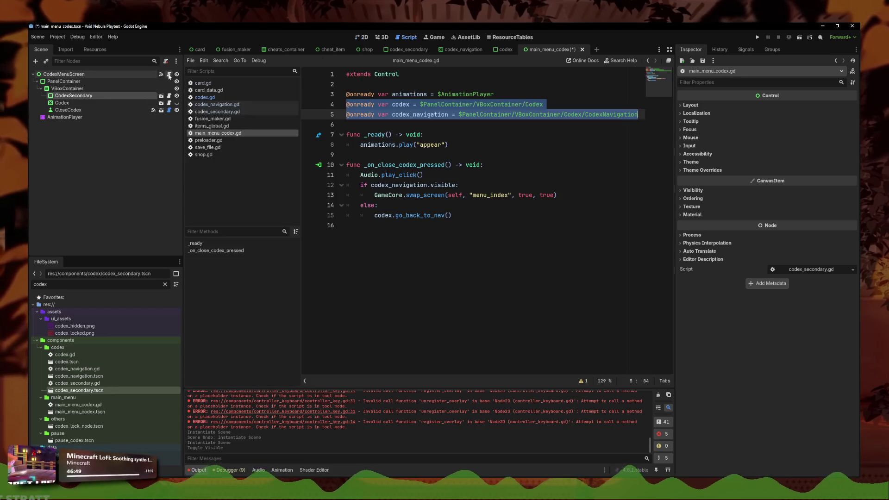
click(486, 213)
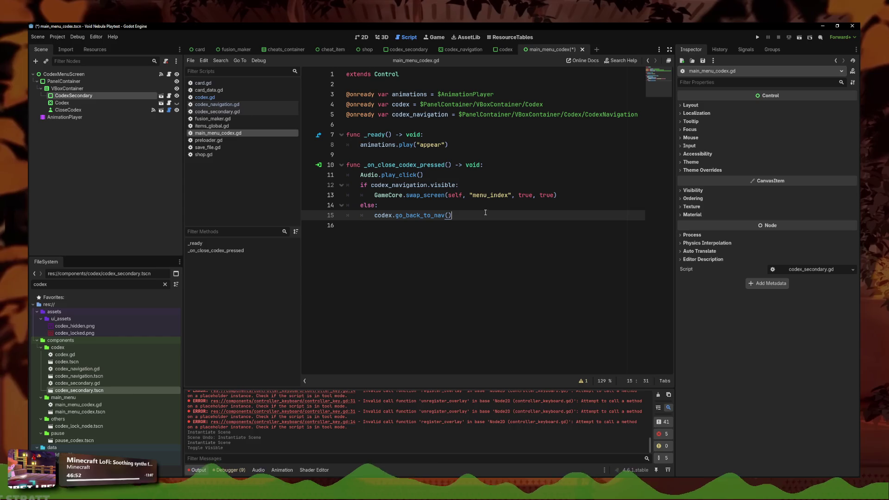
click(458, 184)
Step: Undo the trial instance and open codex_navigation.gd at _on_materials_pressed
click(361, 37)
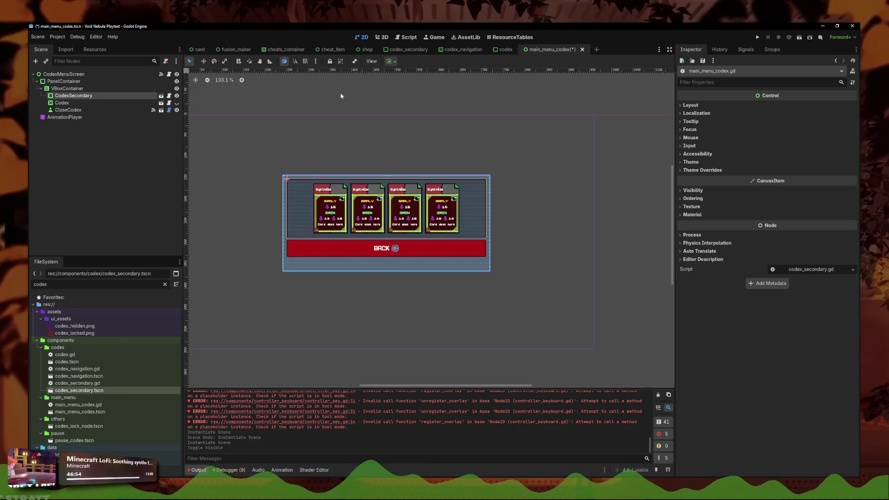
key(ctrl+z)
key(ctrl+z)
click(333, 178)
click(162, 96)
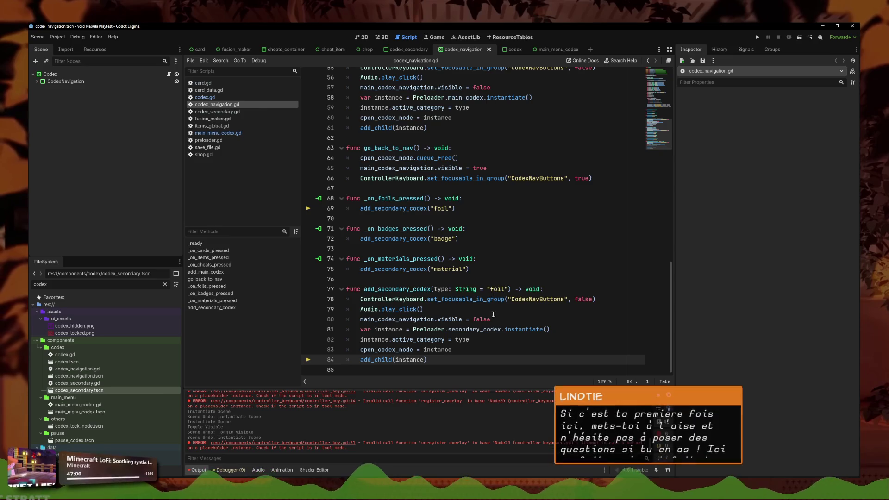
click(481, 259)
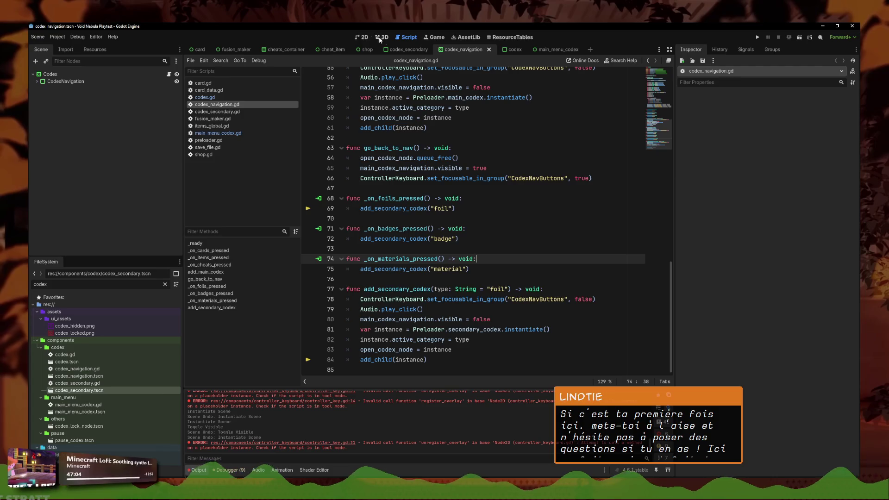
Step: Instance codex_secondary under the Codex node in codex_navigation and check container alignment
click(362, 37)
click(88, 82)
mouse_move(88, 394)
mouse_down()
mouse_move(83, 62)
mouse_move(59, 77)
mouse_up()
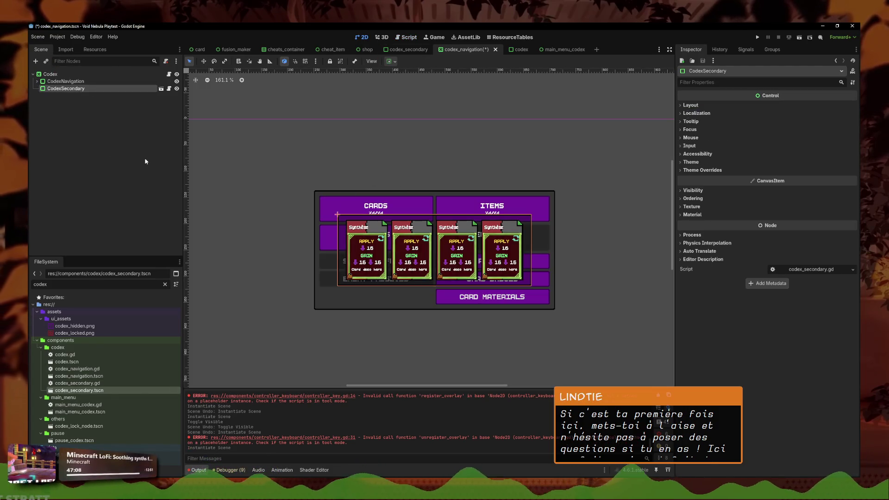
click(395, 61)
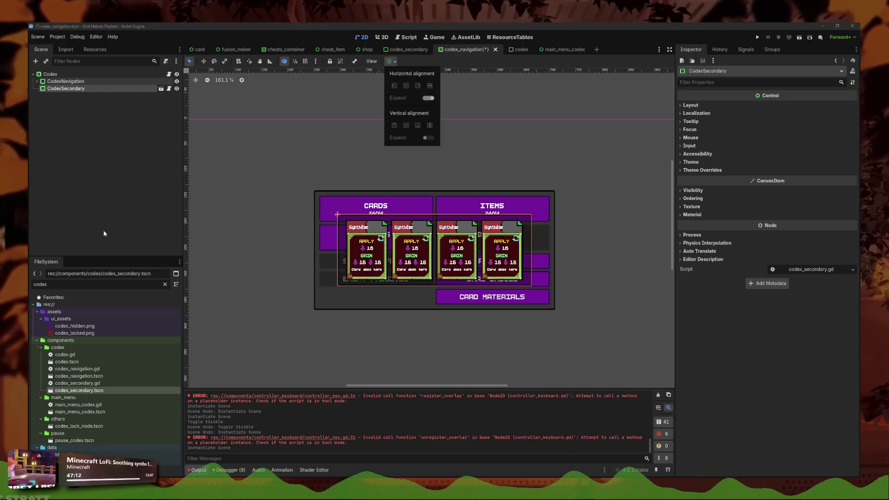
click(315, 219)
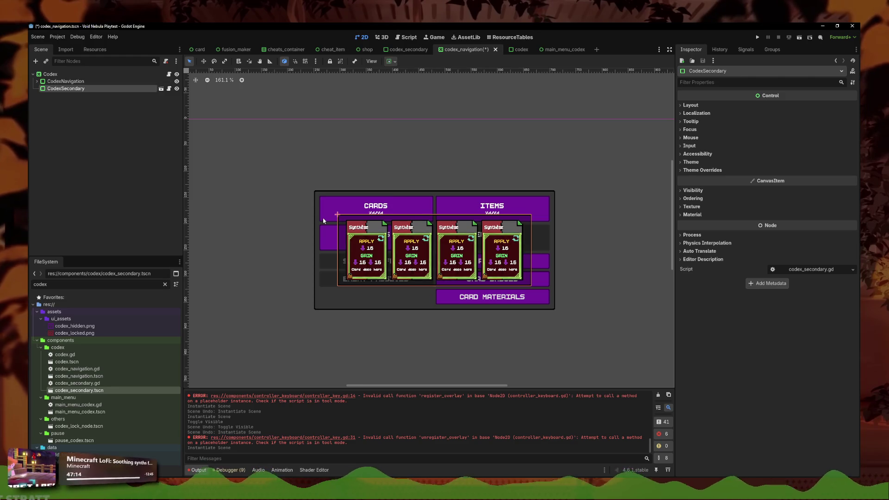
Step: Try CodexSecondary custom minimum widths of 400 and 550, then undo the trial instance
click(690, 105)
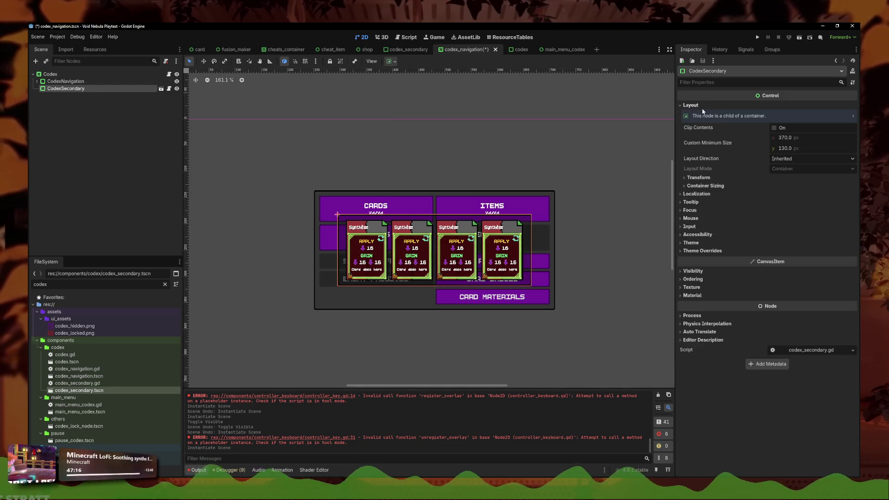
click(793, 139)
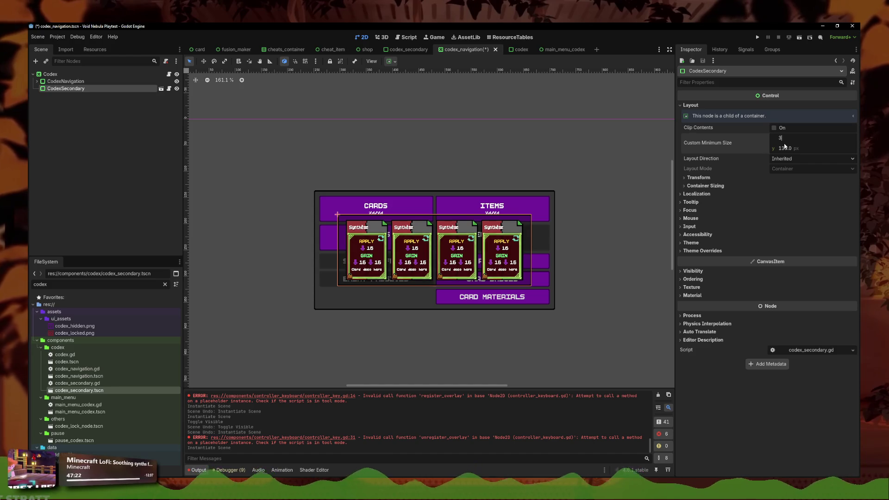
text(400)
key(Return)
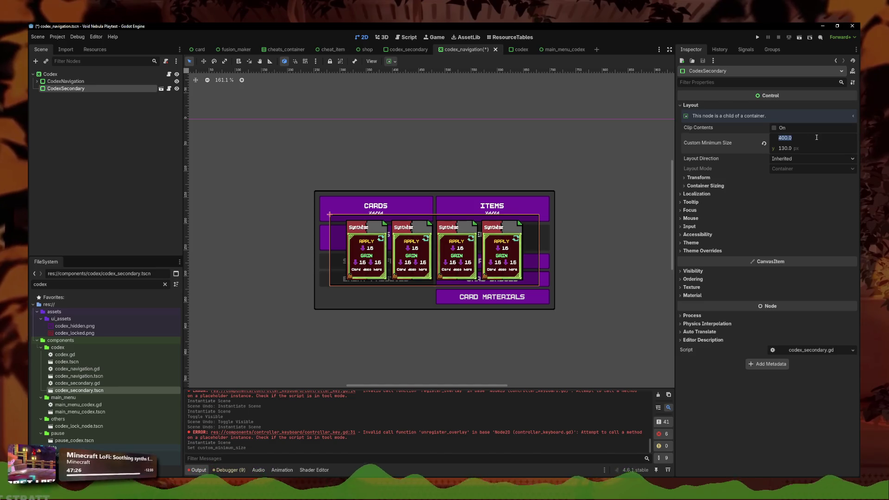
text(550)
key(Return)
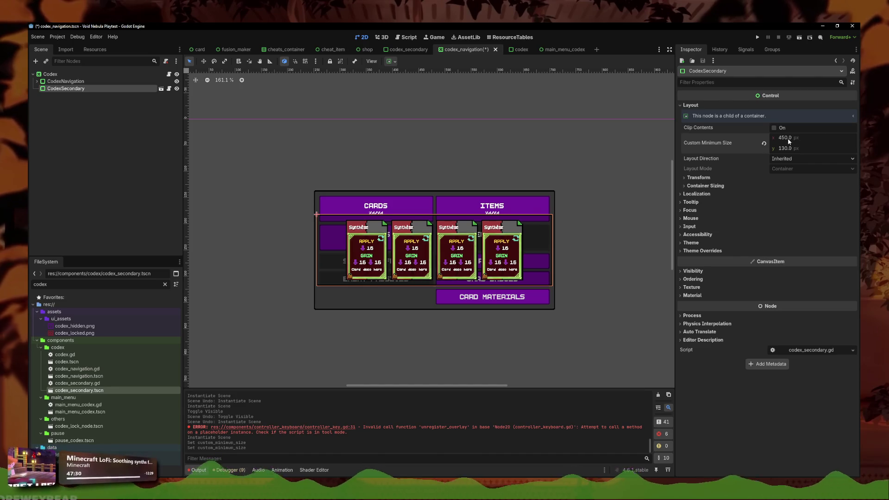
key(ctrl+z)
key(ctrl+z)
key(ctrl+z)
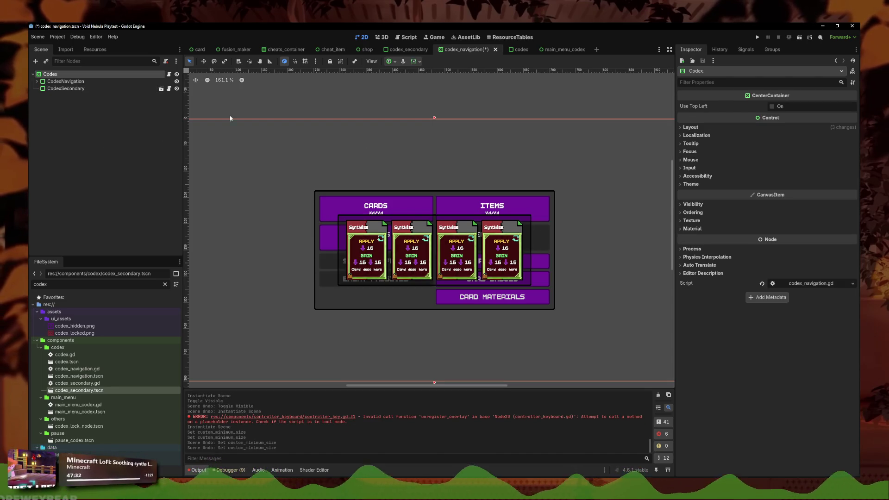
Step: Switch to the codex_secondary scene tab and open codex_secondary.gd
click(556, 49)
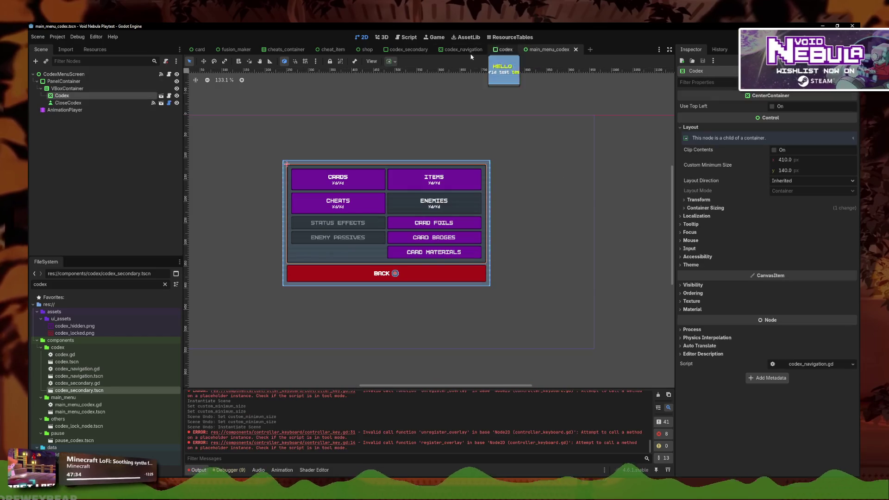
click(408, 50)
click(169, 74)
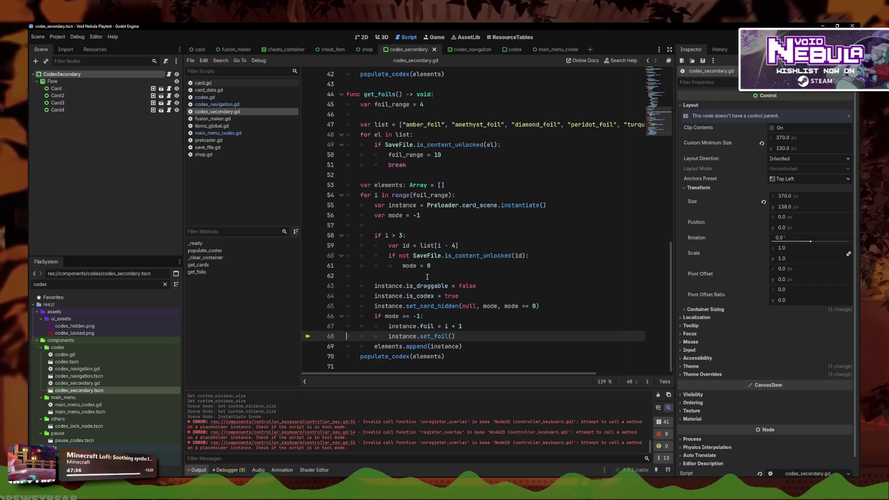
Step: Insert 'custom_minimum_size = Vector2(450, 130)' after 'foil_range = 10' and save
click(436, 116)
click(442, 155)
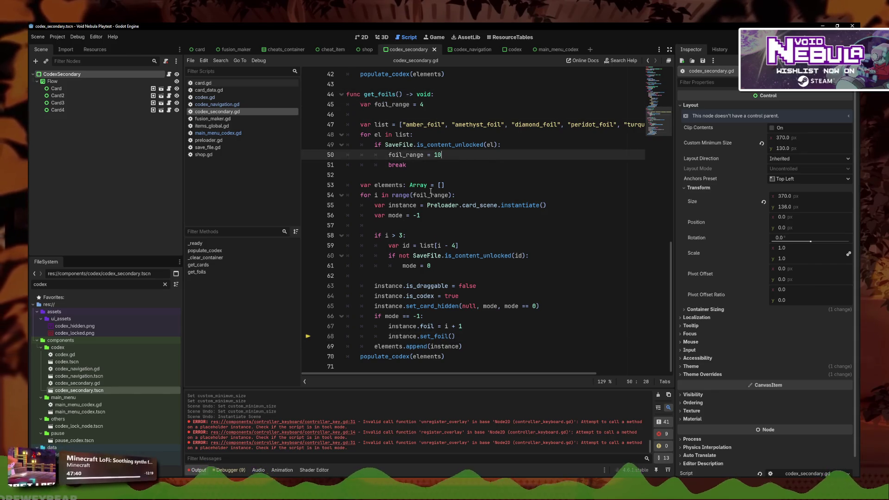
key(Return)
key(BackSpace)
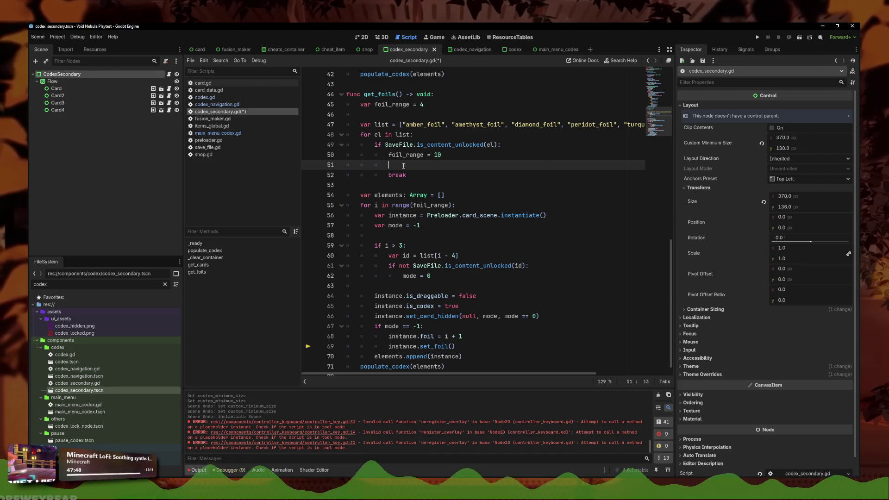
text(cust)
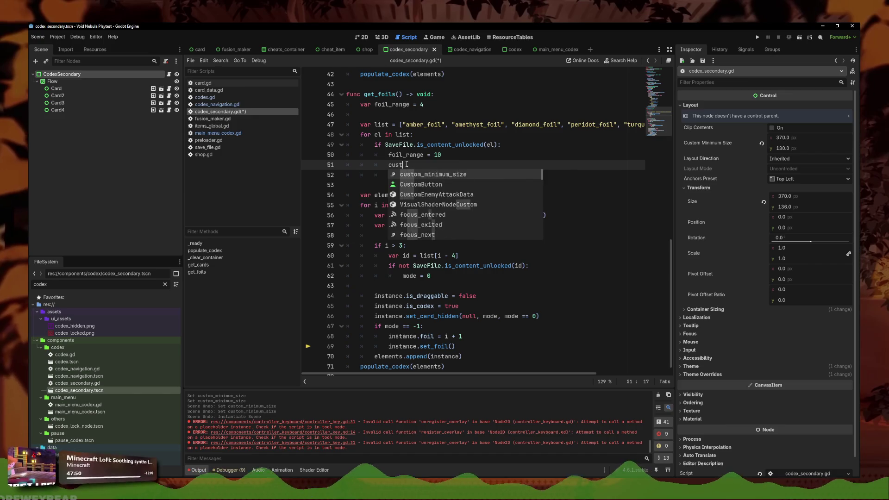
key(Return)
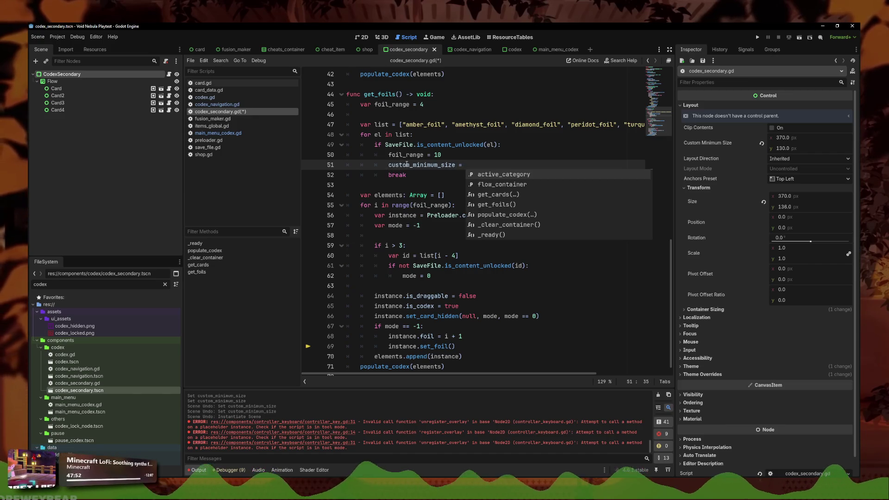
text(450)
key(ctrl+s)
key(Up)
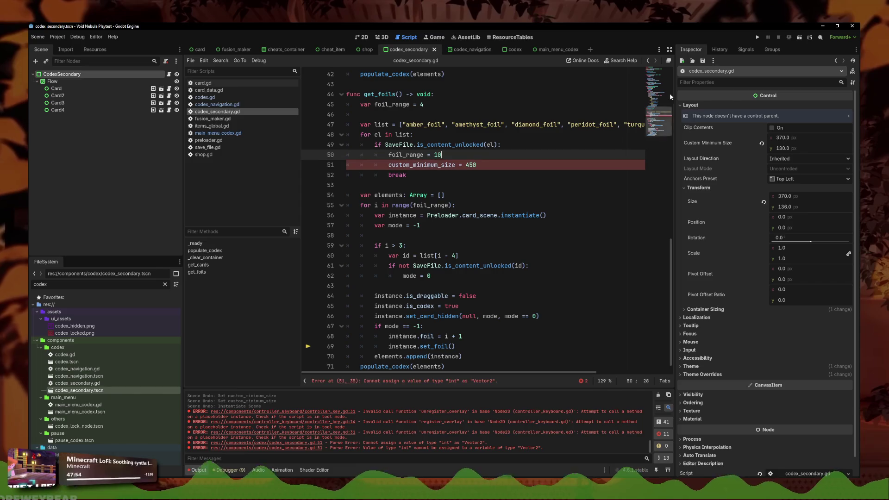
Step: Fix the Vector2D typo on line 51, save again, and launch a debug run
click(508, 165)
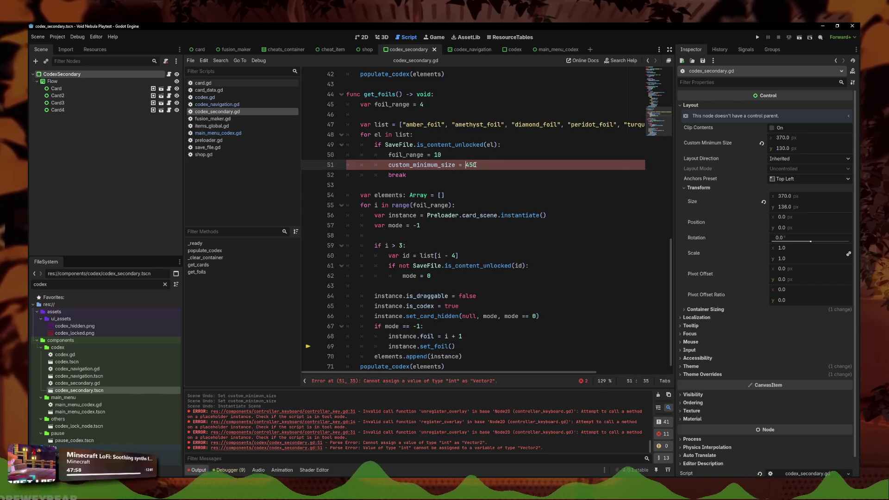
text(Vector2D()
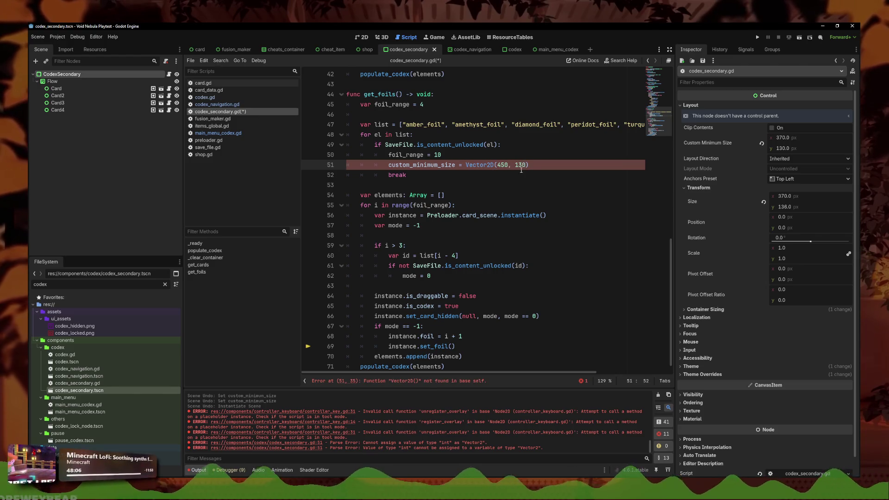
key(ctrl+s)
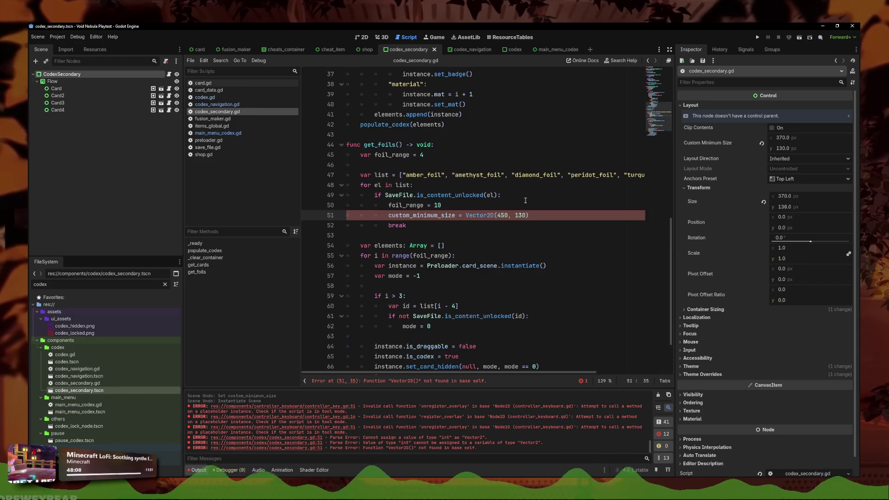
key(End)
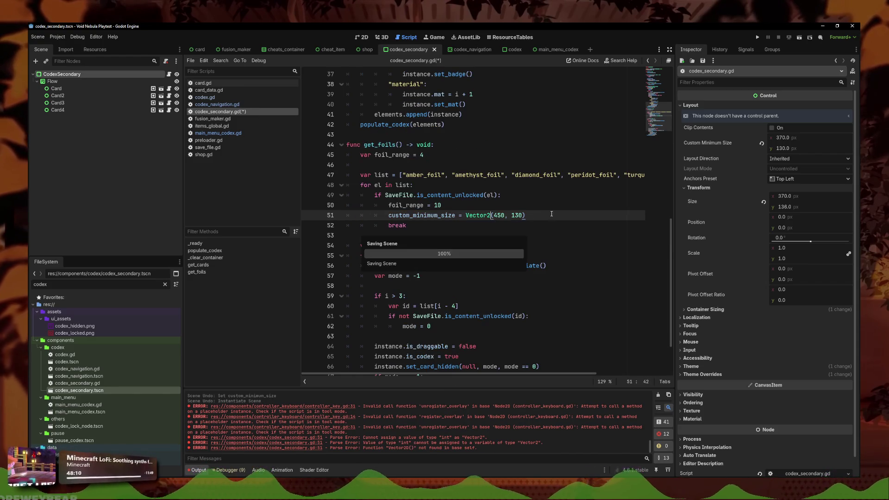
click(492, 216)
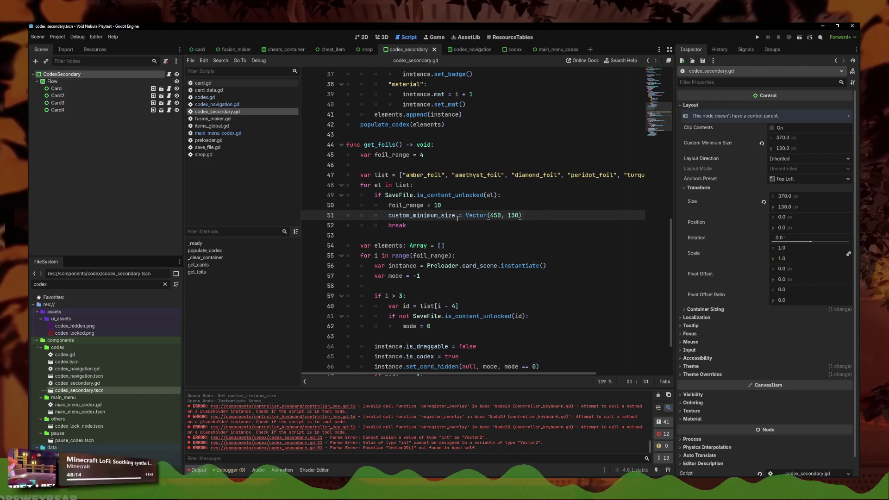
text(2)
mouse_move(482, 218)
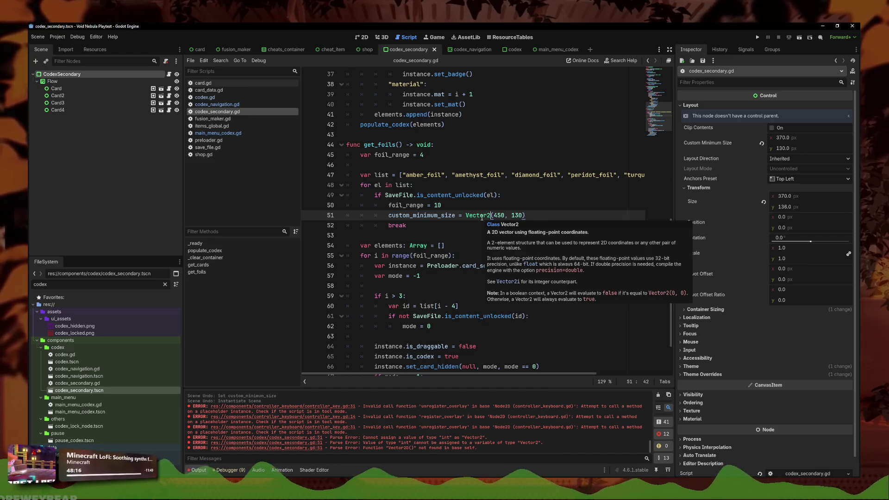
key(End)
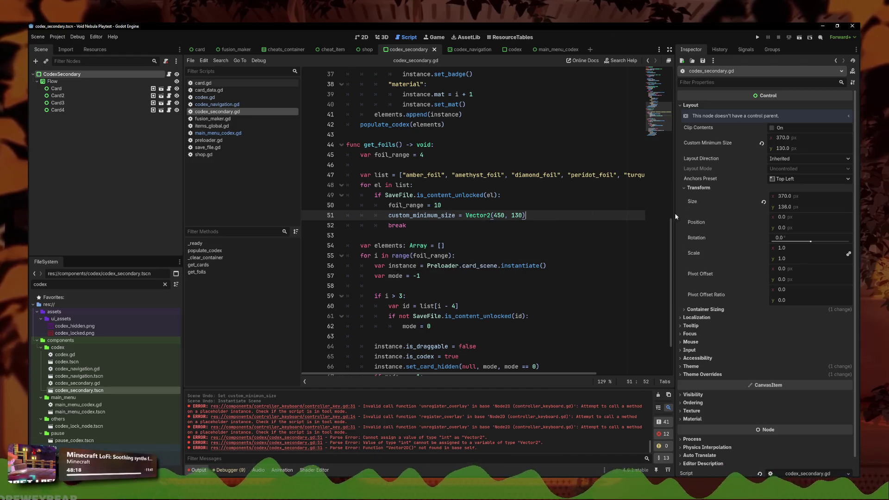
click(759, 37)
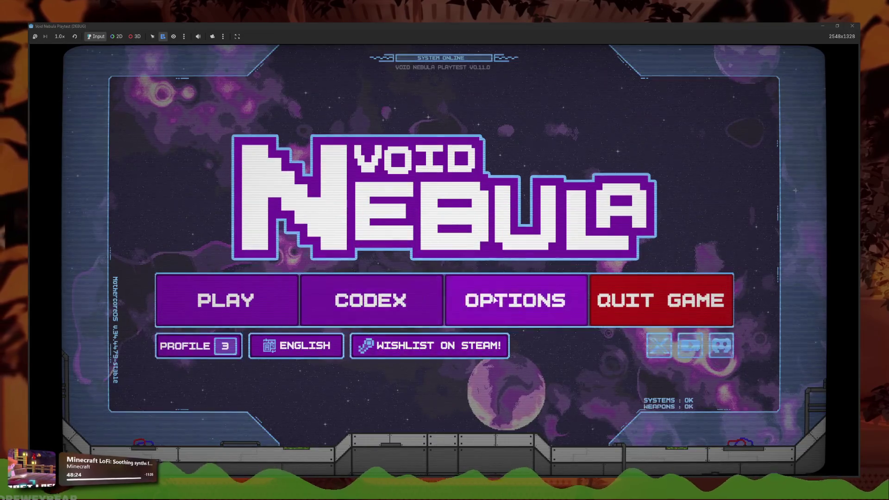
Step: Check the Codex Card Foils page, then return to the title menu
click(416, 304)
click(513, 299)
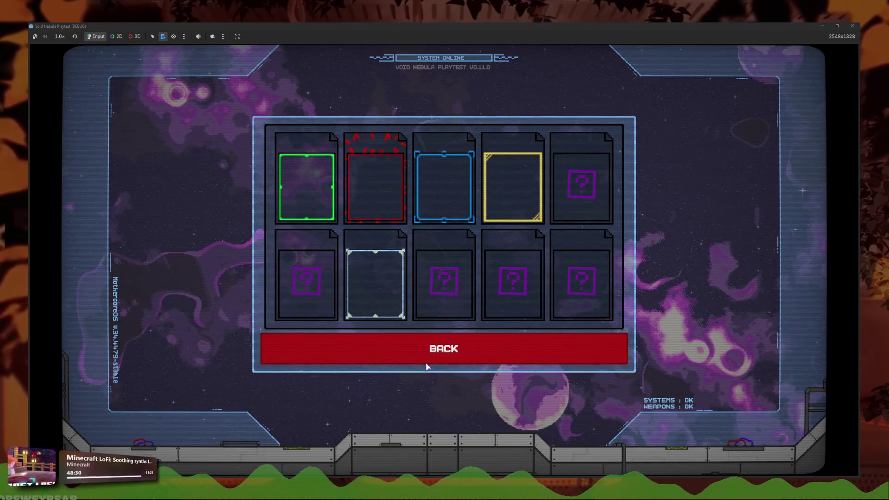
click(408, 361)
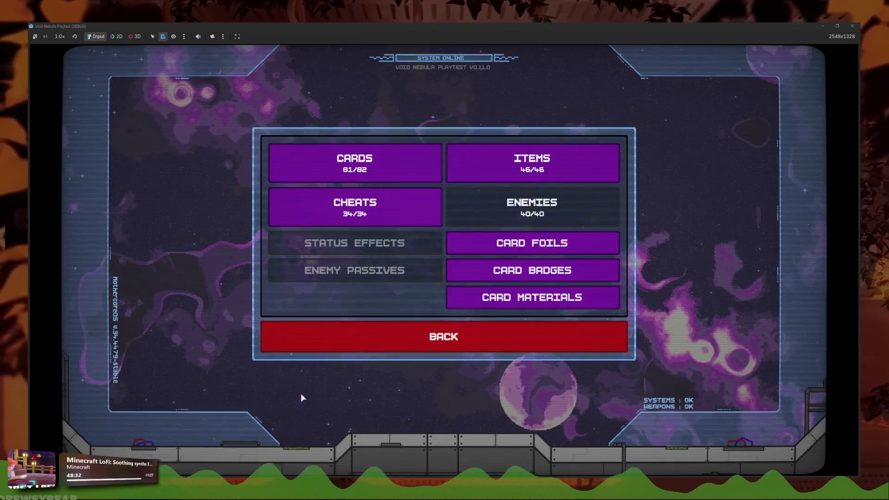
key(Escape)
Step: Load SAVE 01 from Profile and check its Codex Card Foils page
click(225, 347)
click(348, 194)
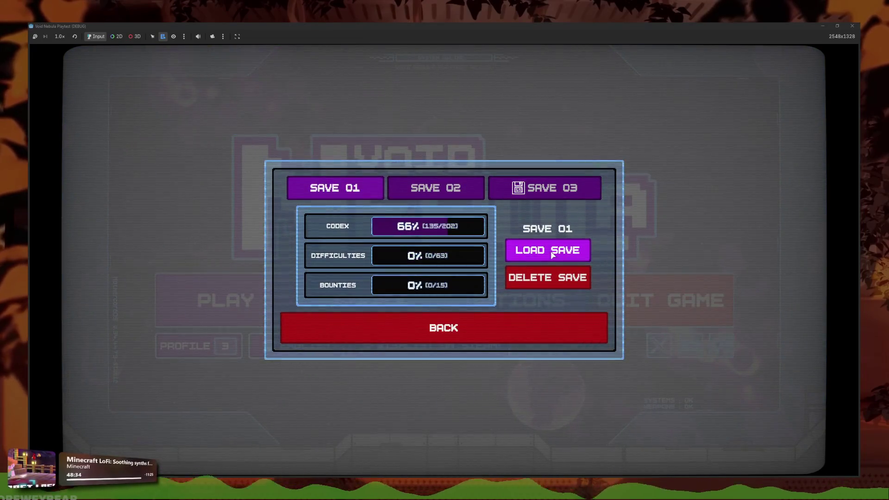
click(550, 251)
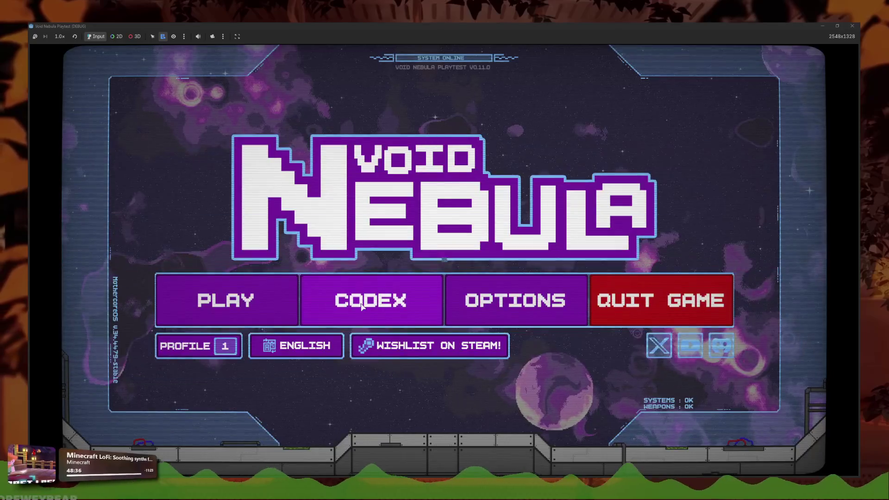
click(371, 300)
click(509, 296)
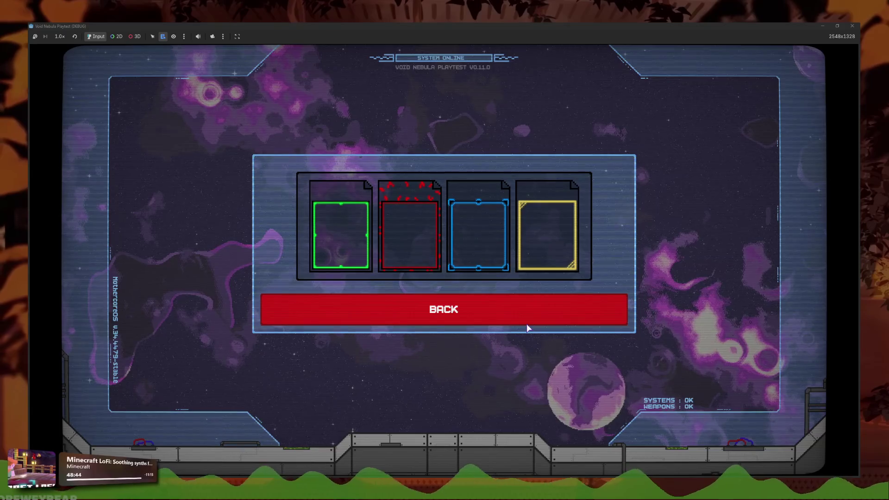
click(526, 327)
click(394, 335)
Step: Load SAVE 03, check its completion stats, and open its Codex
click(199, 290)
click(231, 363)
click(185, 345)
click(552, 188)
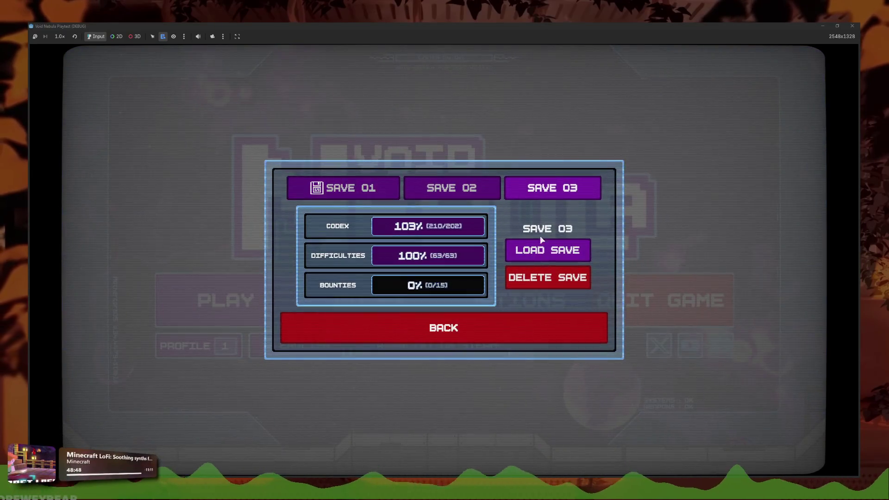
click(551, 252)
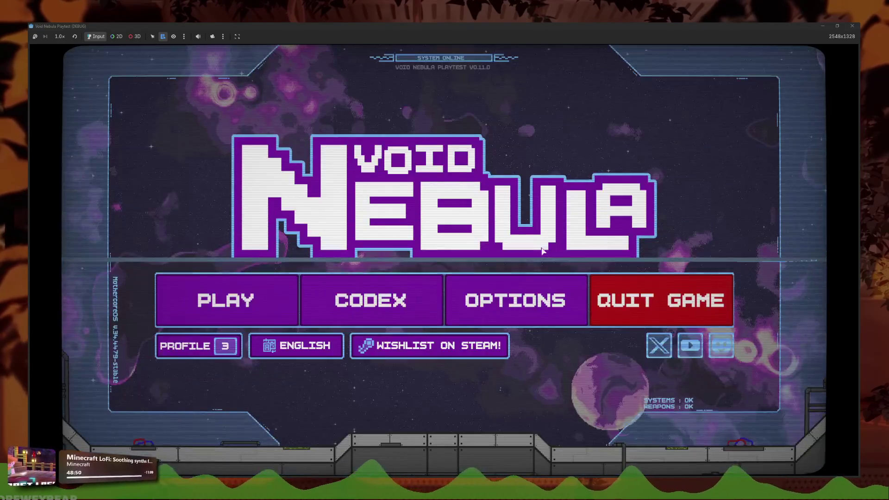
click(228, 346)
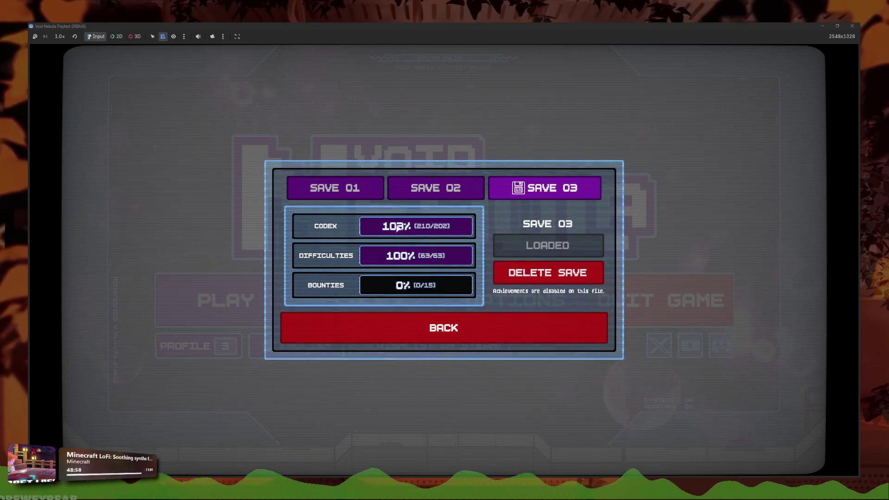
click(440, 338)
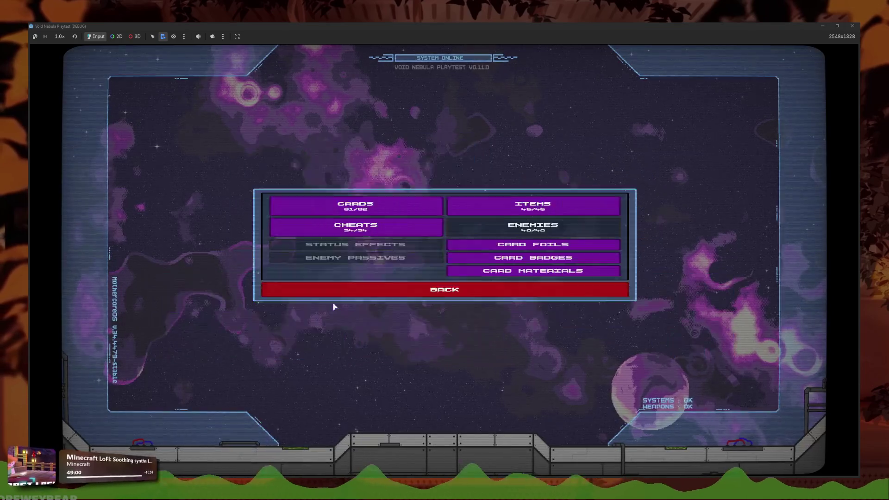
click(471, 265)
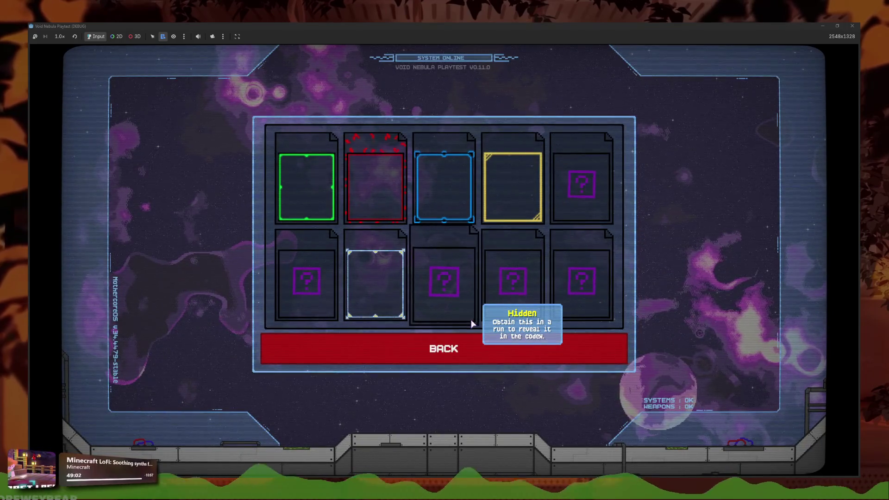
mouse_move(398, 320)
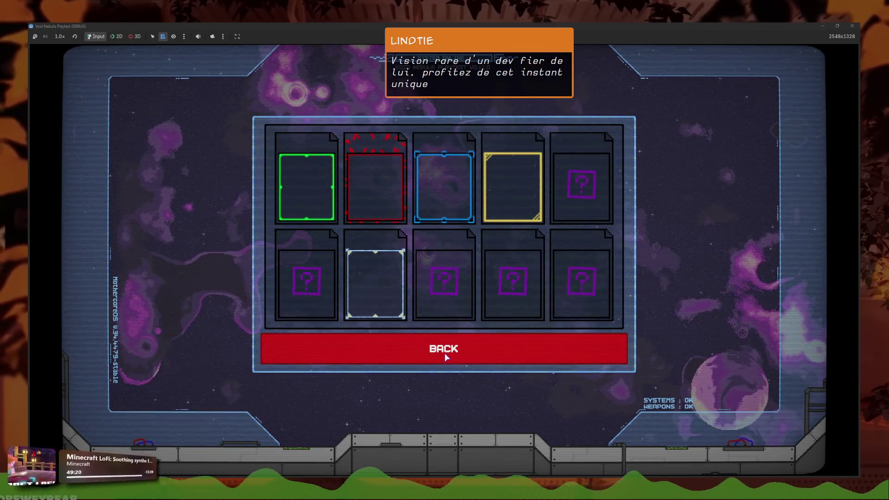
mouse_move(364, 284)
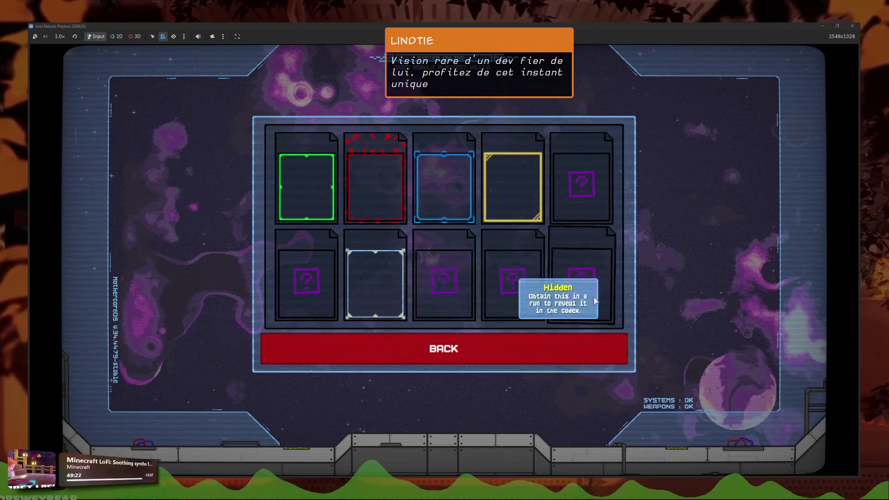
mouse_move(513, 308)
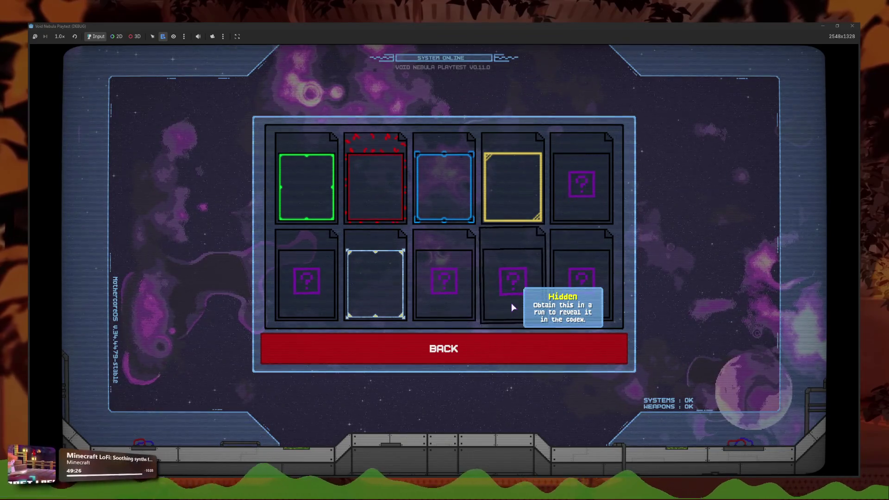
click(412, 348)
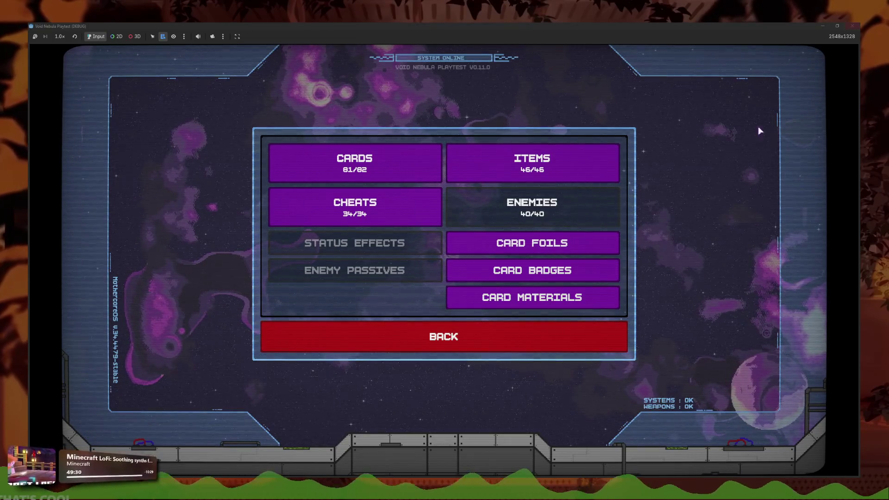
click(579, 267)
key(Escape)
click(585, 265)
key(Escape)
click(570, 251)
click(554, 345)
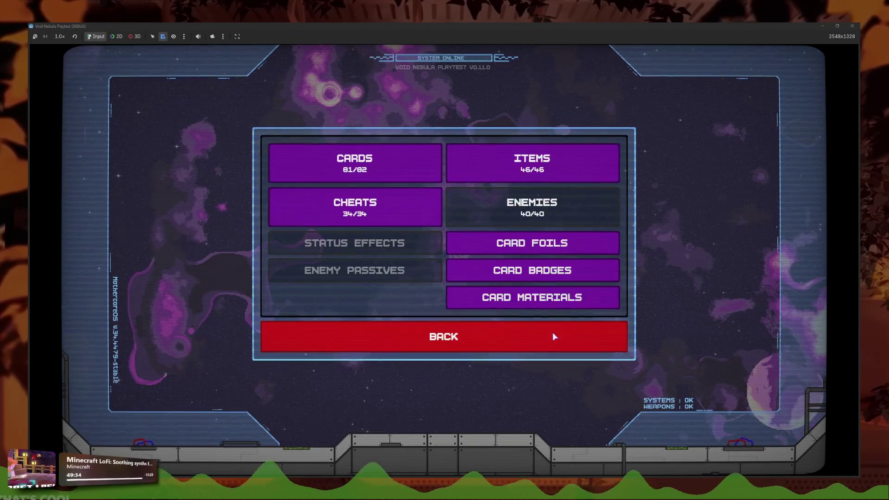
click(562, 269)
click(551, 301)
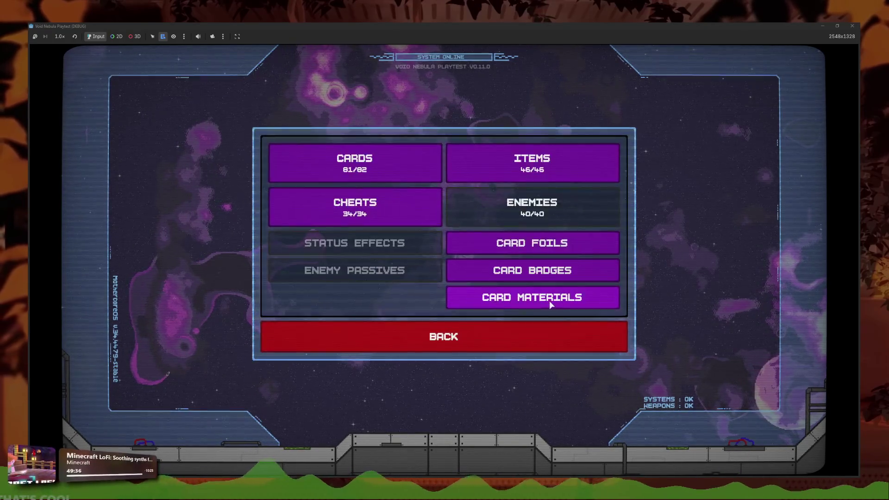
click(550, 303)
click(533, 308)
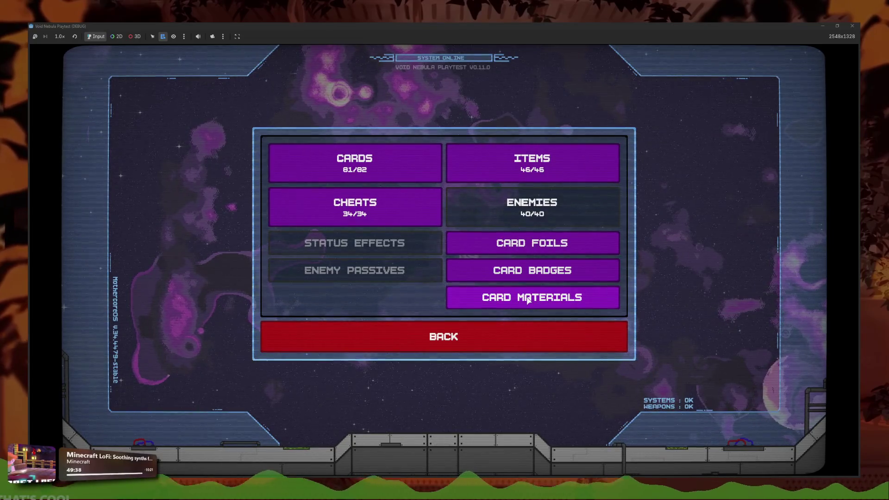
Step: Leave the codex, close the game window, and return to codex_secondary.gd's foil_range = 10 line
click(510, 330)
click(852, 26)
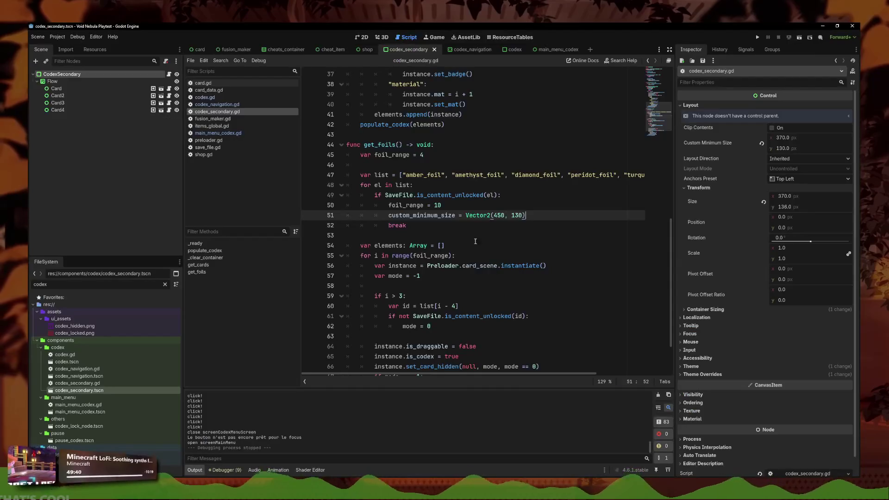
click(533, 221)
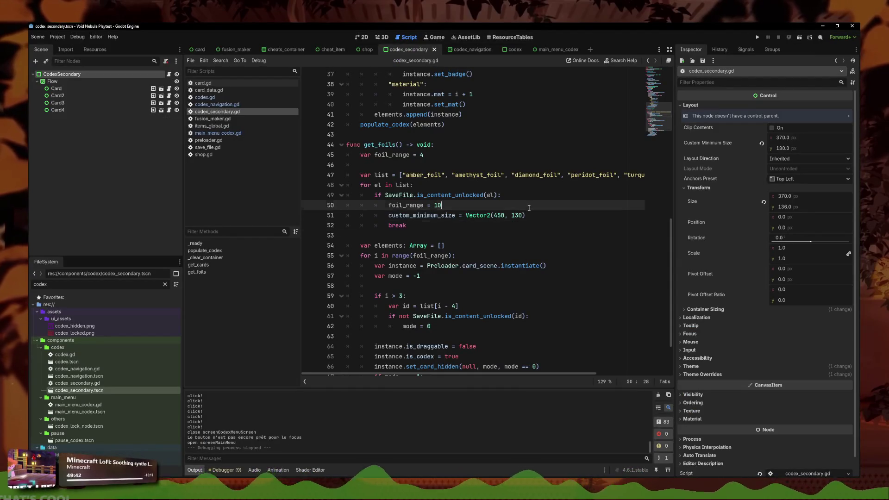
click(540, 205)
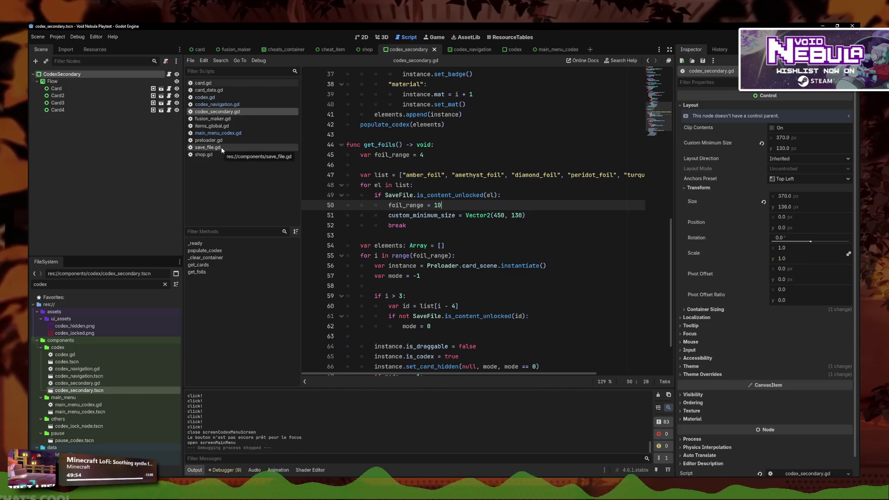
Step: Filter FileSystem by 'prof', open main_menu_profile.tscn, and scroll through its script
text(prof)
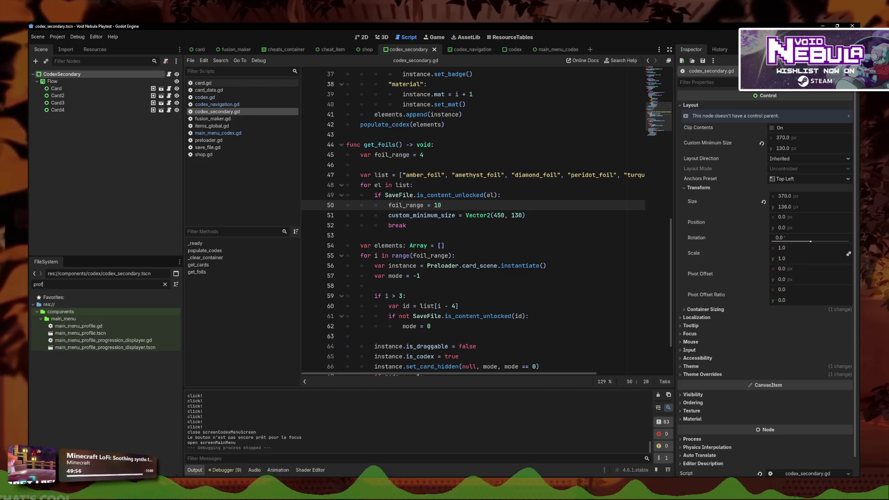
double_click(80, 333)
scroll(531, 251, up, 3)
scroll(532, 251, down, 5)
scroll(532, 250, down, 4)
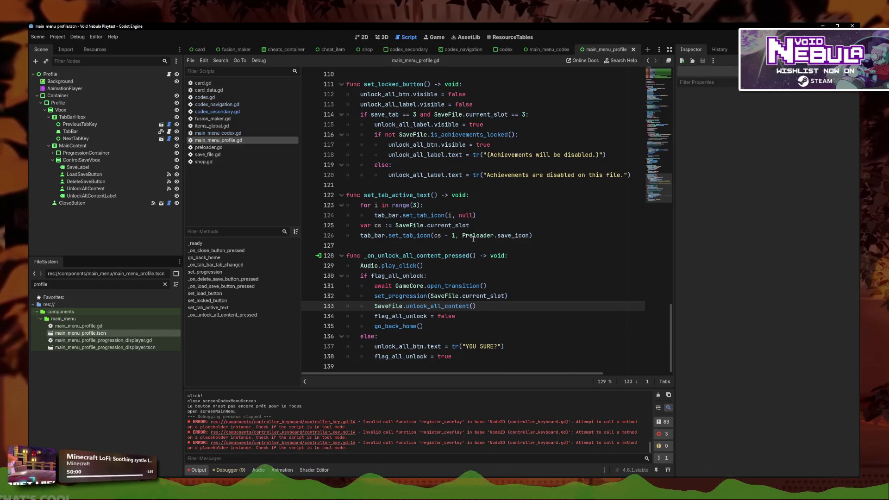
scroll(472, 238, up, 7)
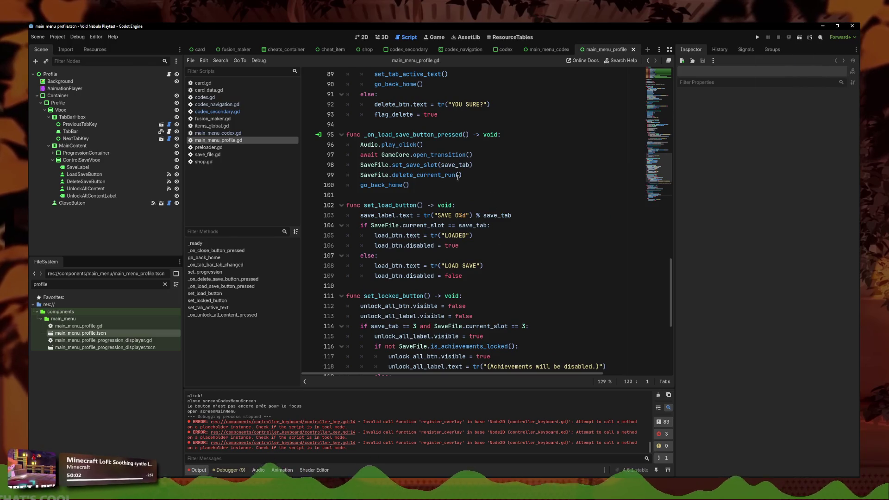
scroll(463, 188, up, 7)
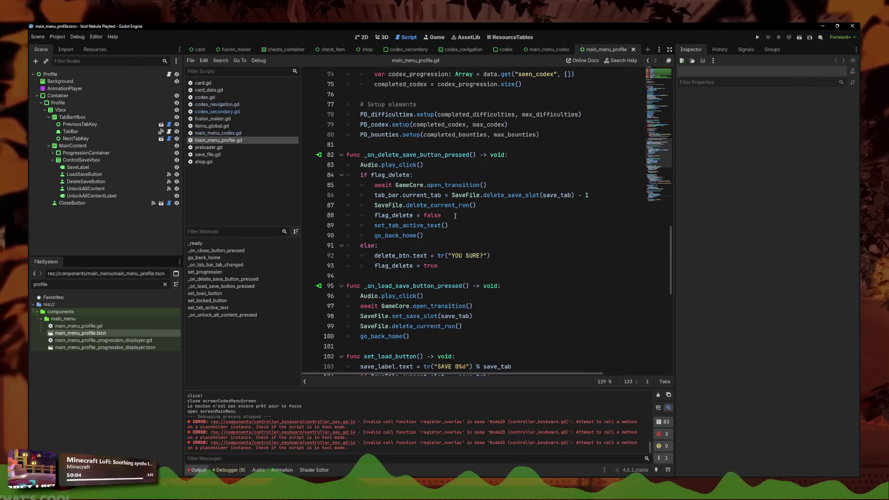
scroll(495, 198, up, 11)
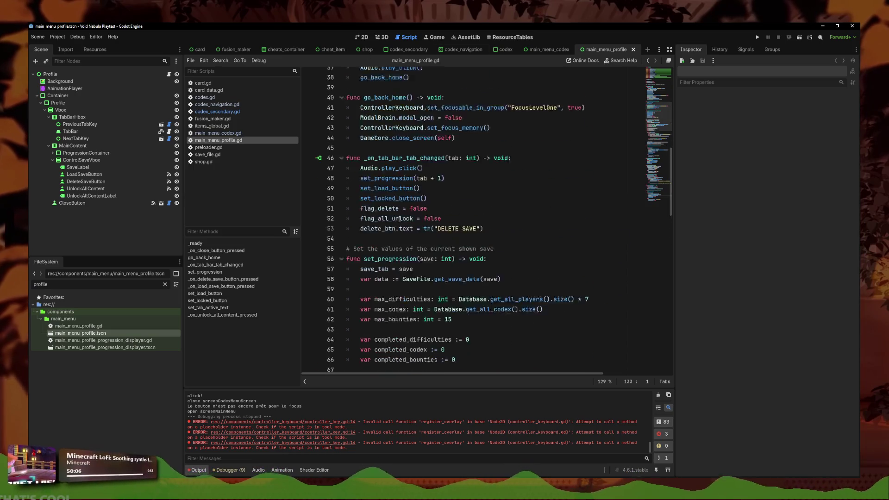
Step: Open PDCodex's progression displayer scene in its own tab, then open main_menu_profile.gd
click(362, 37)
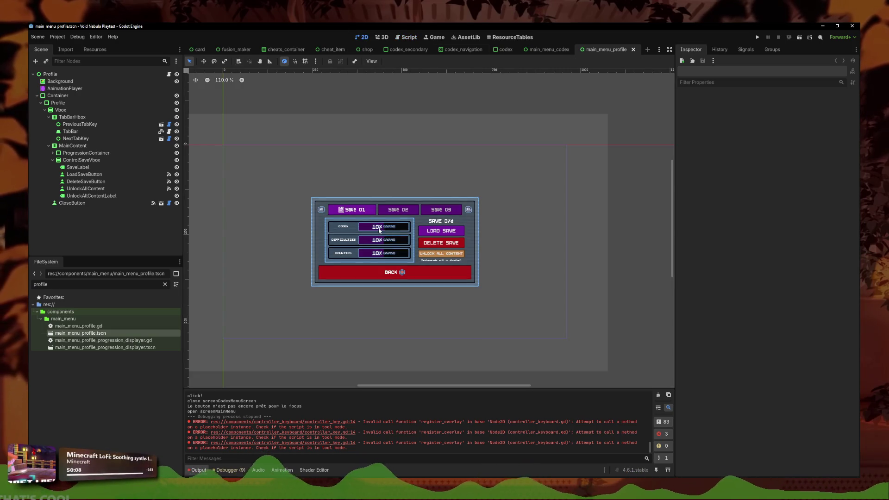
click(366, 227)
click(161, 167)
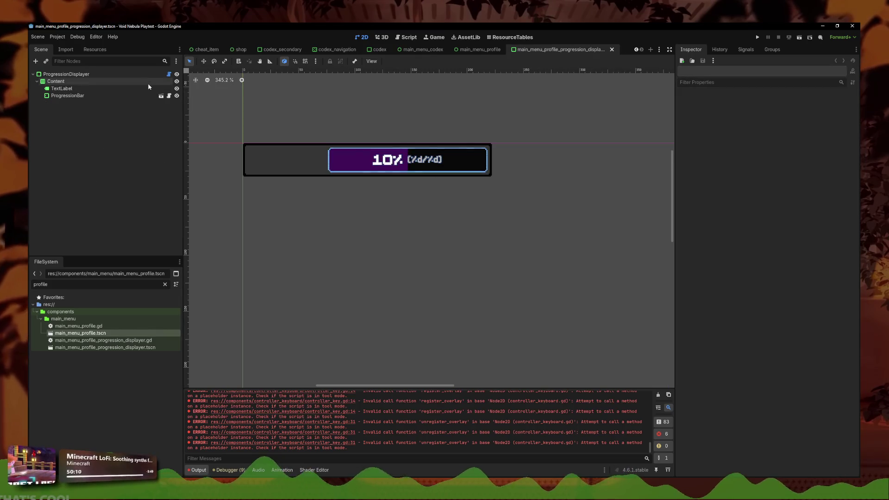
click(477, 49)
click(168, 74)
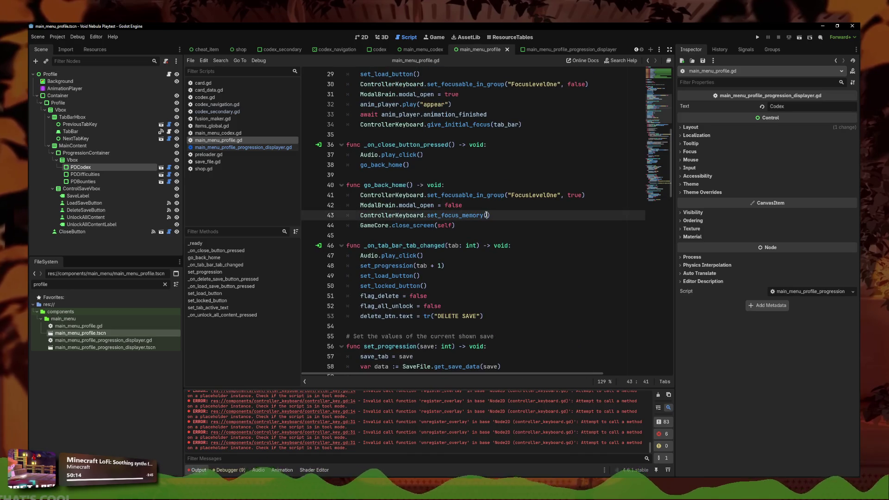
Step: Search the script for 'Databa' and jump to get_all_codex in database.gd
scroll(587, 197, up, 5)
key(ctrl+f)
text(Dta)
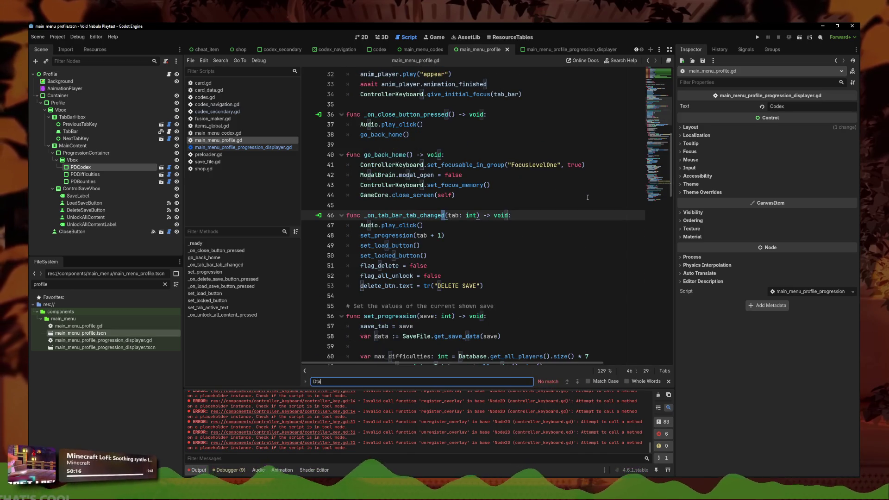
key(BackSpace)
key(BackSpace)
text(atabase)
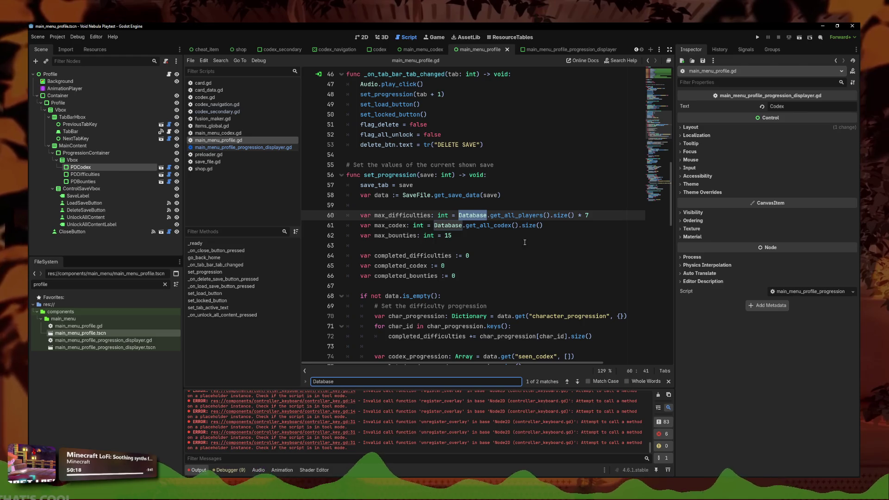
ctrl+click(486, 225)
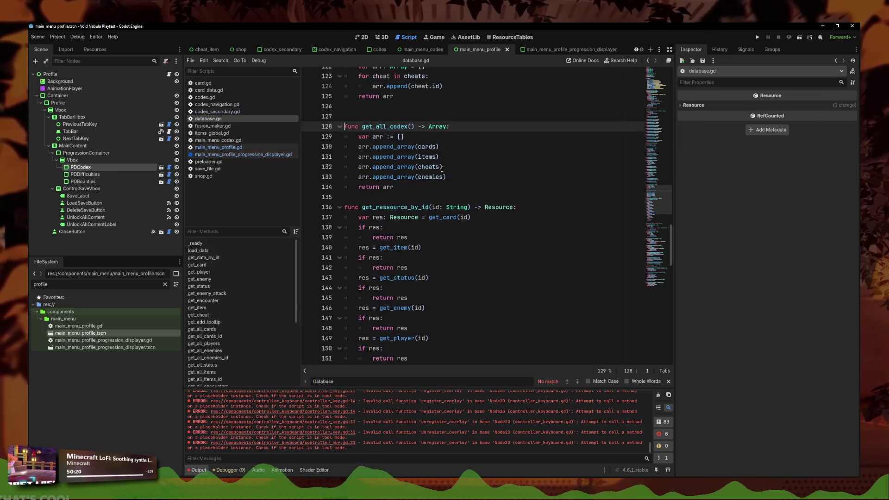
Step: Add a 'var custom_adds := []' line below the arr declaration
click(509, 189)
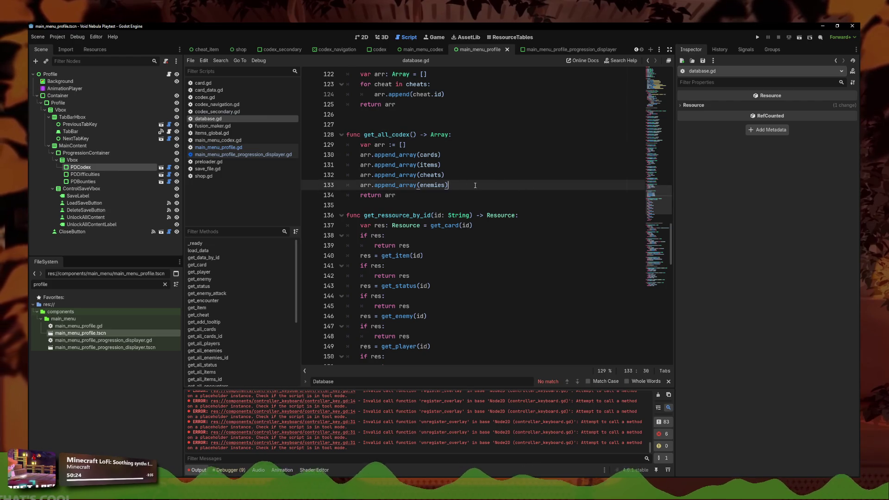
scroll(462, 191, down, 1)
scroll(503, 186, up, 2)
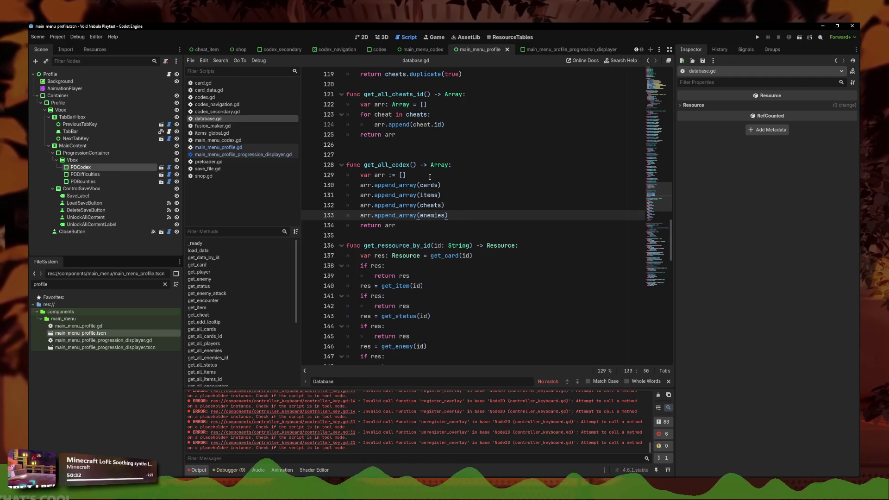
click(403, 174)
click(471, 211)
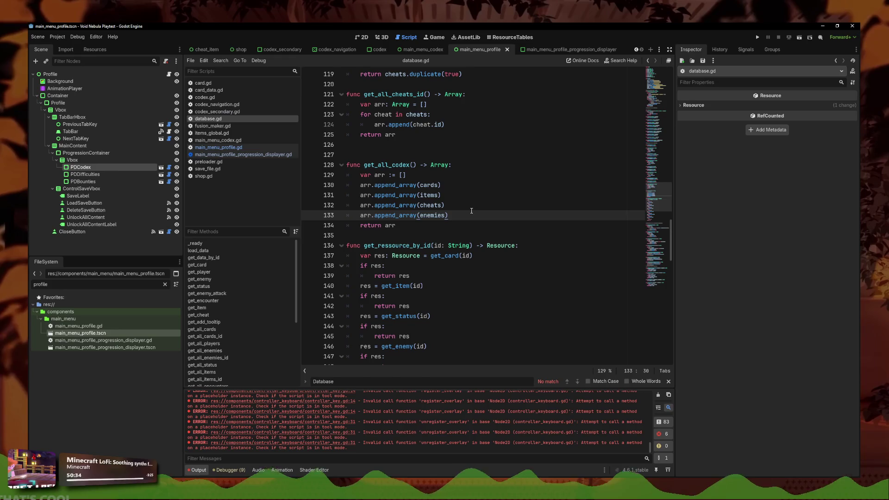
key(Up)
key(Up)
key(Up)
key(Return)
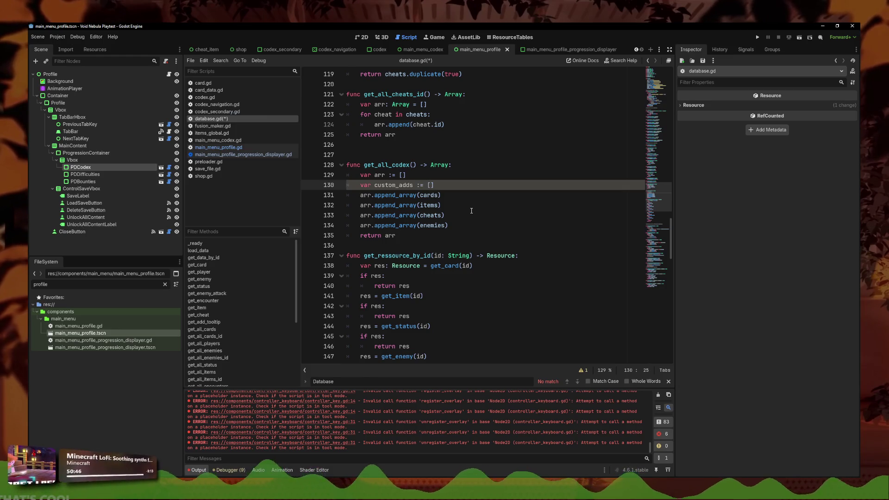
Step: Add 'arr.append_array(custom_adds)' before the return, then go back to main_menu_profile.gd
click(498, 222)
key(Return)
text(a)
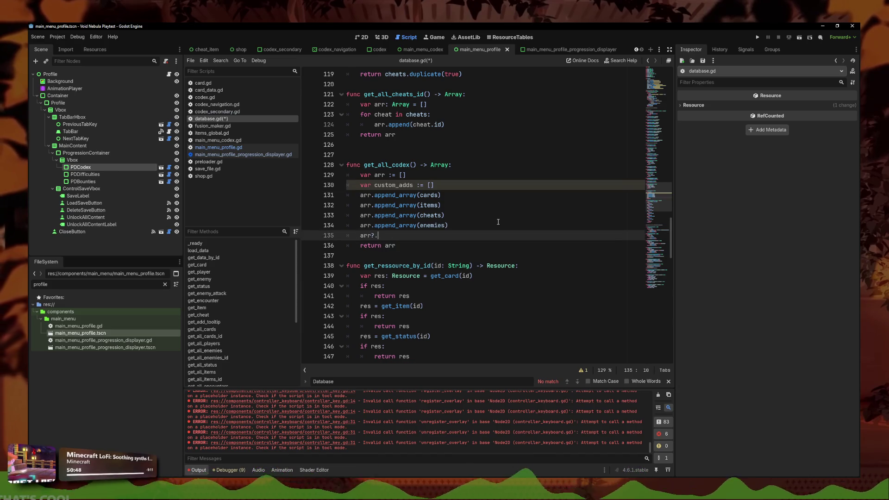
text(eppen)
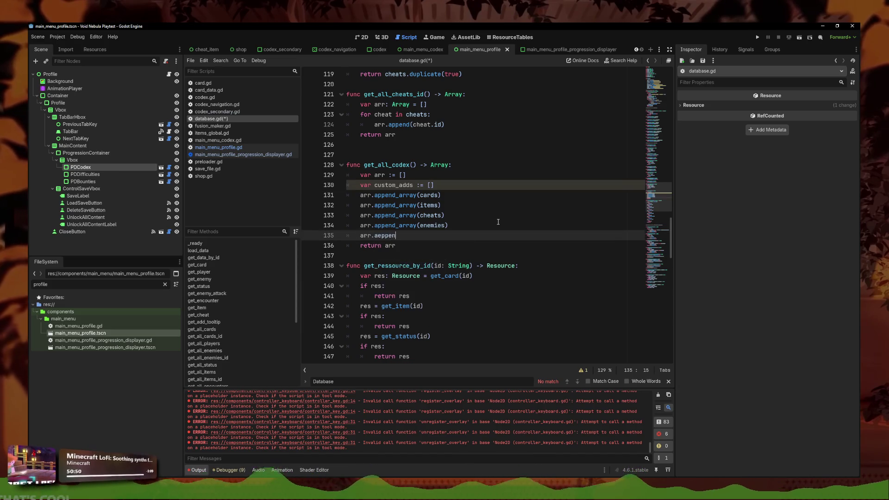
text(p)
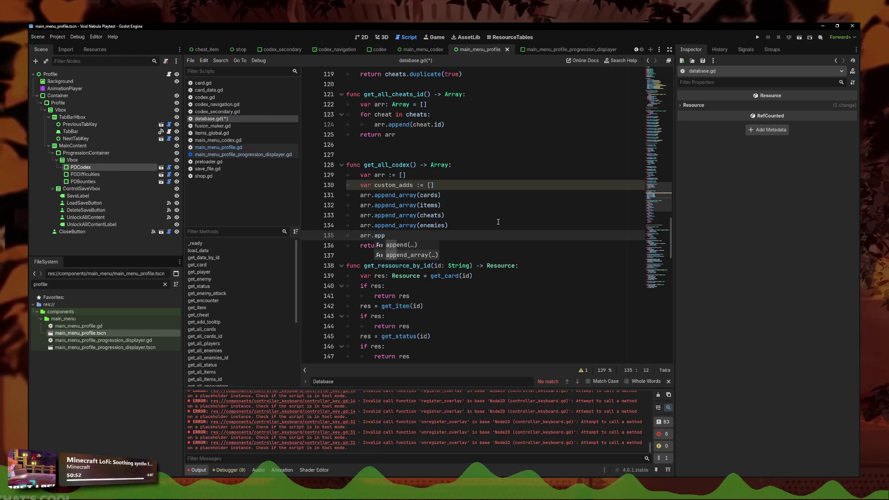
key(Return)
text(_array(custom)
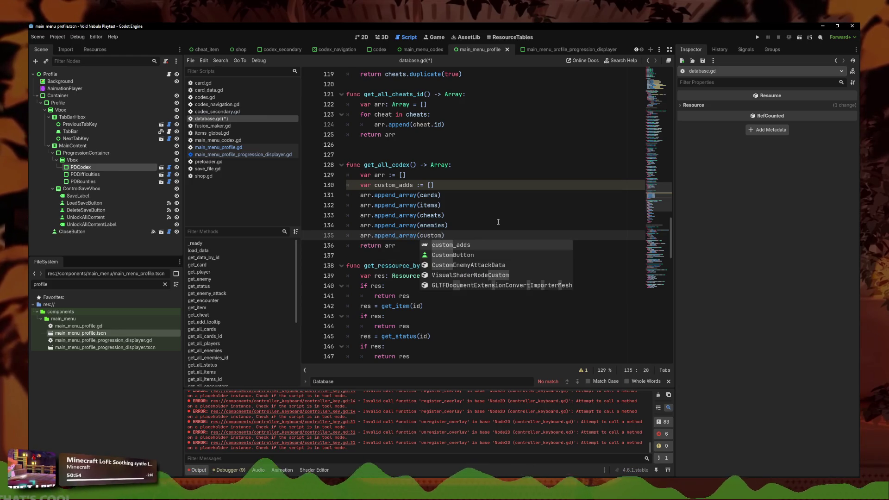
key(Return)
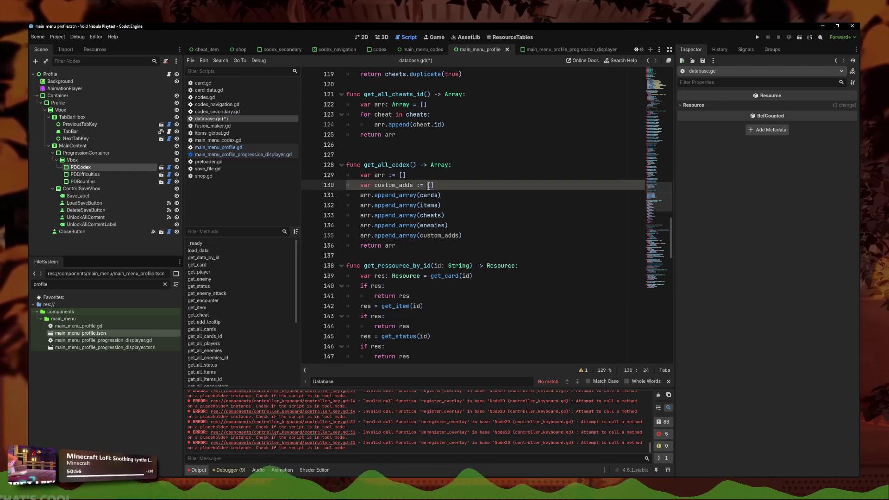
click(253, 149)
scroll(463, 213, down, 10)
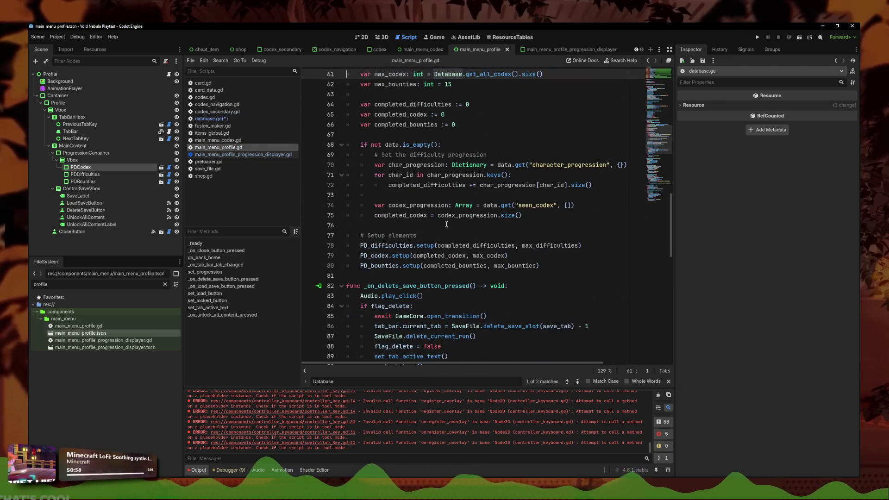
click(218, 90)
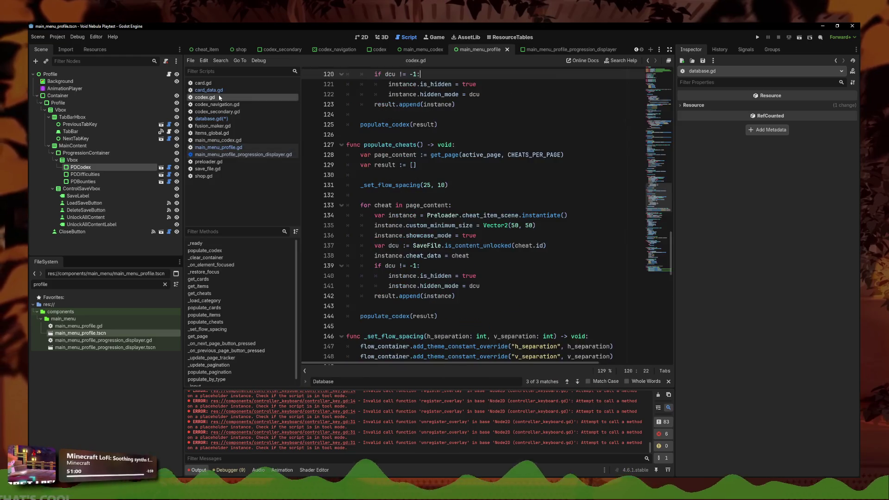
click(220, 105)
click(238, 113)
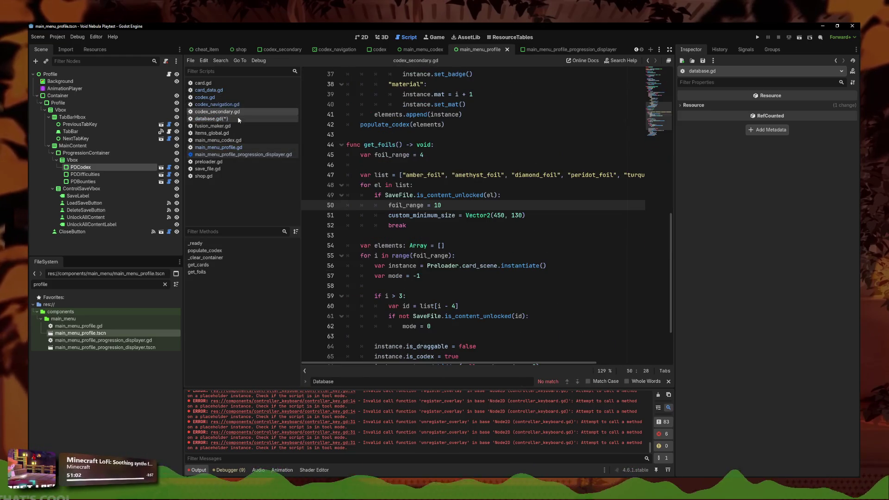
drag(404, 176, 647, 178)
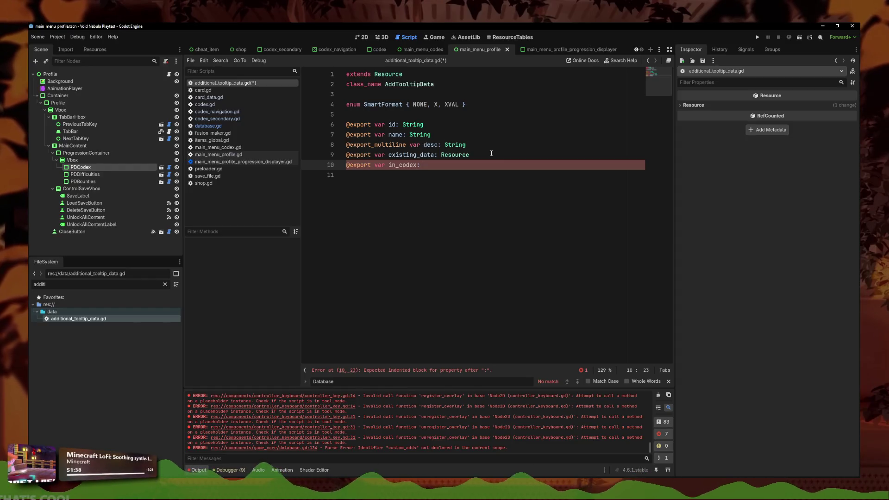
text( bool = false)
click(371, 175)
key(ctrl+s)
key(Left)
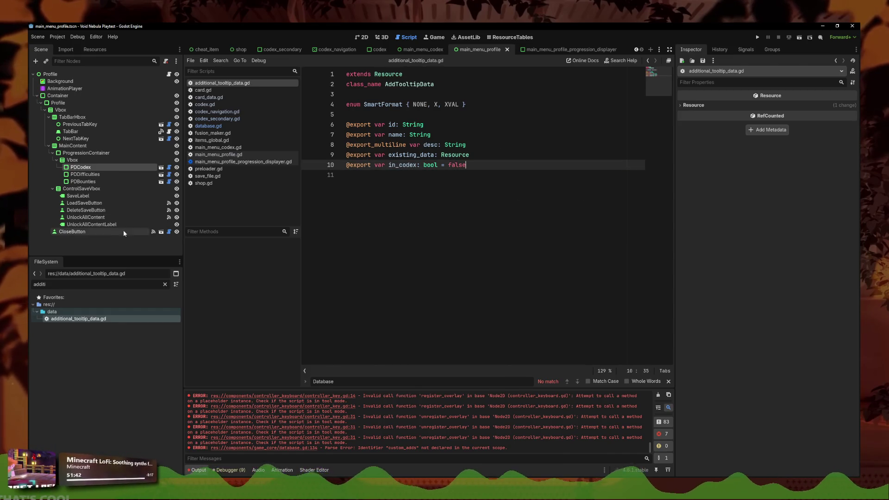
Step: Filter FileSystem by 'foil' and show recent folders in the resource tables view
text(foil)
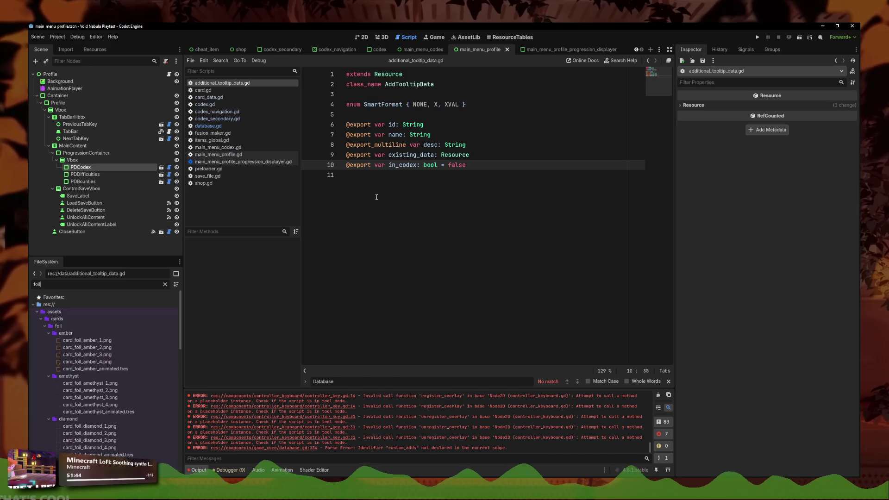
click(510, 37)
click(610, 73)
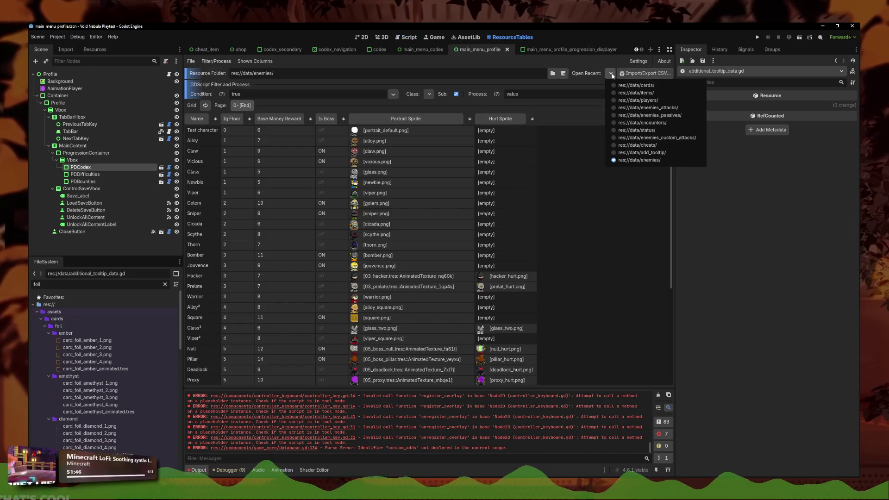
Step: Load res://data/add_tooltip/ in ResourceTables, re-sort it, and flag zircon_foil as In Codex
click(642, 152)
scroll(509, 222, down, 5)
scroll(498, 235, down, 2)
click(216, 121)
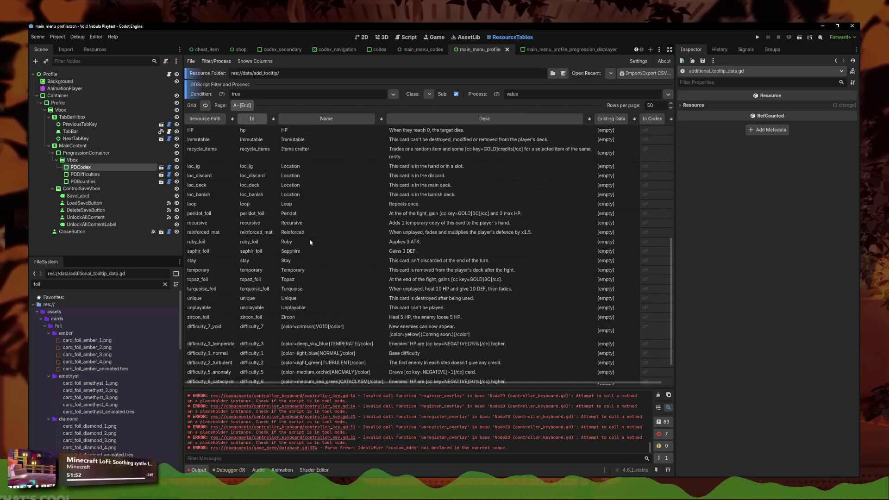
scroll(274, 316, down, 2)
click(256, 376)
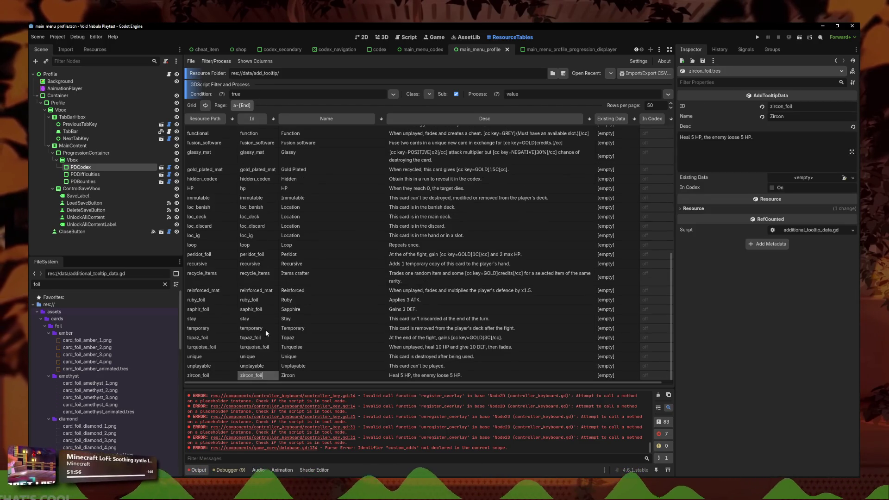
click(772, 188)
Step: Select the turquoise_foil and peridot_foil tooltip rows together
click(263, 376)
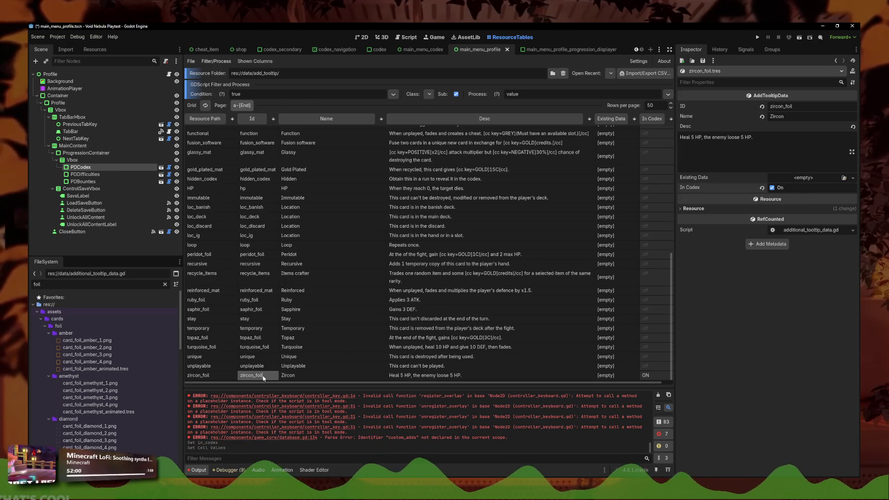
click(263, 347)
ctrl+click(264, 338)
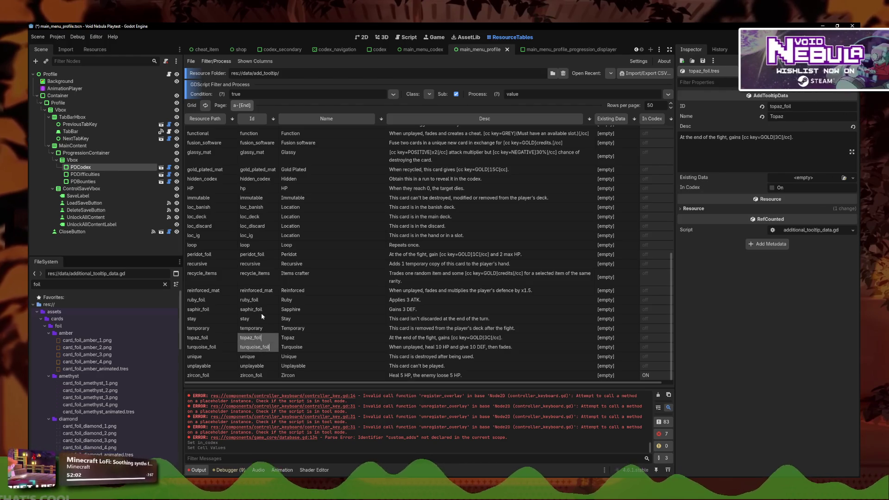
ctrl+click(263, 309)
ctrl+click(262, 301)
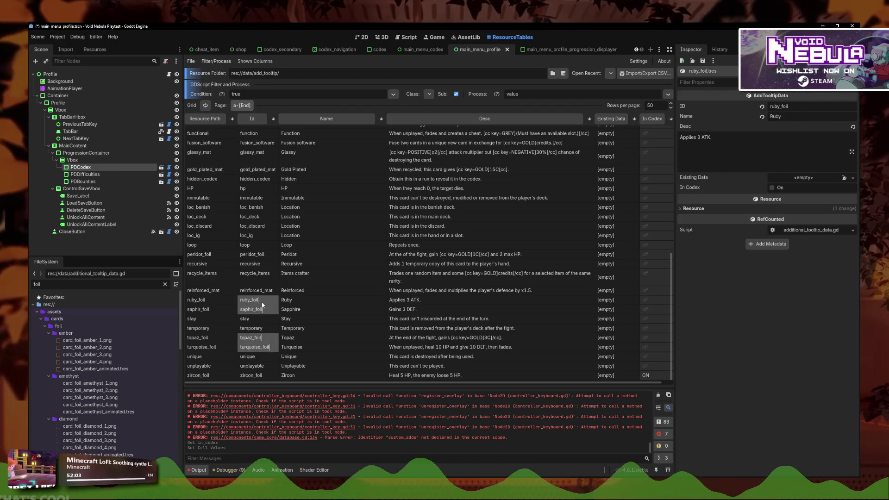
click(267, 343)
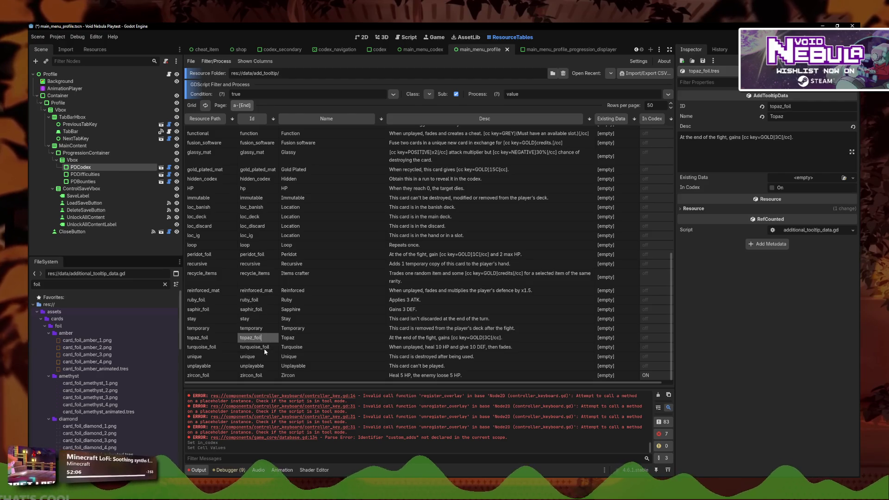
click(265, 348)
click(255, 378)
click(264, 350)
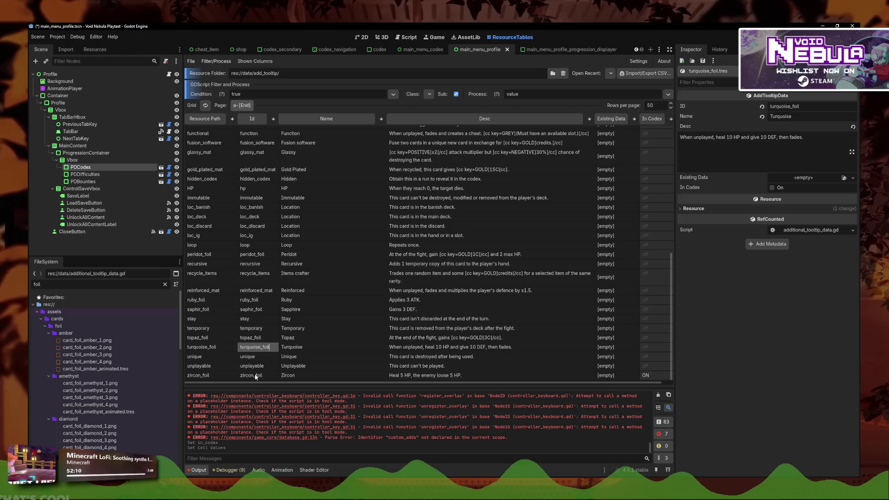
click(257, 254)
Step: Add diamond, amber and amethyst foils to the selection and tick In Codex for all
scroll(258, 230, up, 2)
scroll(260, 213, up, 6)
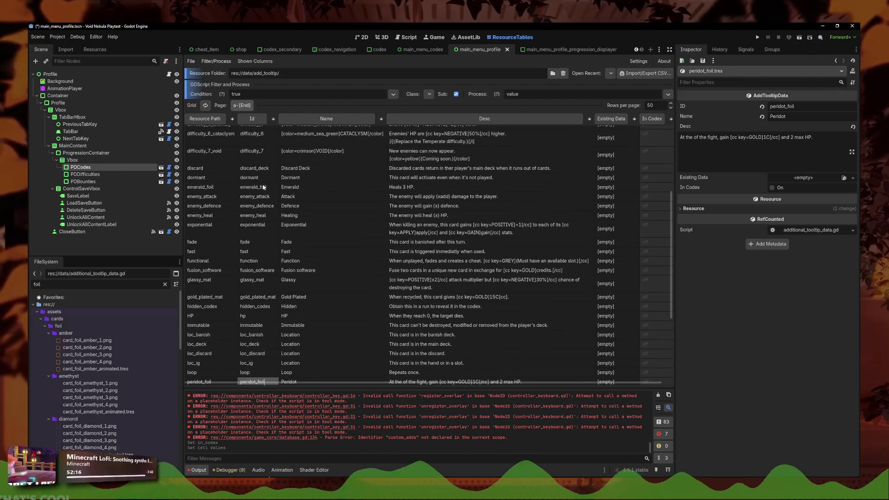
scroll(263, 187, up, 8)
click(257, 200)
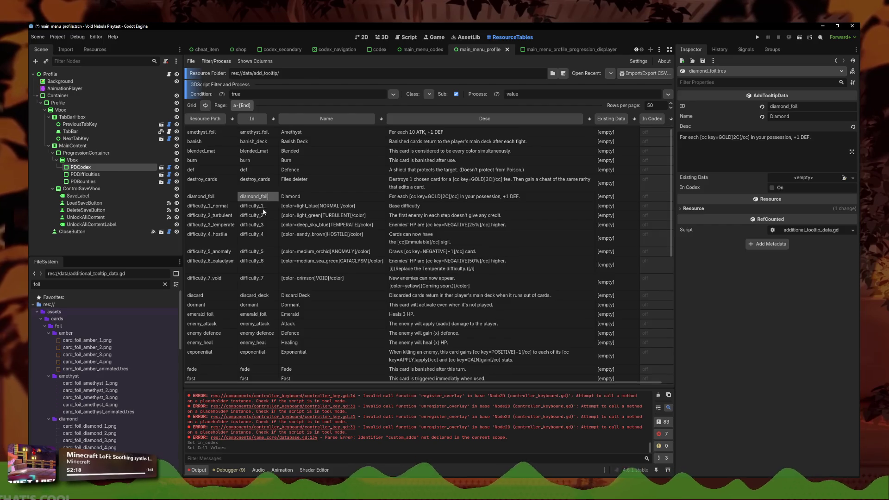
scroll(265, 214, up, 1)
ctrl+click(257, 130)
ctrl+click(257, 140)
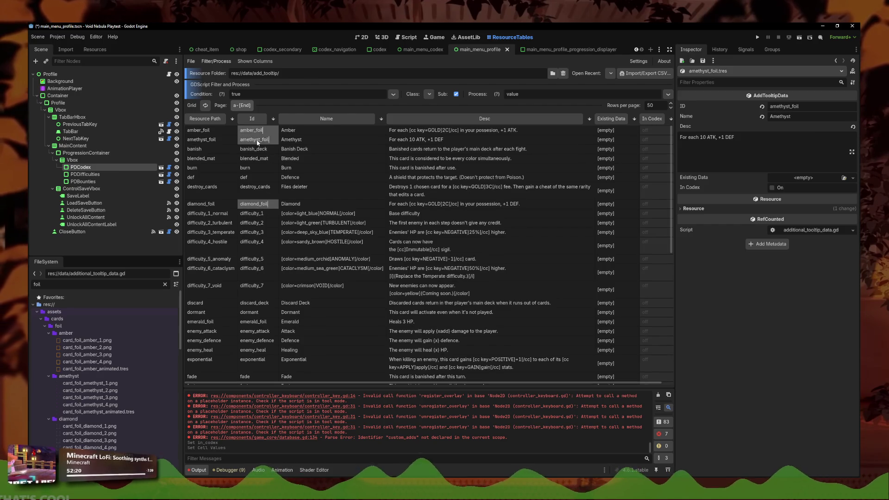
click(772, 188)
Step: Save the tooltip changes and return to database.gd in the Script workspace
scroll(565, 234, down, 10)
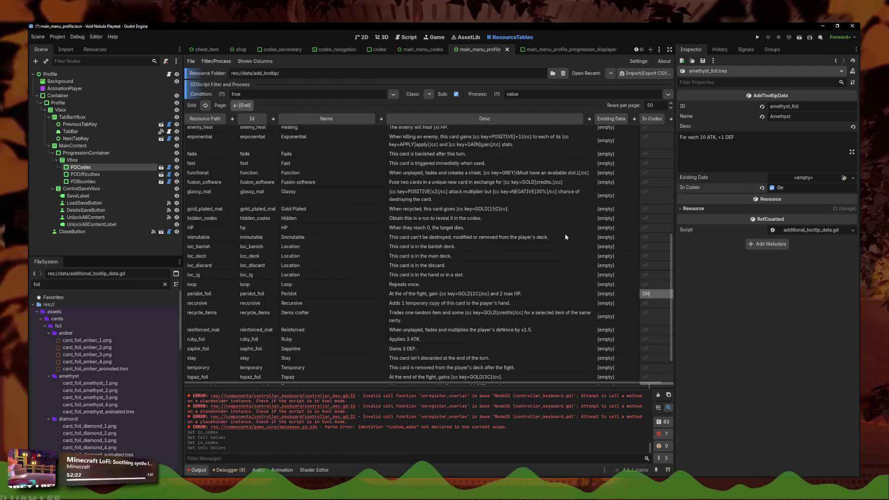
key(ctrl+s)
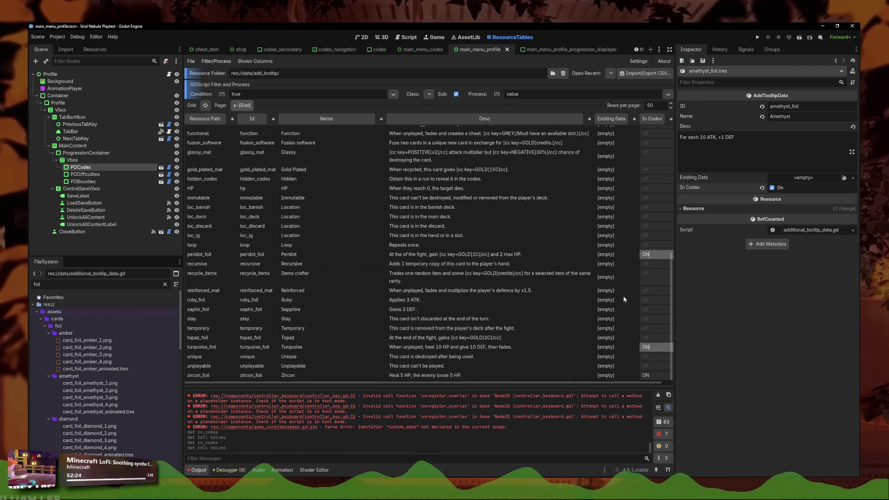
drag(668, 372, 657, 208)
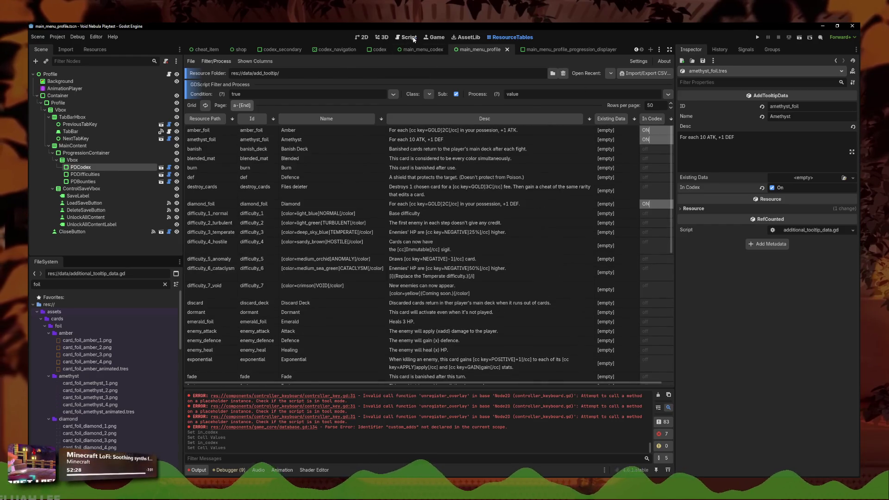
click(407, 37)
Step: Review the add_tooltip loading lines and declare an add_tooltip_in_codex variable in get_all_codex
scroll(511, 173, up, 20)
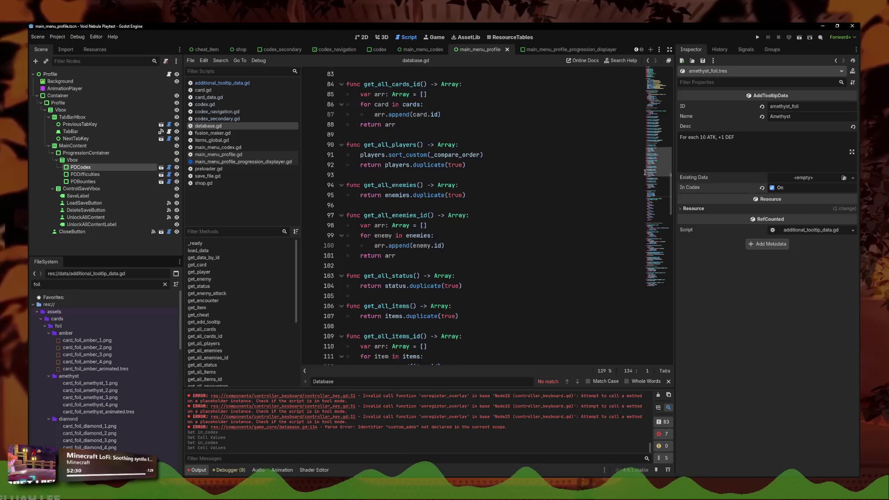
click(516, 226)
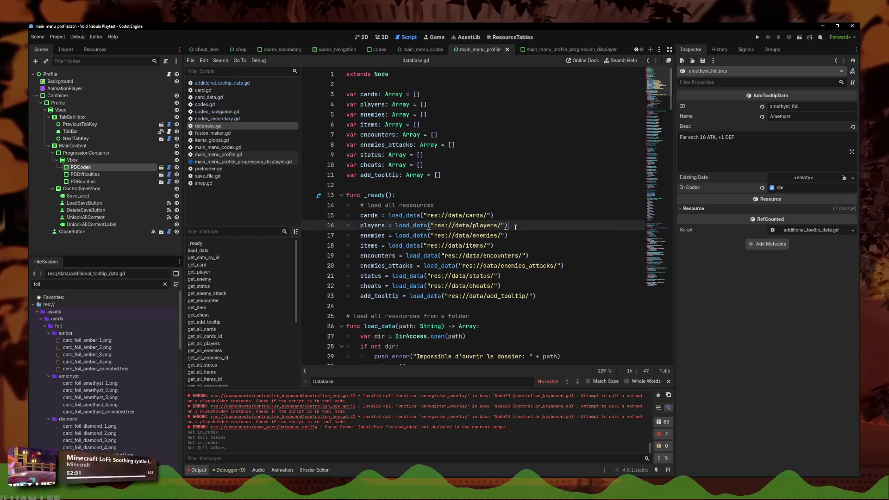
click(558, 294)
scroll(553, 297, down, 20)
scroll(495, 251, down, 10)
scroll(478, 252, down, 3)
click(477, 258)
key(Return)
key(Return)
key(Up)
key(Return)
text(v)
text( add_too)
text(in)
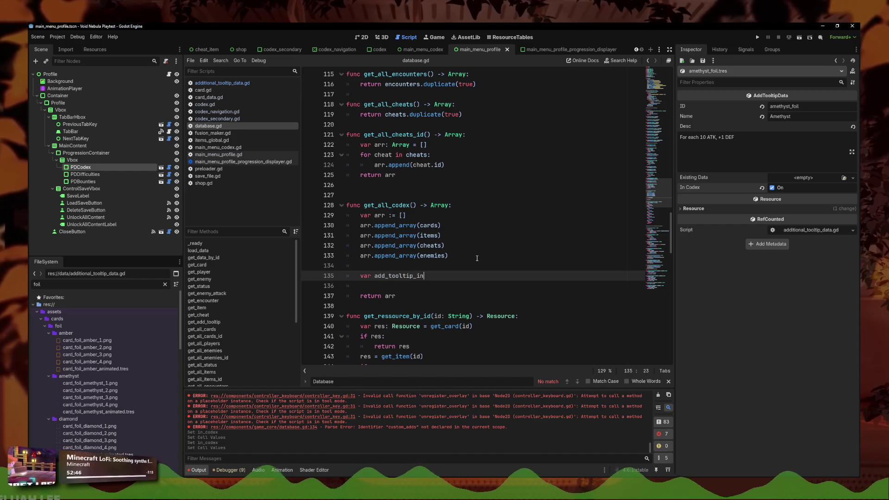
text(()
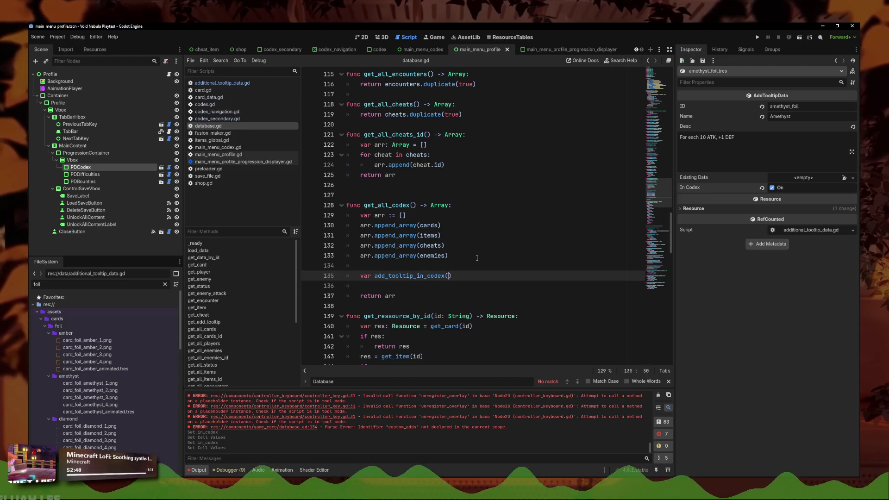
key(BackSpace)
key(BackSpace)
key(BackSpace)
text(:= [)
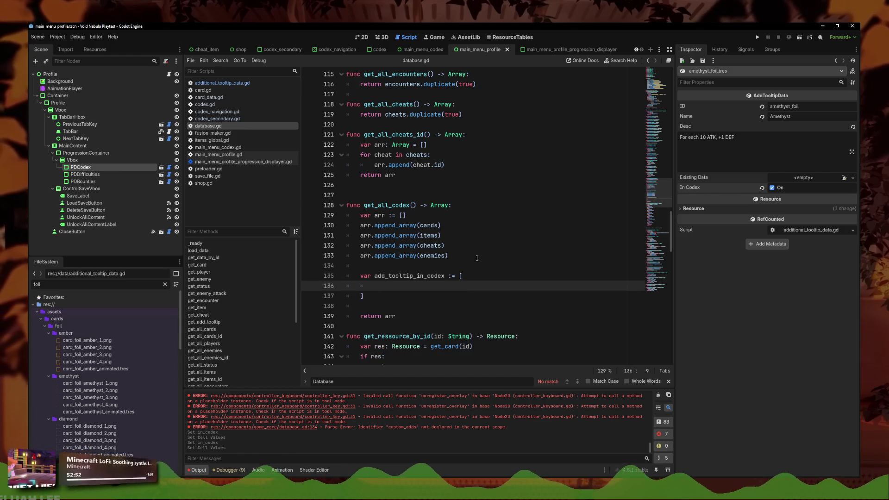
Step: Assign add_tooltip.filter(func(item): return item.in_codex) to add_tooltip_in_codex
key(Return)
text(r)
key(BackSpace)
text(add_tooltip)
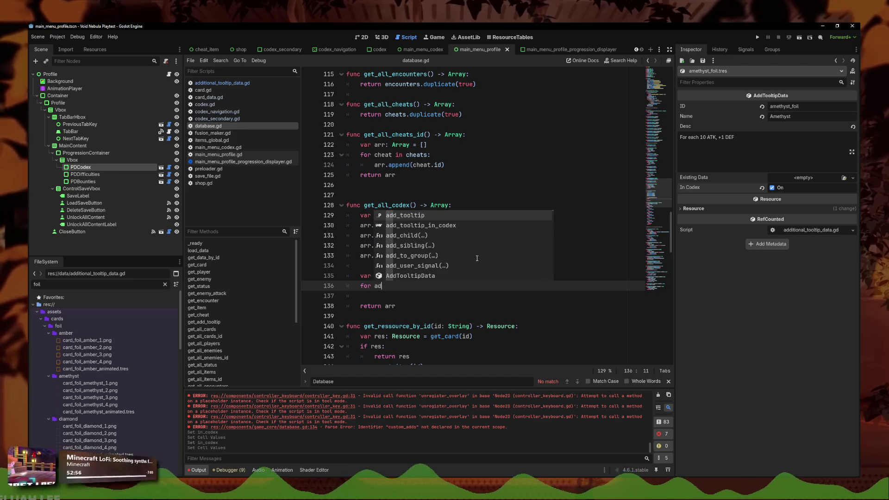
key(BackSpace)
key(BackSpace)
key(BackSpace)
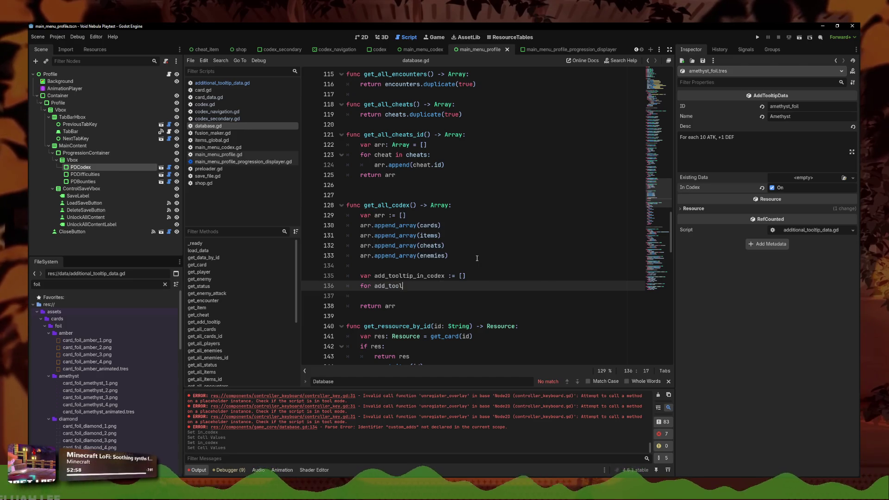
text(add)
key(BackSpace)
key(BackSpace)
key(BackSpace)
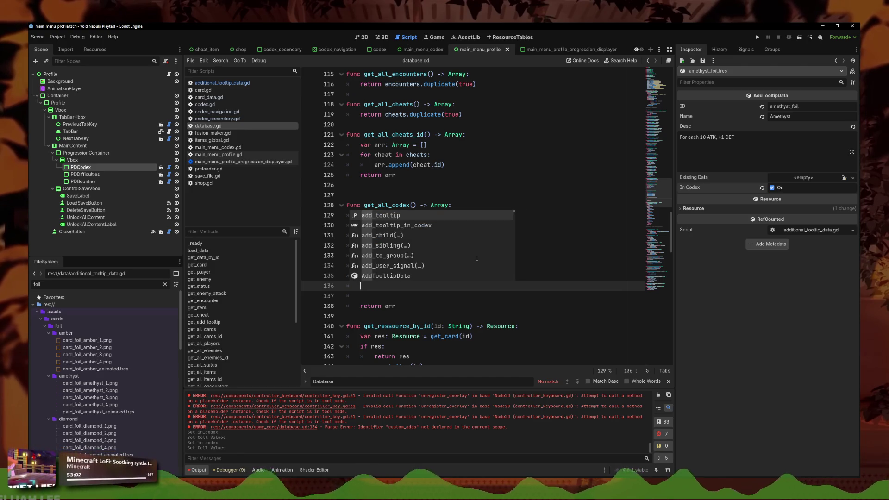
key(Down)
key(Return)
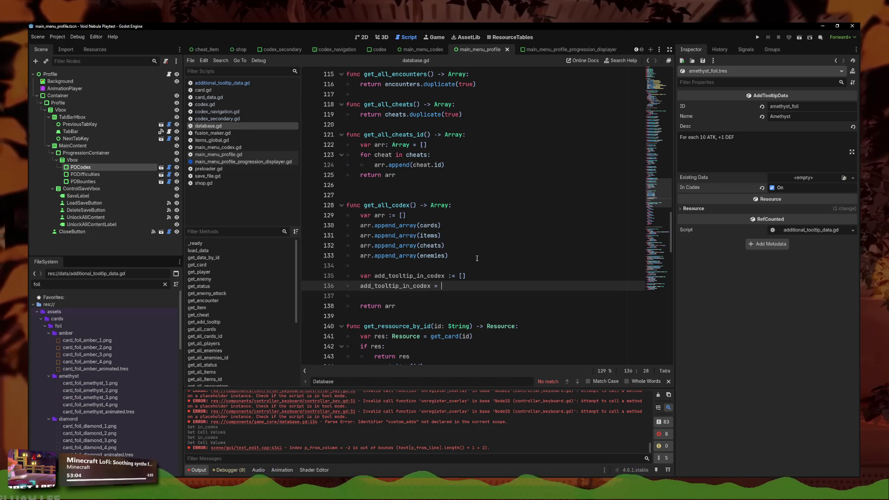
text(= add_tooltip.filter)
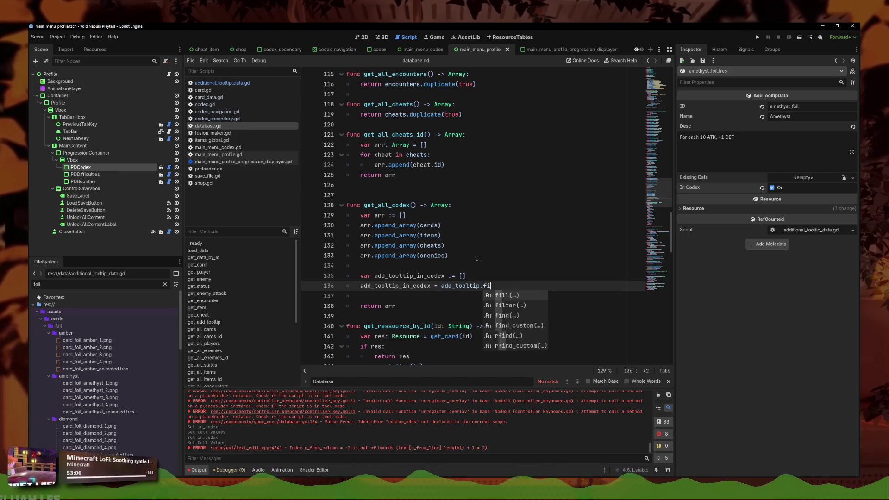
key(Return)
text(nc(i)
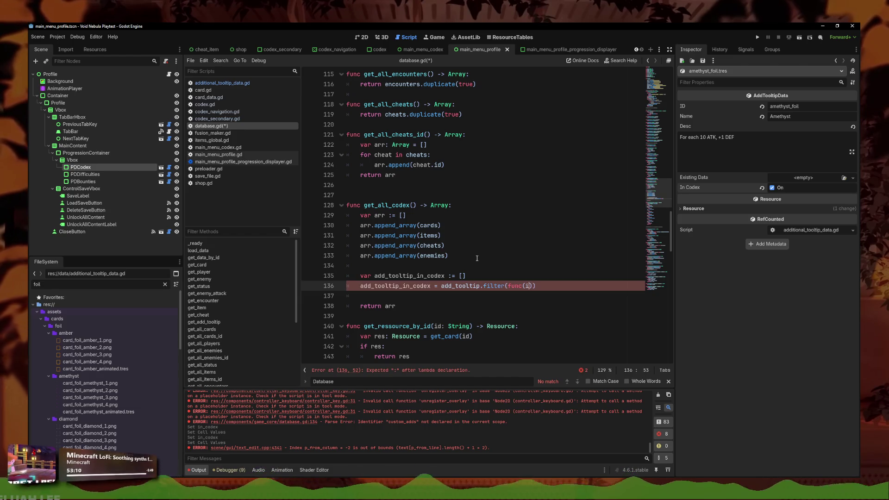
text(tem)
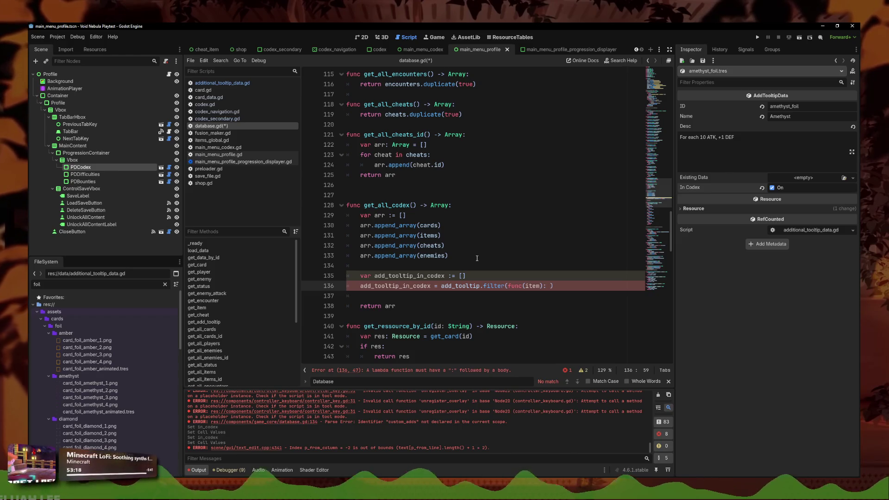
text(i)
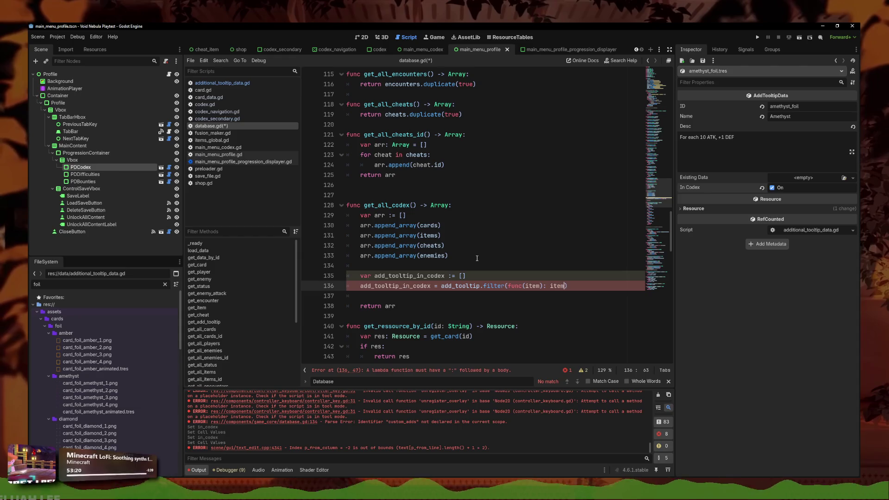
key(BackSpace)
text(return item)
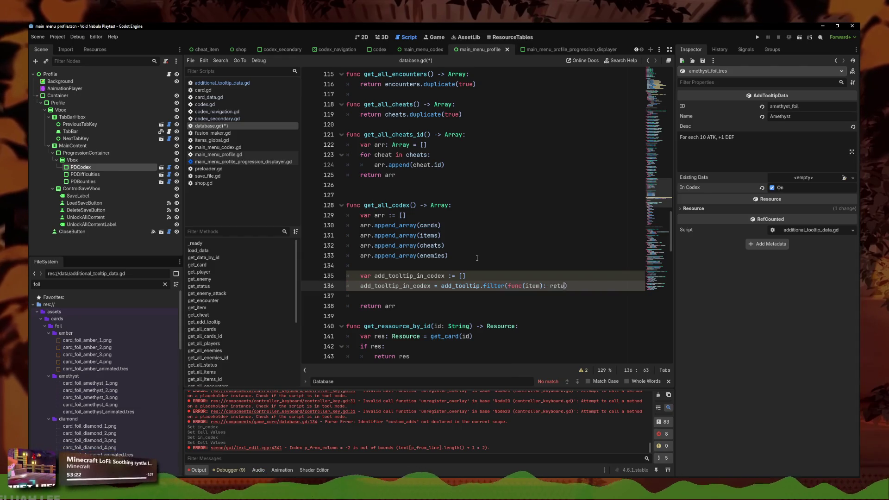
text(.in_)
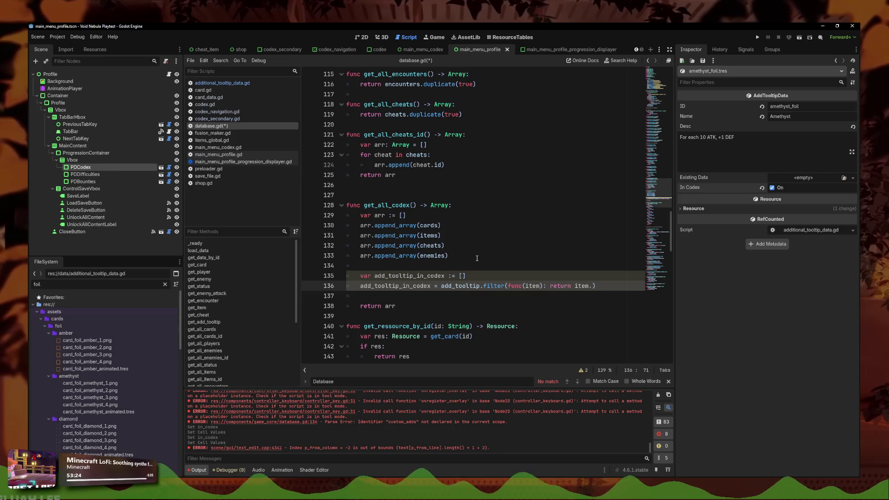
text(codex)
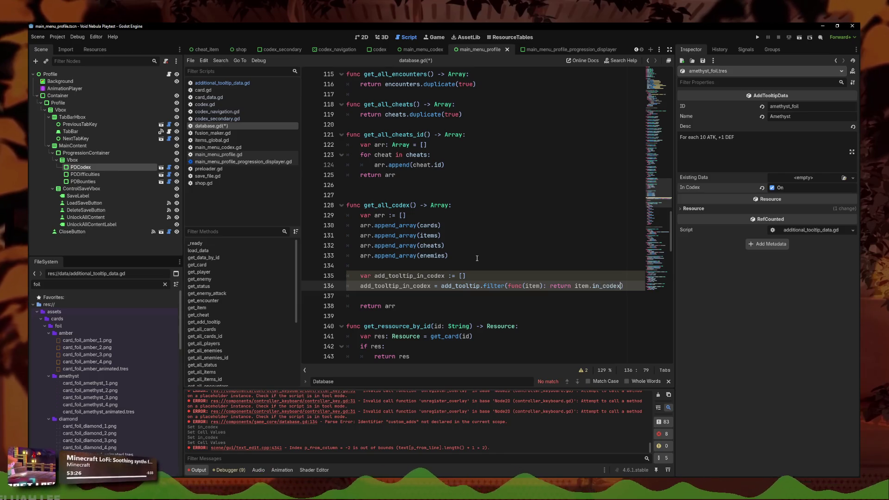
Step: Save, then add arr.append_array(add_tooltip_in_codex) just above return arr
key(ctrl+s)
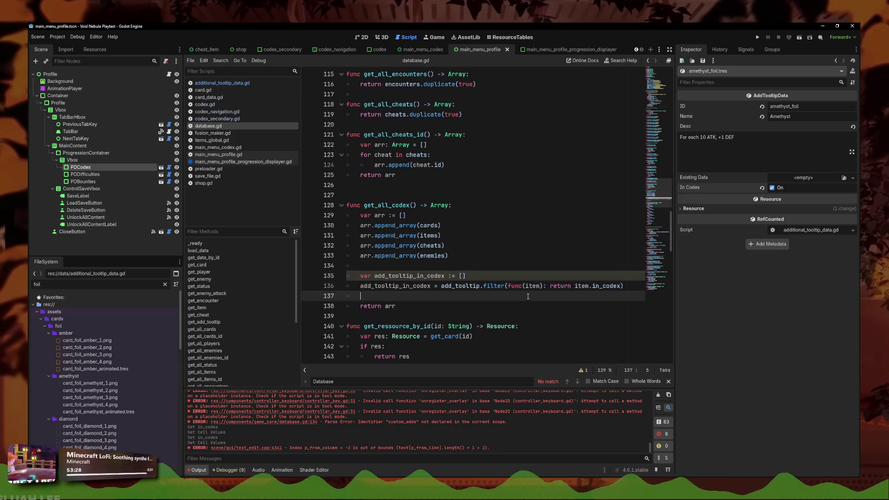
click(441, 308)
click(422, 299)
key(Return)
key(Up)
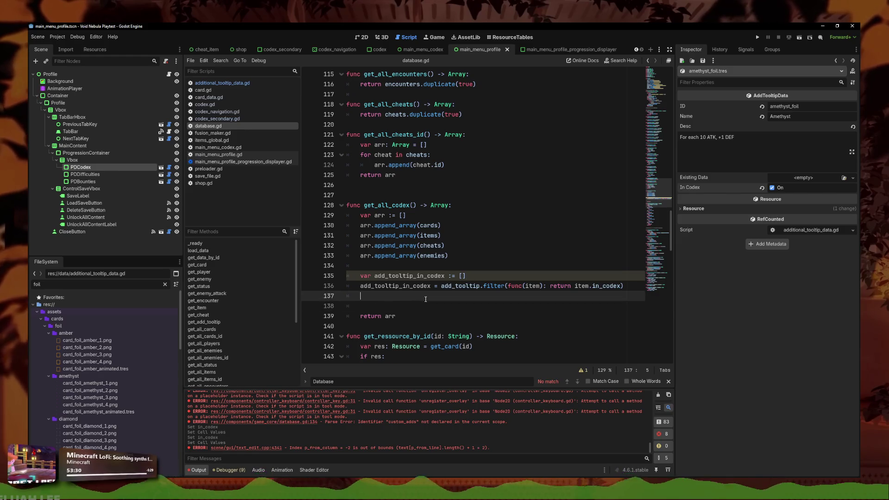
key(BackSpace)
text(r.appe)
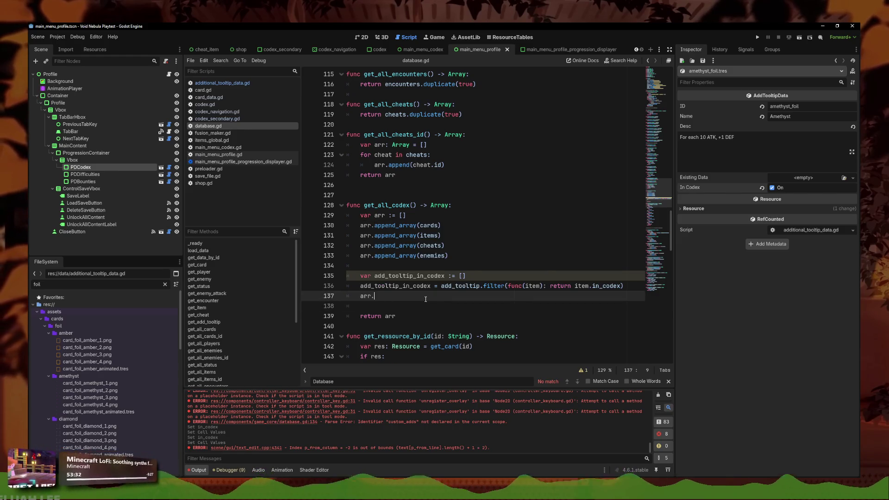
key(Down)
key(Return)
text(add)
key(Down)
key(Return)
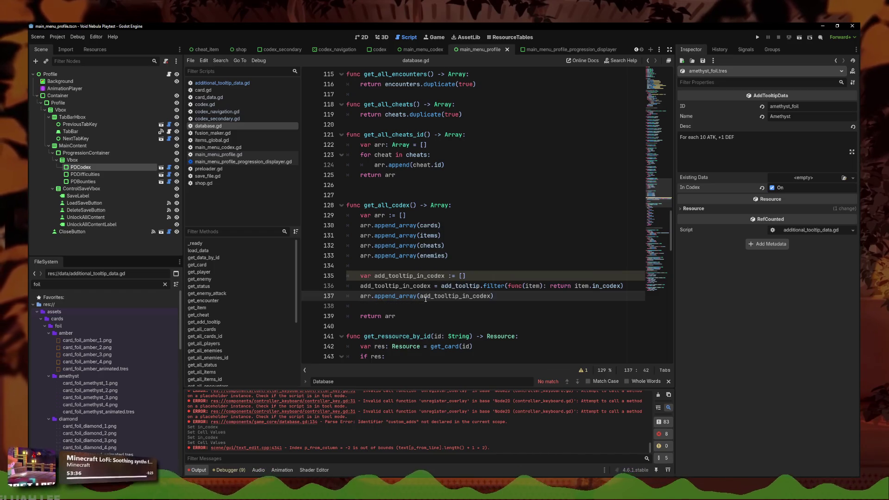
Step: Playtest to see Save 03's Codex at 100% (210/208), stop the game, then open Project Settings
click(589, 288)
click(758, 37)
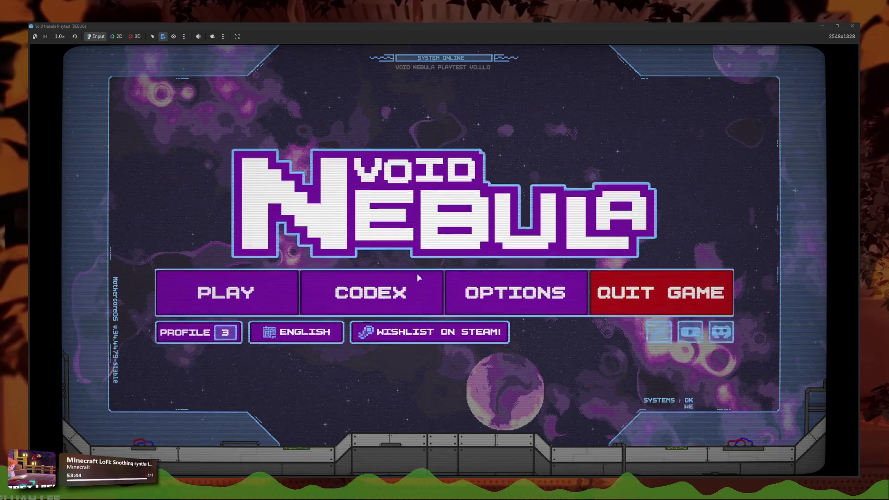
click(227, 345)
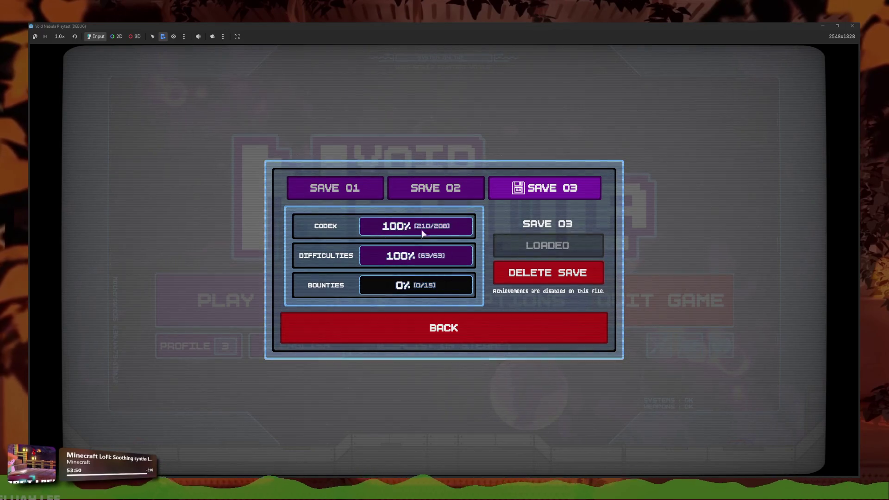
key(Escape)
key(F8)
click(58, 36)
click(75, 48)
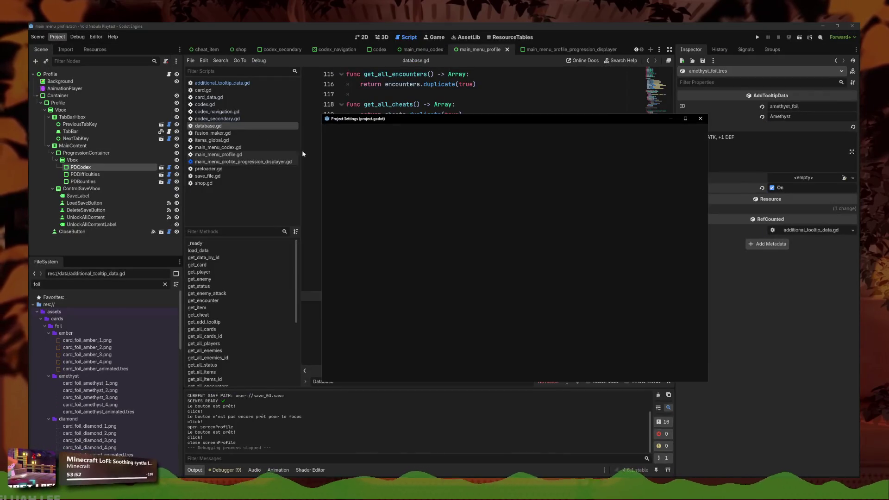
Step: Delete the emerald_foil, ruby_foil and saphir_foil entries from save_03.save in the user data folder
click(700, 119)
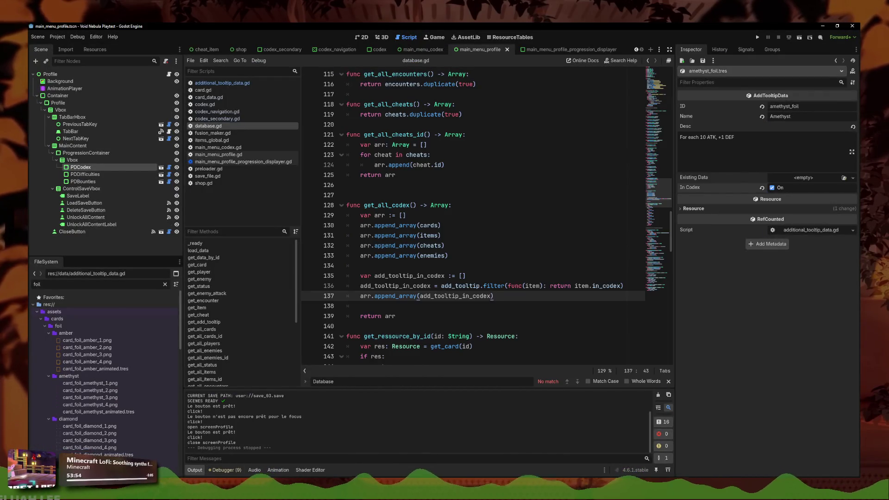
click(57, 37)
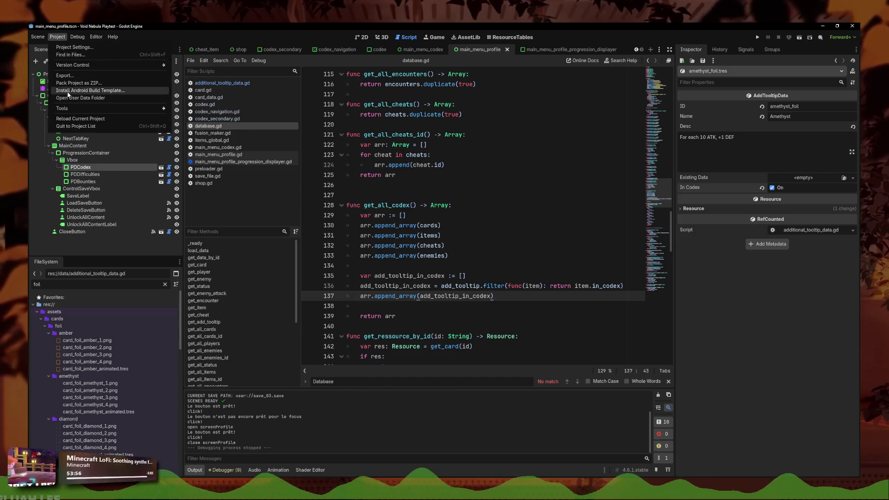
click(378, 247)
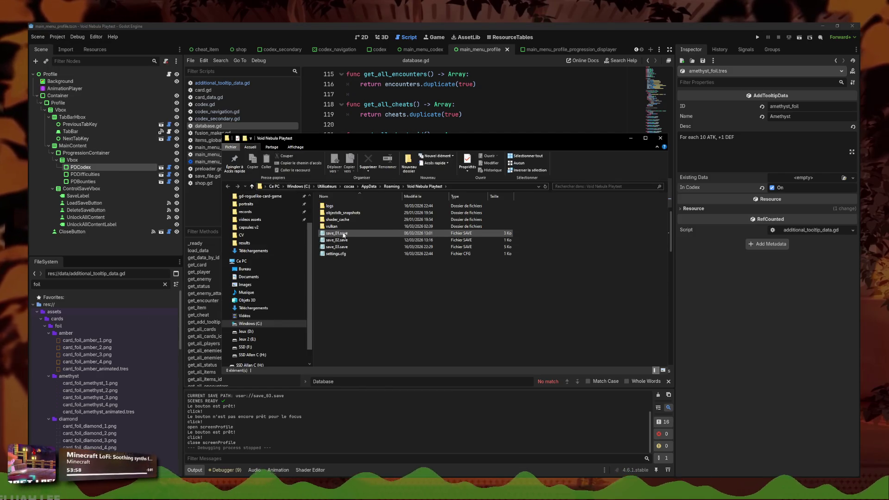
click(344, 248)
double_click(344, 248)
scroll(477, 277, down, 10)
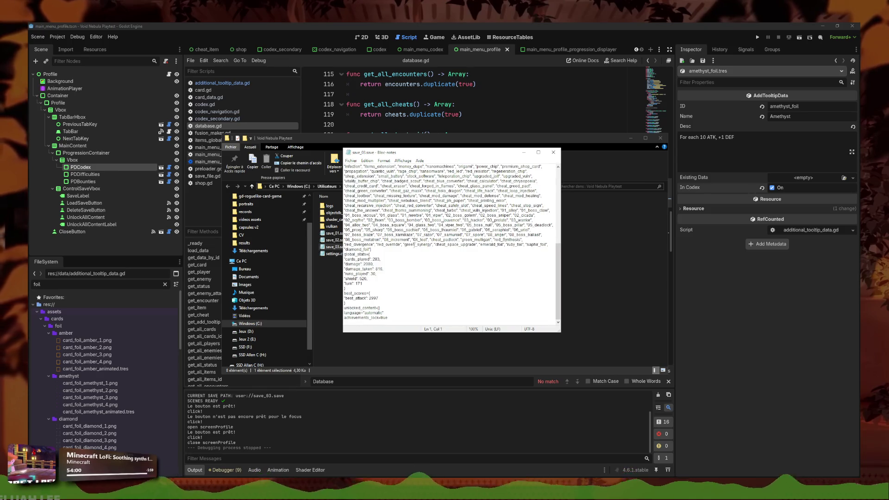
mouse_move(547, 245)
mouse_down()
mouse_move(370, 250)
mouse_move(532, 245)
mouse_move(479, 245)
mouse_up()
key(BackSpace)
key(BackSpace)
key(BackSpace)
key(BackSpace)
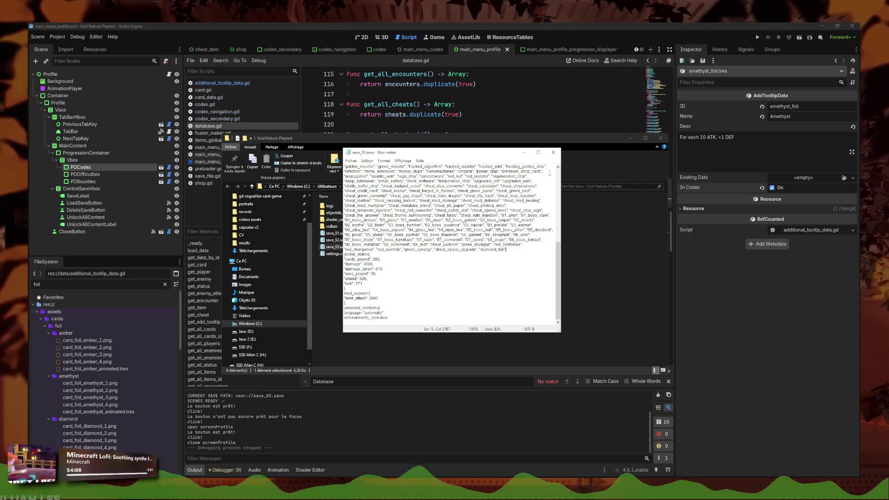
click(553, 152)
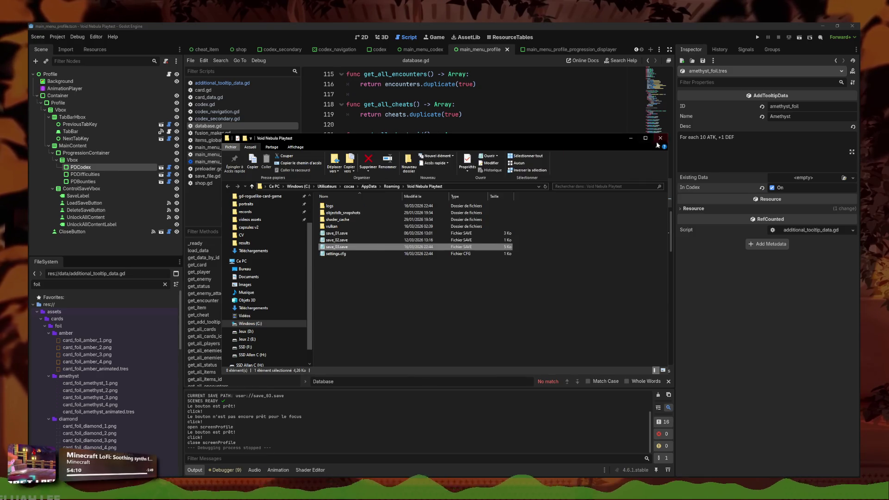
click(660, 138)
Step: Comment out database.gd lines 135–137, save, and launch the game
click(515, 306)
key(shift+Up)
key(shift+Up)
key(shift+Up)
key(ctrl+k)
key(ctrl+s)
click(755, 38)
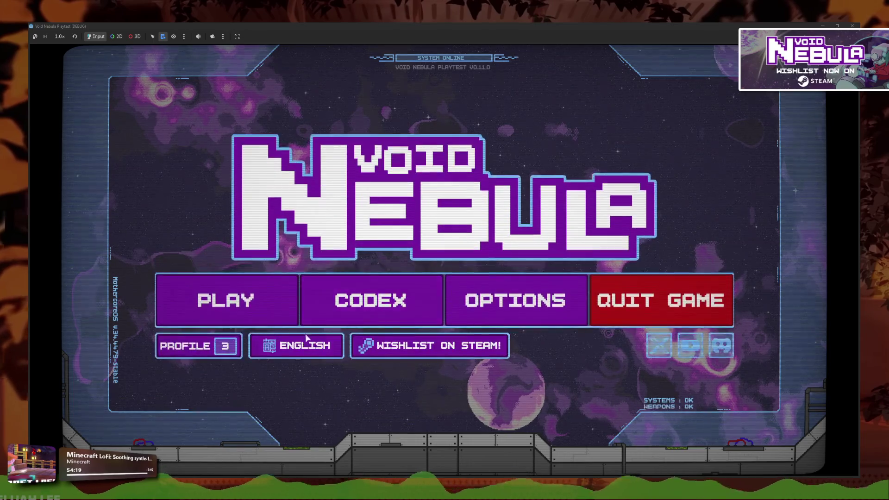
Step: Check Save 03's Codex stat with the tooltip lines commented out, then stop the game
click(323, 354)
click(379, 323)
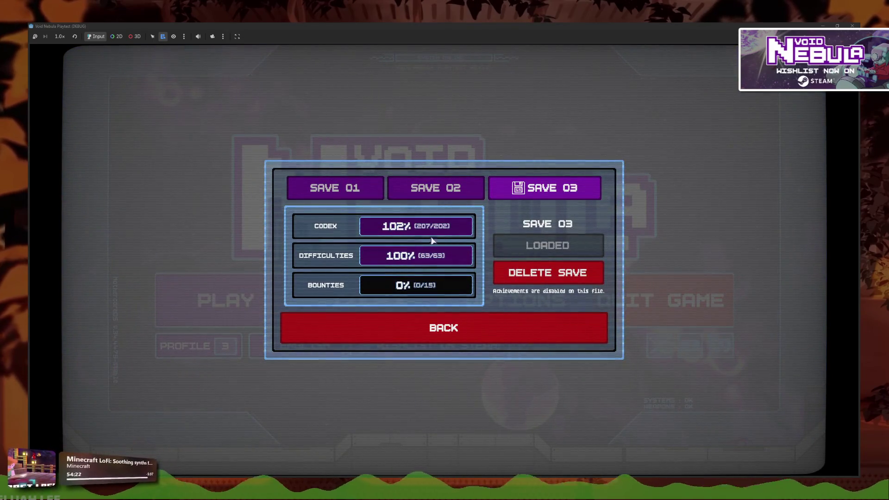
key(F8)
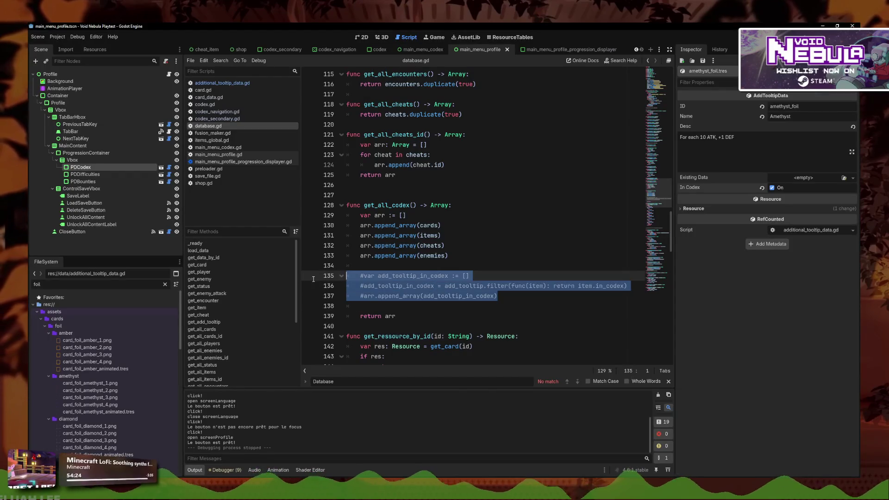
Step: Uncomment lines 135–137 and rerun the game to recheck Save 03's Codex stat
key(ctrl+k)
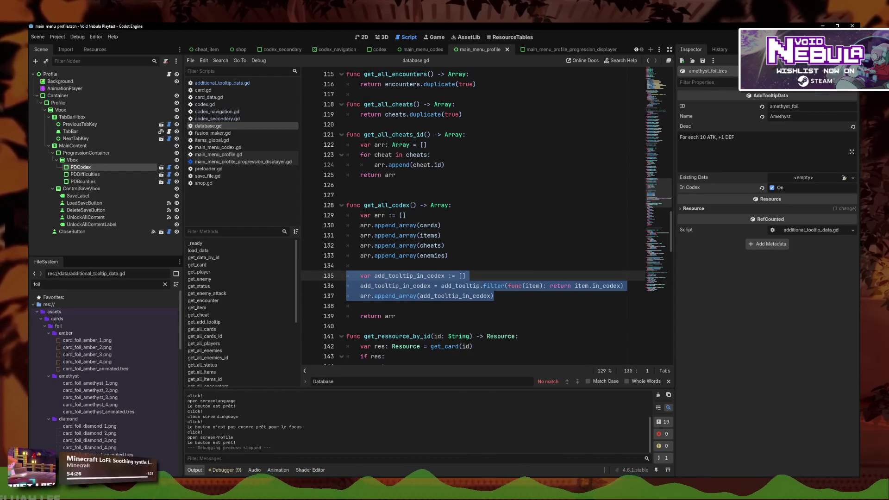
key(F5)
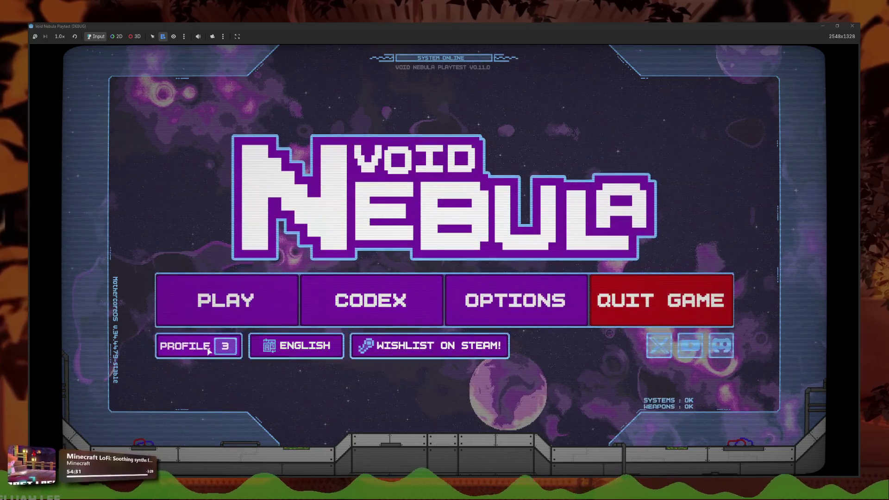
click(199, 346)
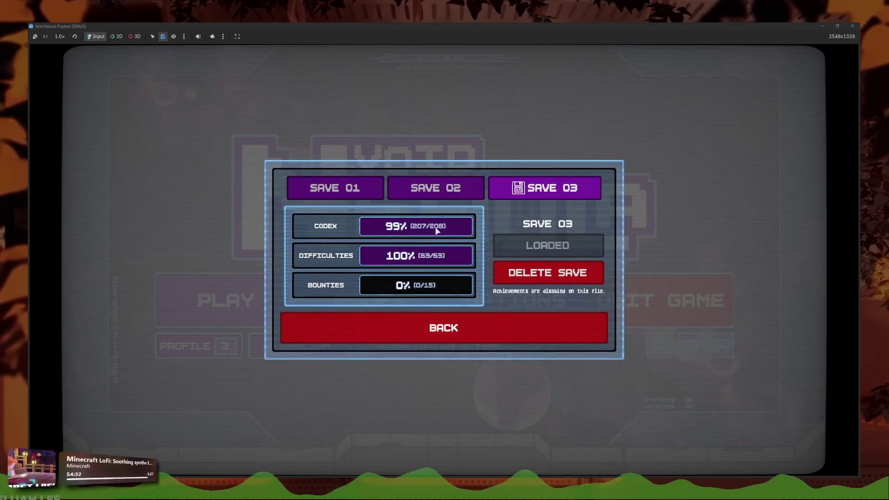
click(421, 327)
key(F8)
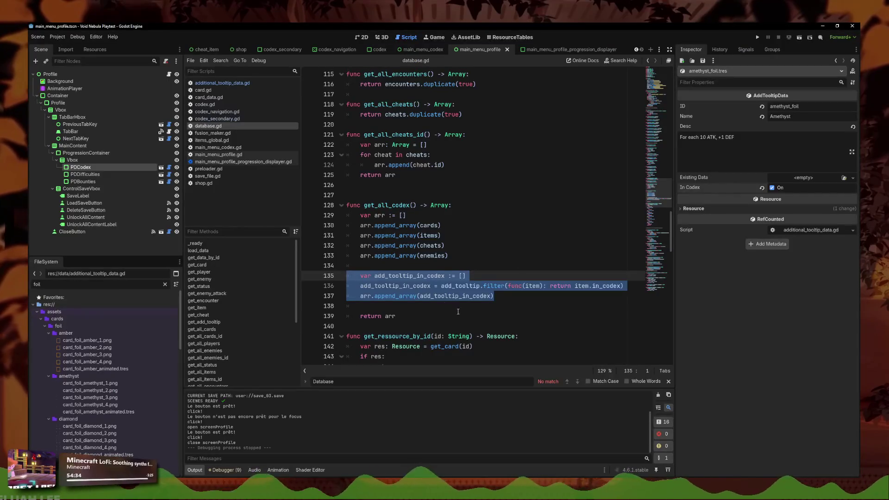
click(522, 297)
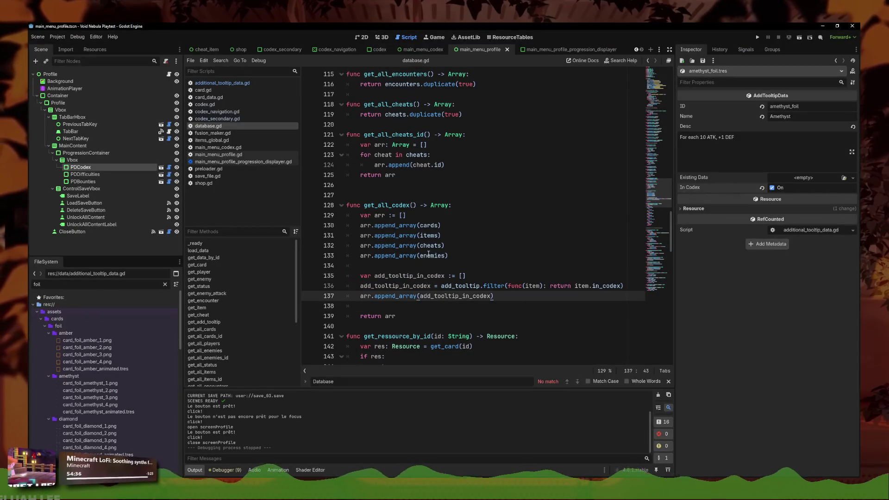
click(58, 36)
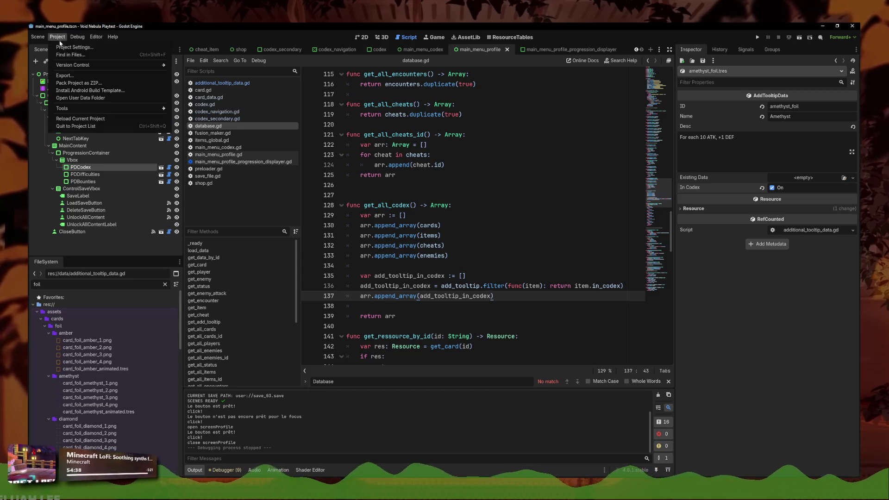
Step: Open save_01.save from the Void Nebula Playtest user data folder in Notepad
click(79, 92)
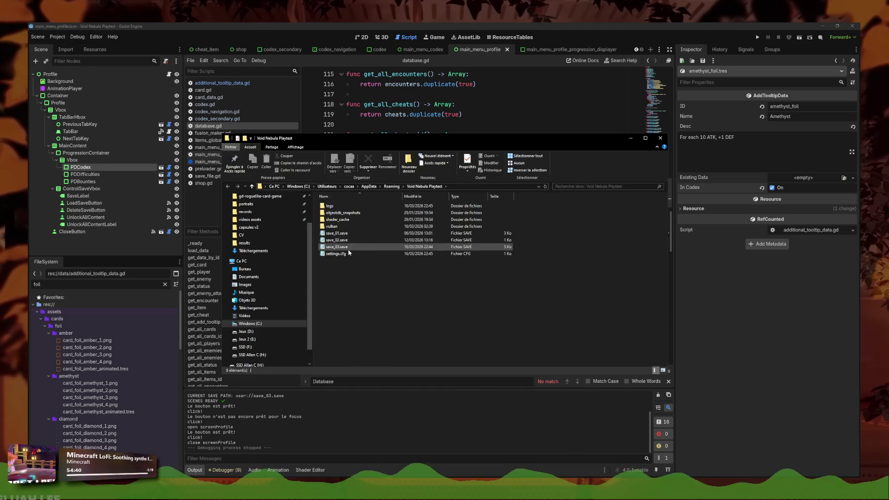
double_click(347, 234)
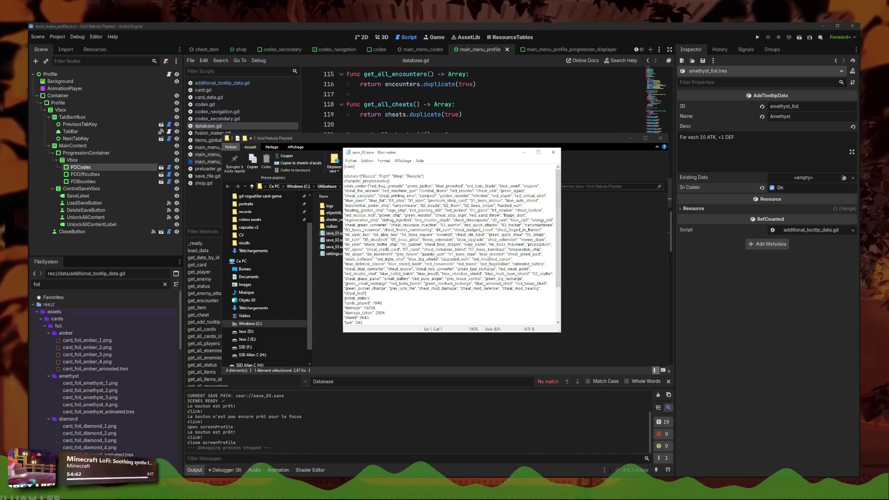
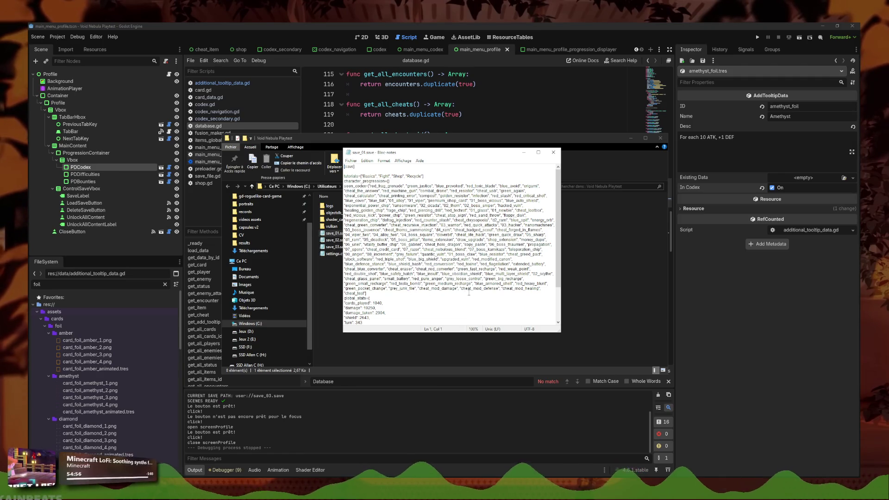
Step: Close Notepad and Explorer, run the game, and delete SAVE 03 in the save profiles dialog
click(553, 152)
click(660, 138)
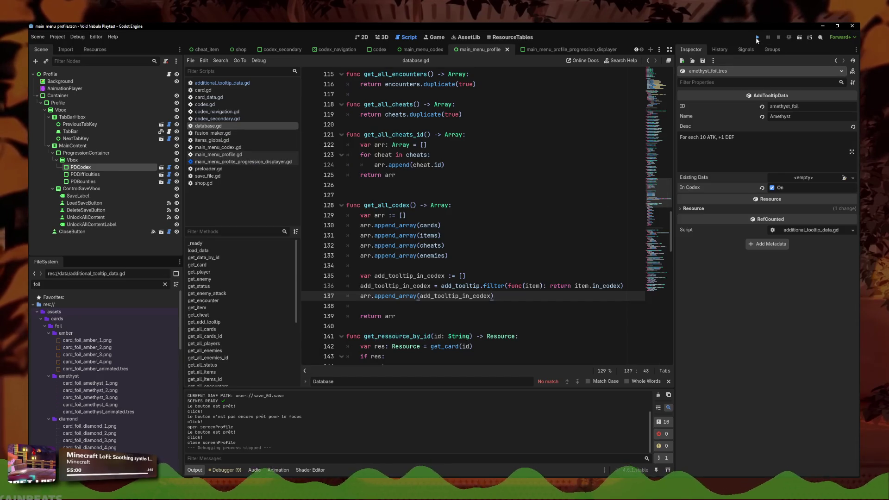
click(757, 38)
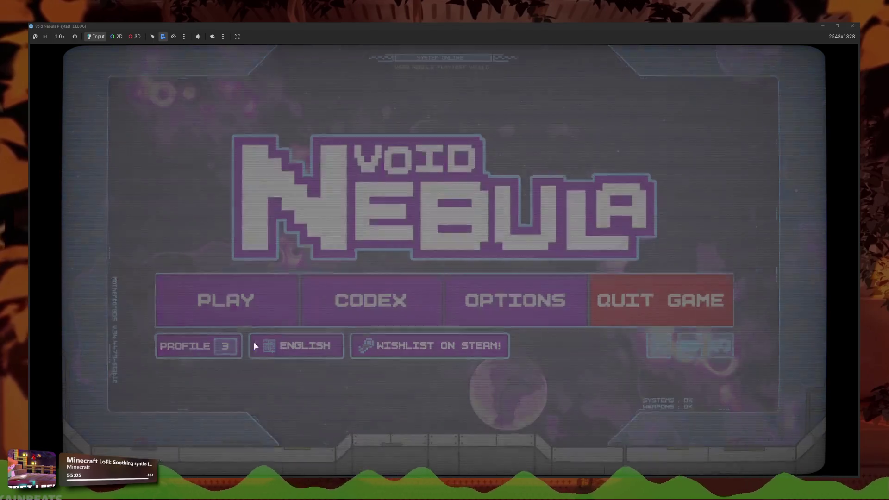
click(255, 345)
click(560, 270)
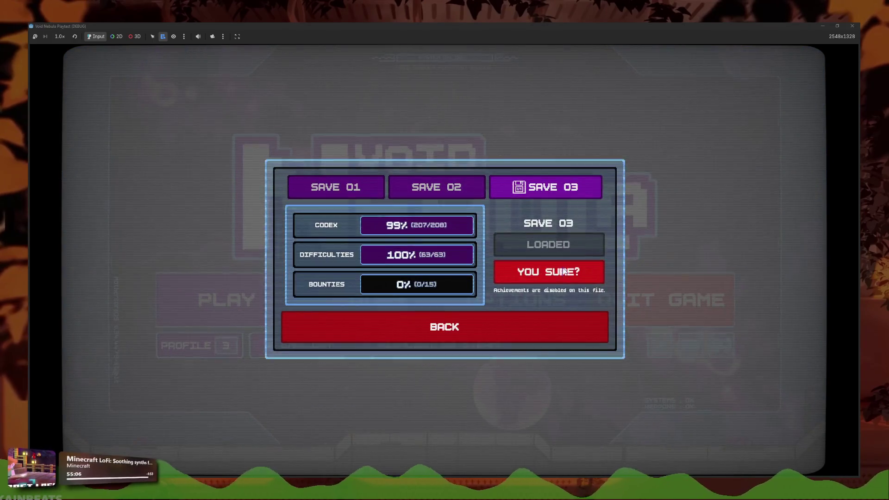
click(560, 270)
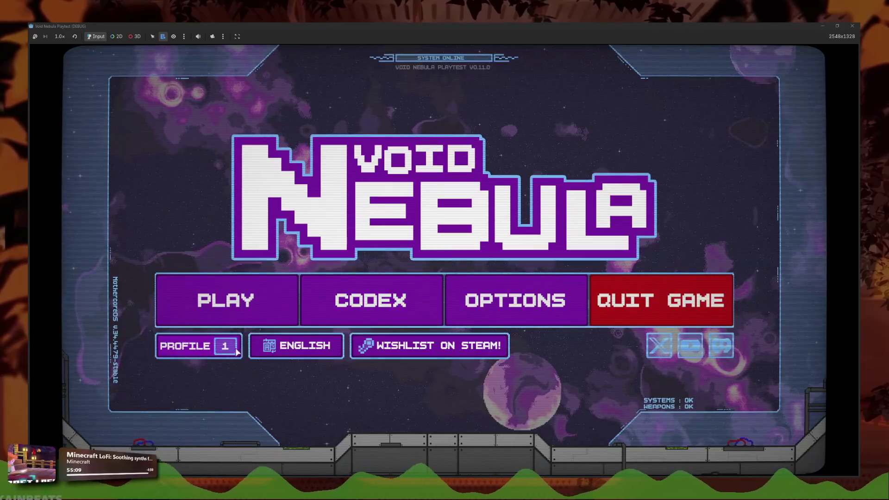
Step: Load the freshly reset SAVE 03 profile
click(243, 342)
key(Right)
key(Right)
key(Down)
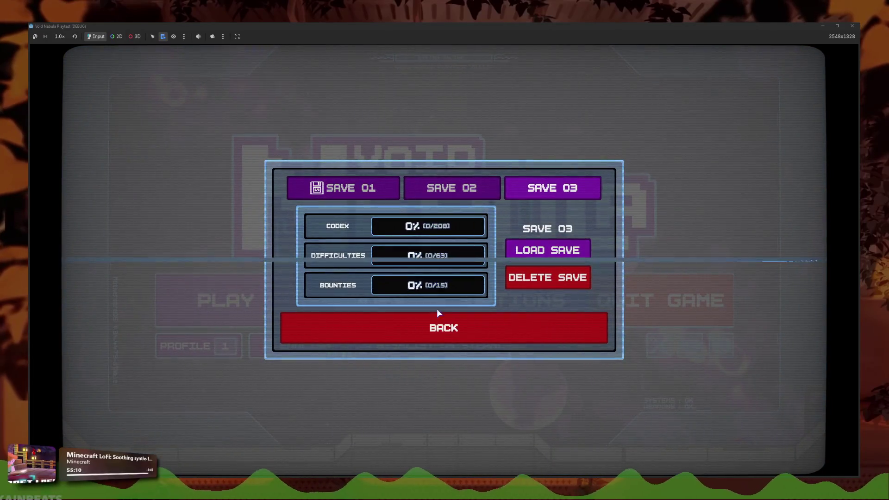
key(Return)
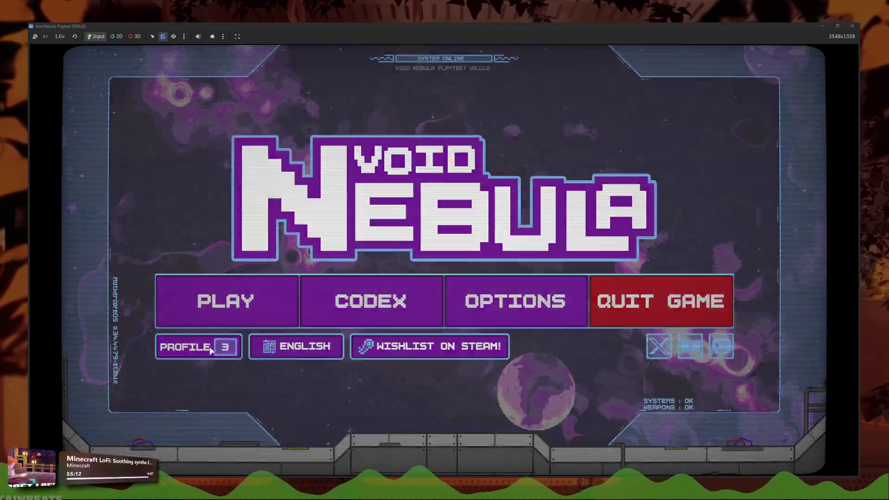
Step: Unlock all content on save 03, confirm it, then go back to the script editor
click(242, 349)
click(559, 287)
click(559, 287)
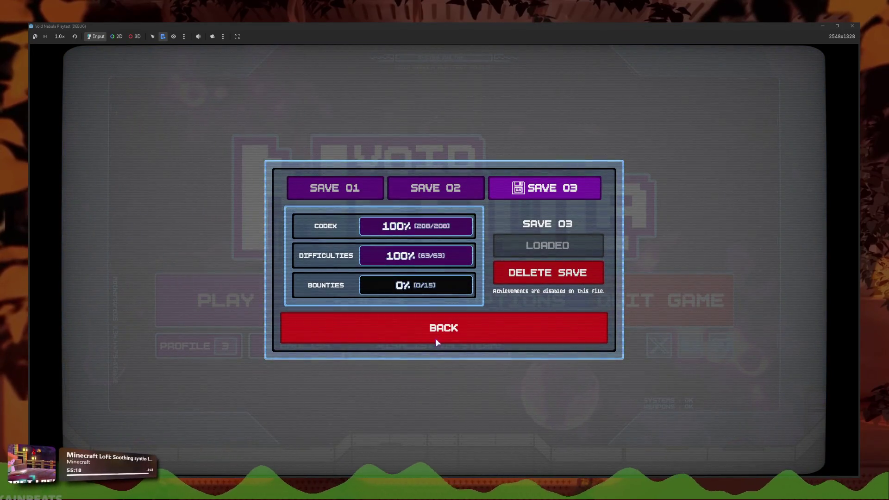
click(430, 323)
click(853, 25)
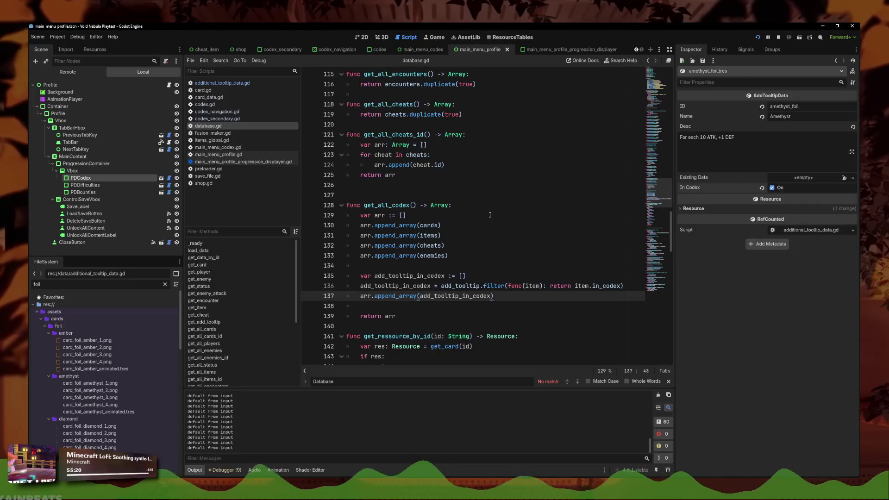
Step: Review get_all_codex and get_all_cheats_id in database.gd
click(472, 273)
scroll(472, 274, down, 8)
scroll(474, 262, up, 6)
scroll(473, 262, up, 2)
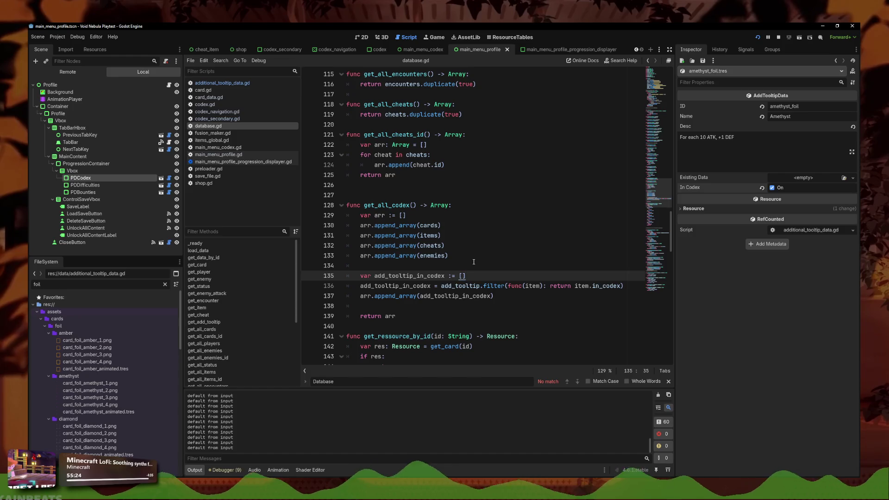
scroll(474, 261, up, 2)
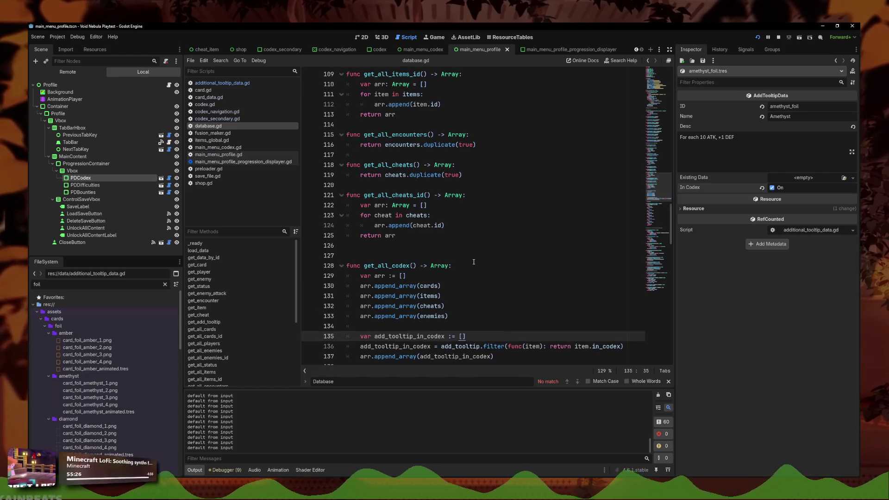
scroll(470, 263, down, 1)
mouse_move(495, 326)
mouse_down()
mouse_move(343, 304)
mouse_move(331, 255)
mouse_up()
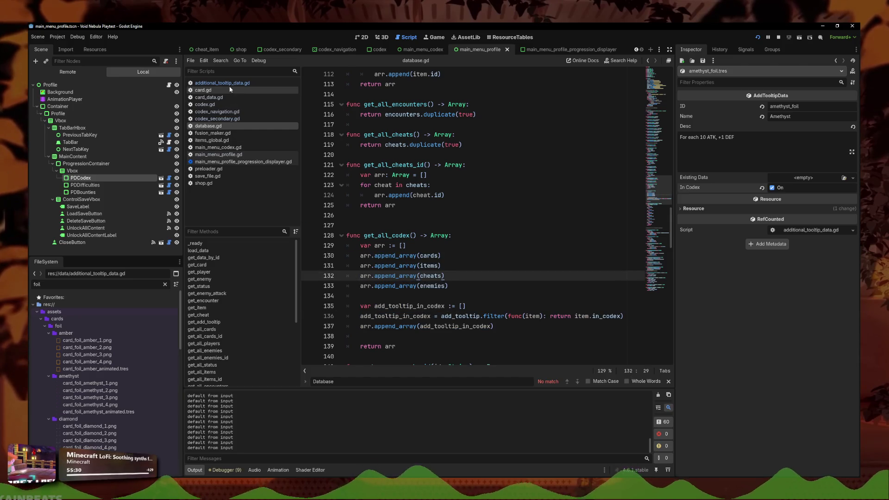
click(403, 205)
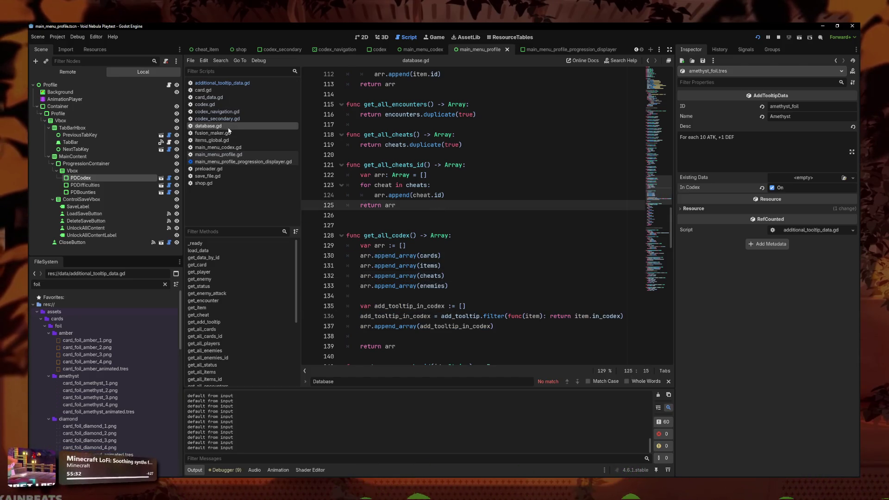
Step: Find SaveFile.unlo in main_menu_profile.gd and jump to unlock_all_content in save_file.gd
click(213, 133)
click(216, 156)
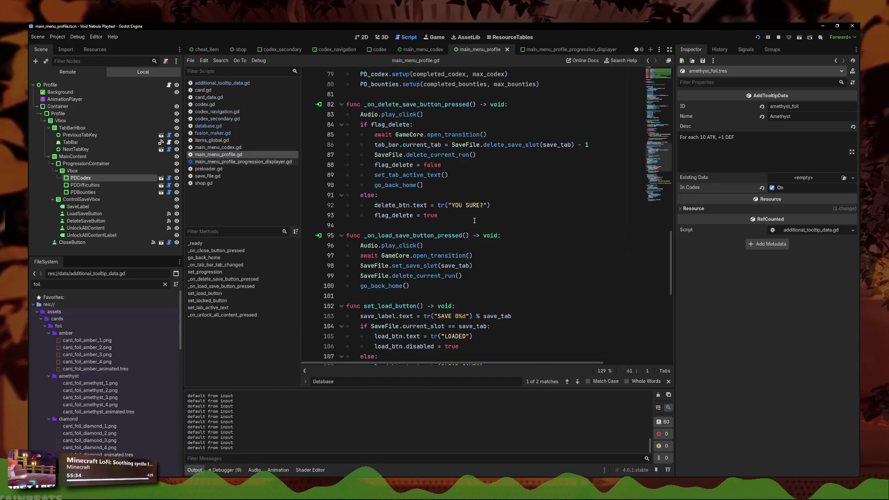
key(ctrl+f)
text(SaveFile.unlo)
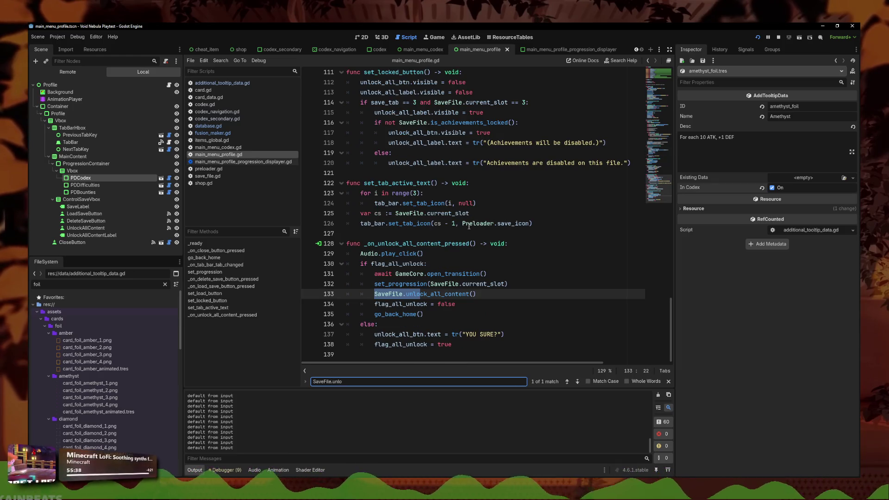
ctrl+click(463, 294)
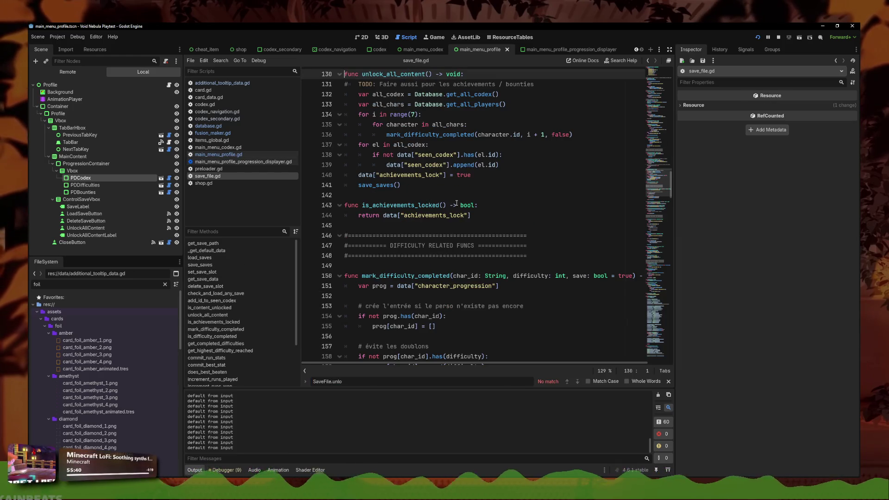
Step: Look over unlock_all_content, save the project, and bring the running playtest forward
click(507, 94)
key(ctrl+s)
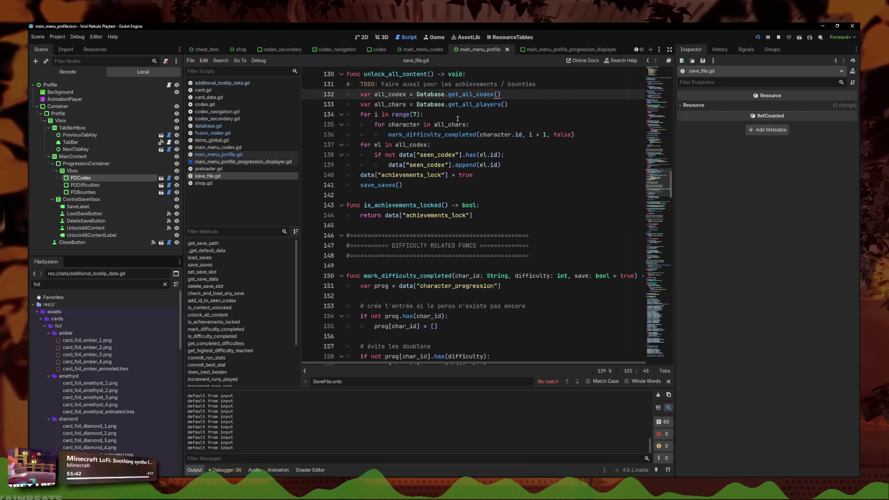
click(444, 125)
click(538, 156)
click(519, 175)
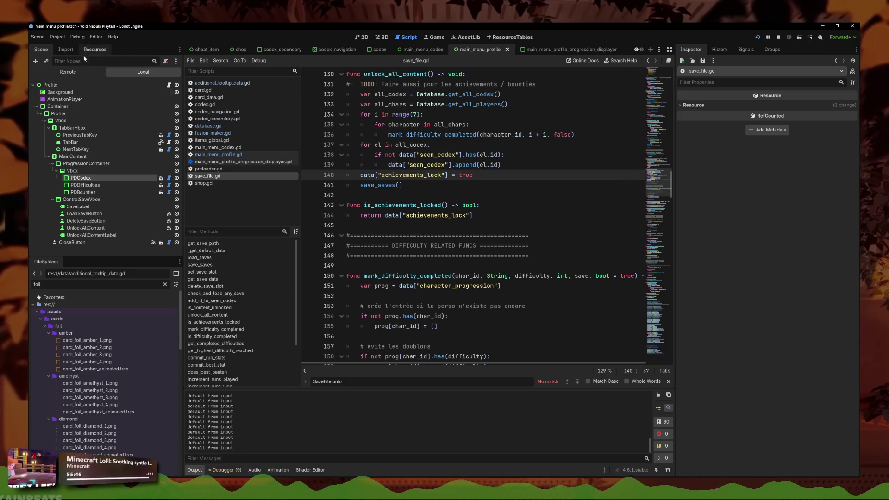
click(57, 37)
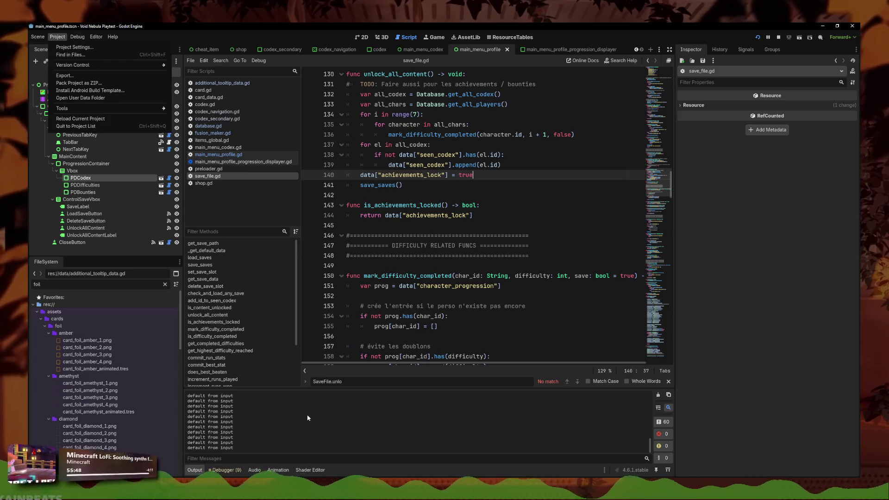
click(291, 486)
Step: Check the Zircon foil's Codex entry reads 'Heal 5 HP, the enemy loose 5 HP', then stop the game with F8
click(325, 458)
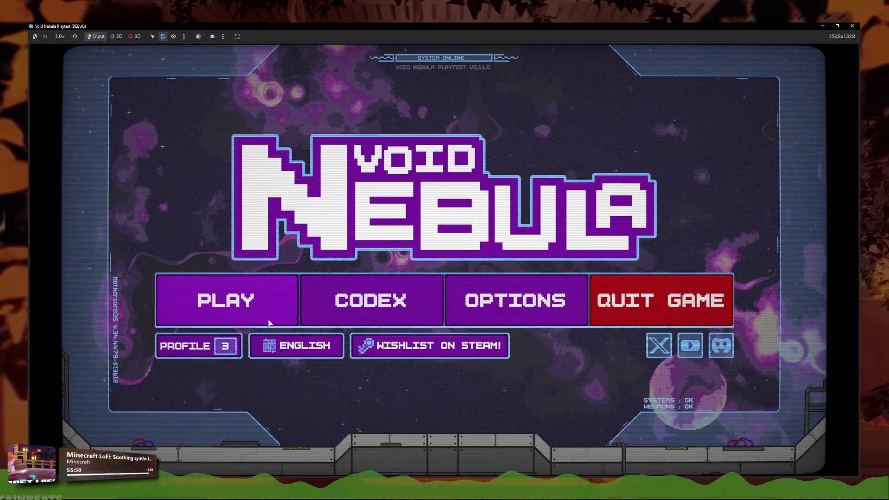
click(359, 301)
click(532, 242)
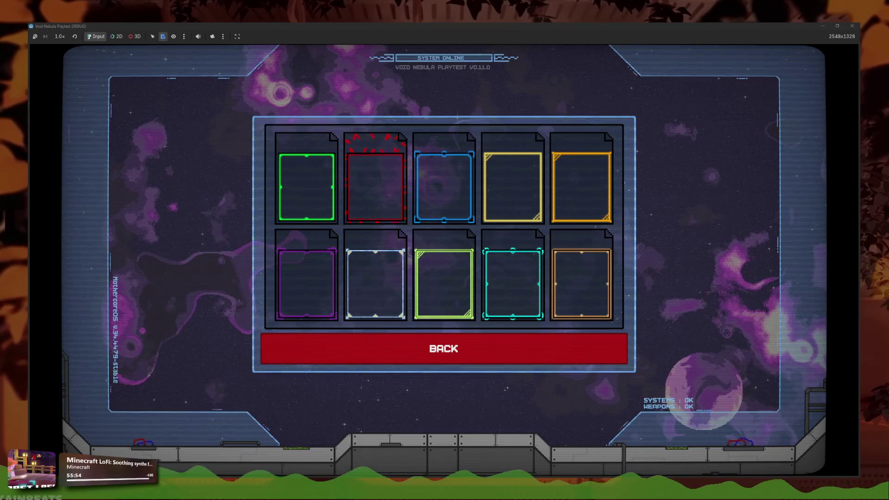
mouse_move(331, 296)
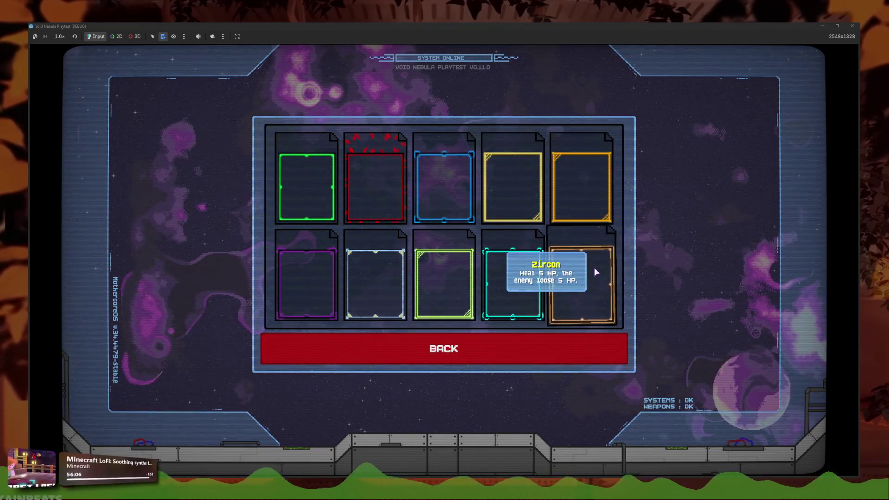
key(F8)
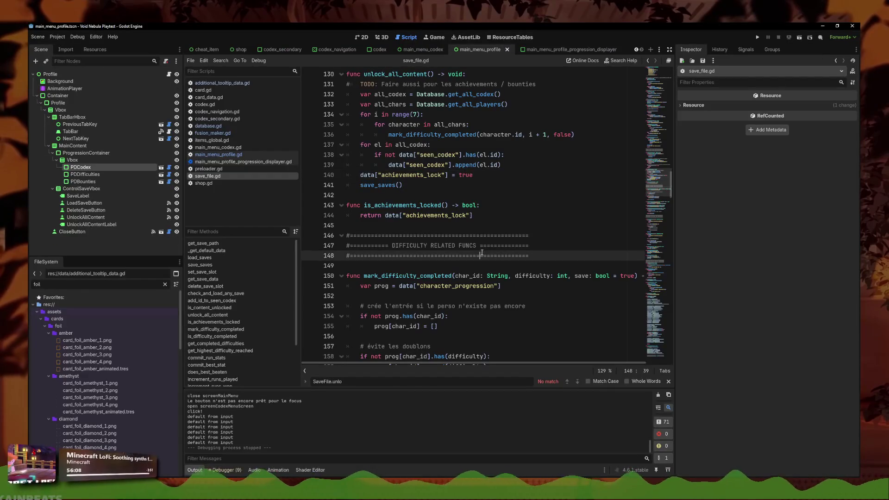
Step: Delete the commented debug lines from card.gd's foil code and save the script
click(203, 90)
click(403, 246)
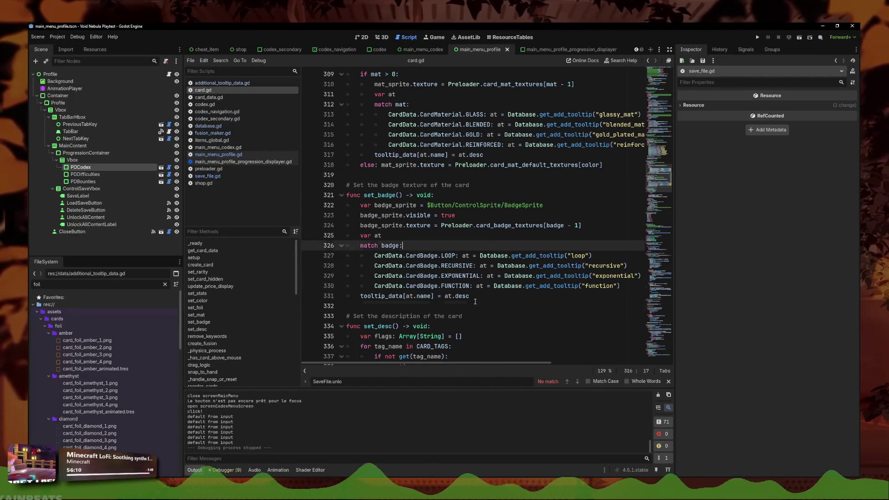
click(470, 296)
click(458, 155)
key(Down)
key(Down)
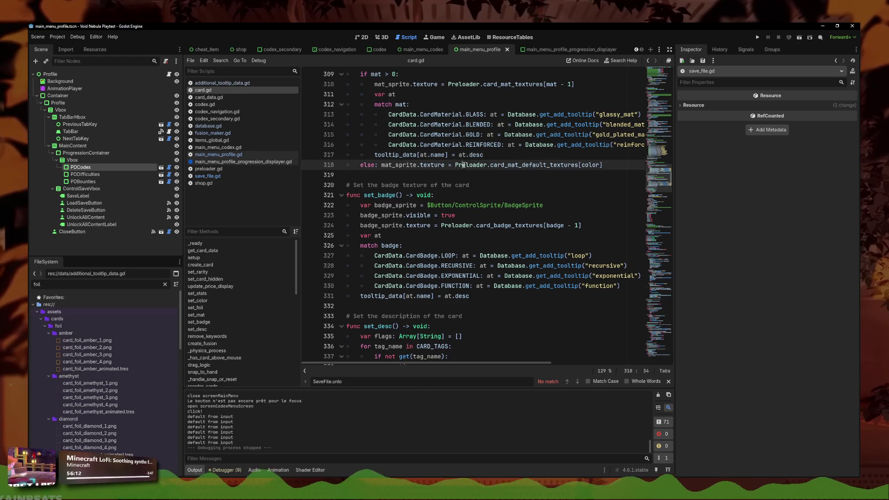
scroll(515, 253, down, 4)
scroll(515, 253, up, 12)
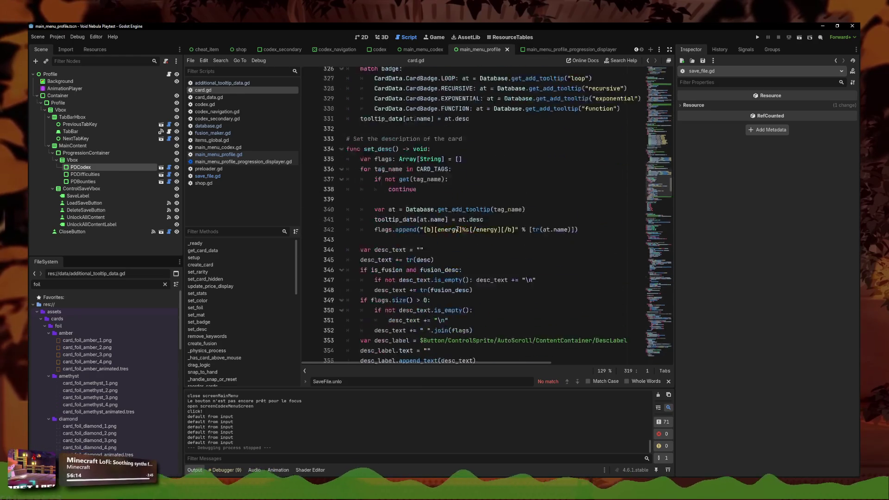
drag(436, 252, 348, 242)
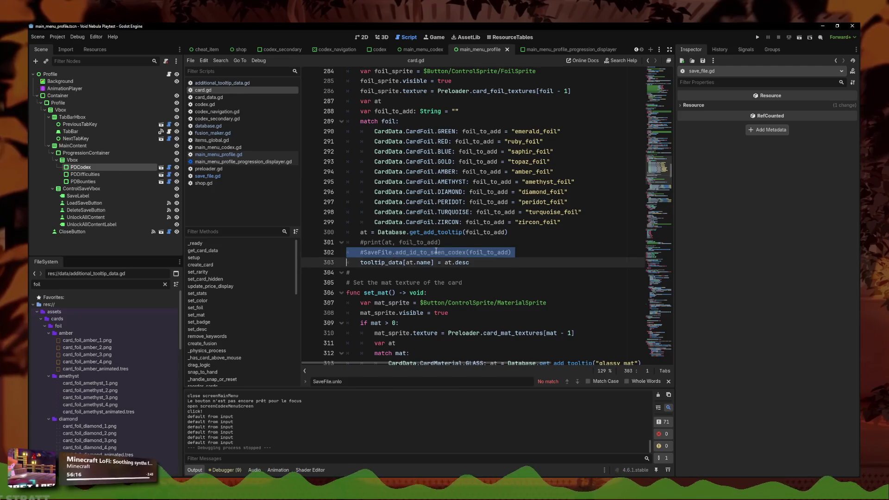
key(Delete)
key(ctrl+s)
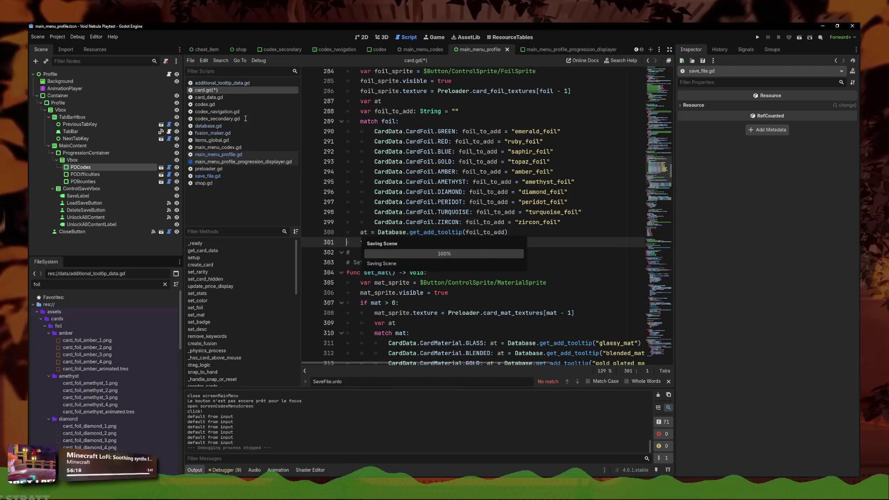
Step: Go to fusion_maker.gd's pick_combined_foil and place the cursor at the [2, 4] case
key(alt+Left)
scroll(461, 182, down, 20)
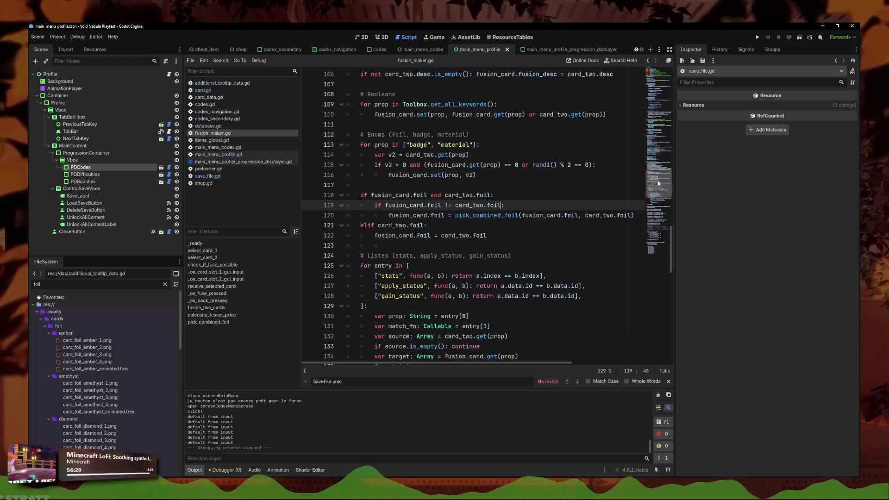
click(438, 285)
click(441, 344)
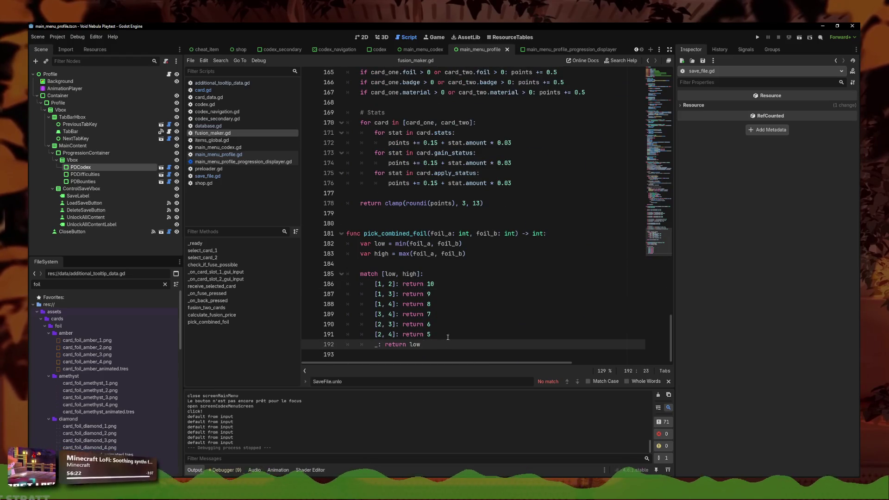
scroll(468, 337, up, 17)
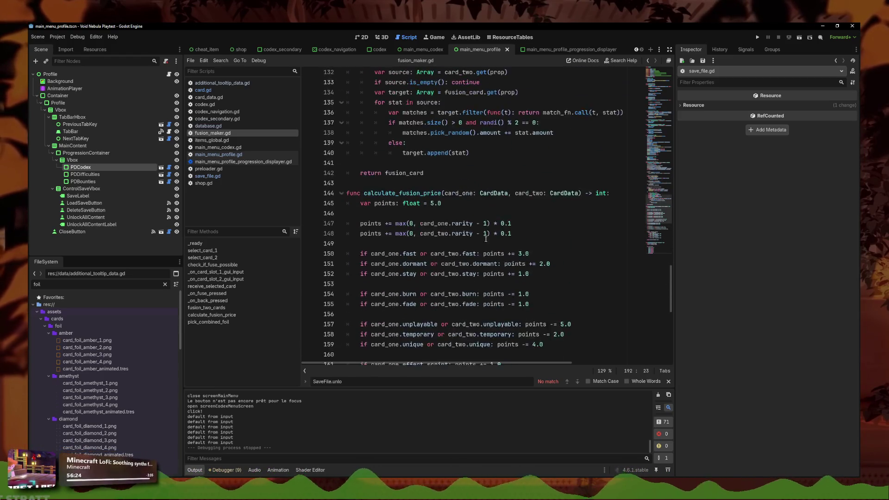
scroll(476, 216, up, 11)
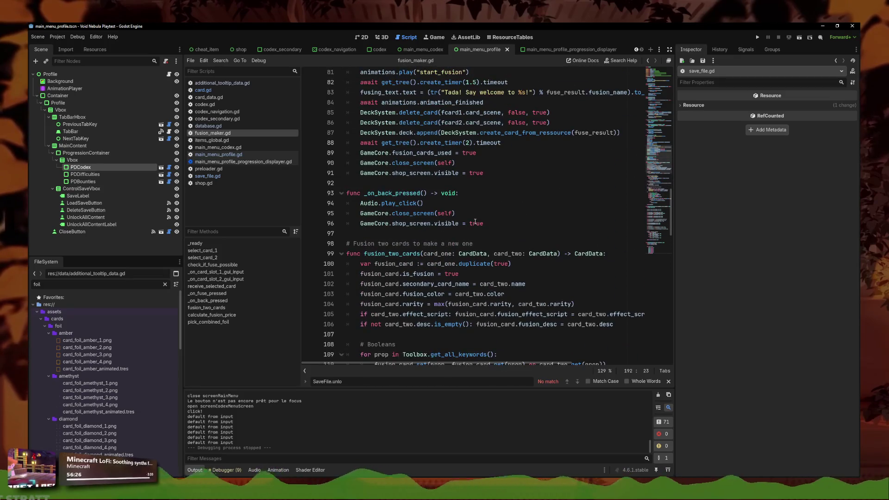
scroll(475, 222, down, 20)
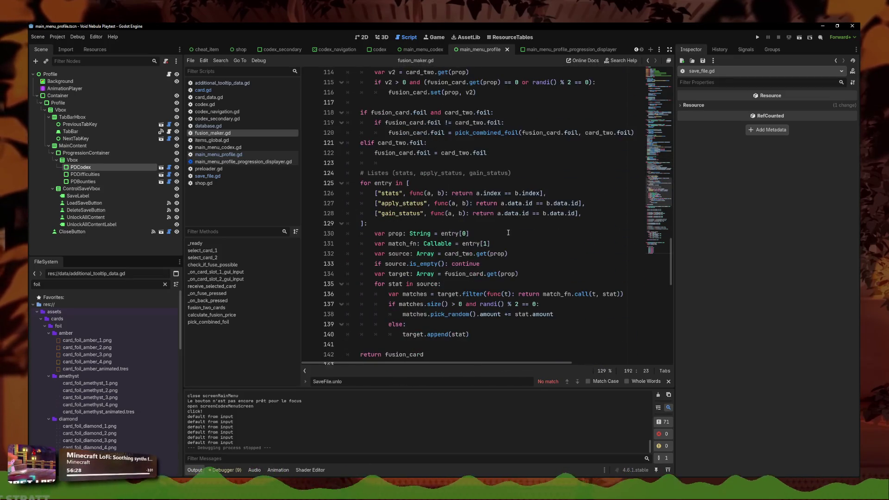
scroll(478, 258, down, 8)
click(468, 340)
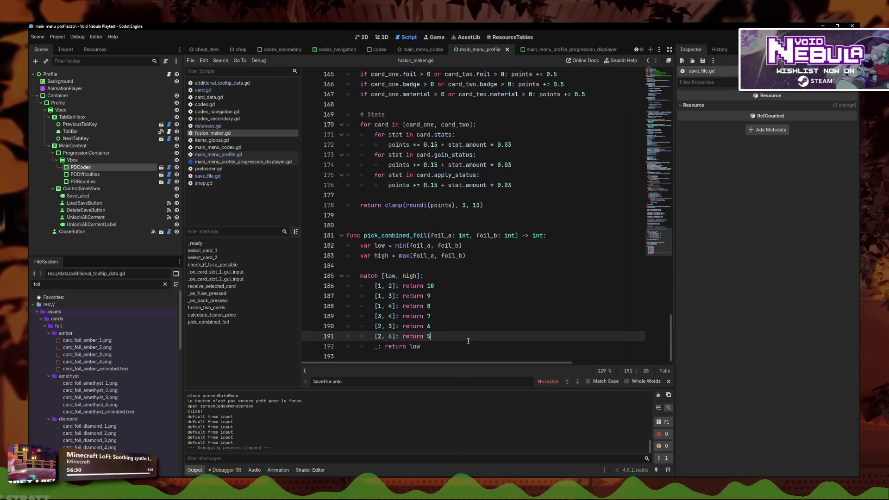
Step: Move each case's return 10 through return 5 onto its own indented line
click(403, 287)
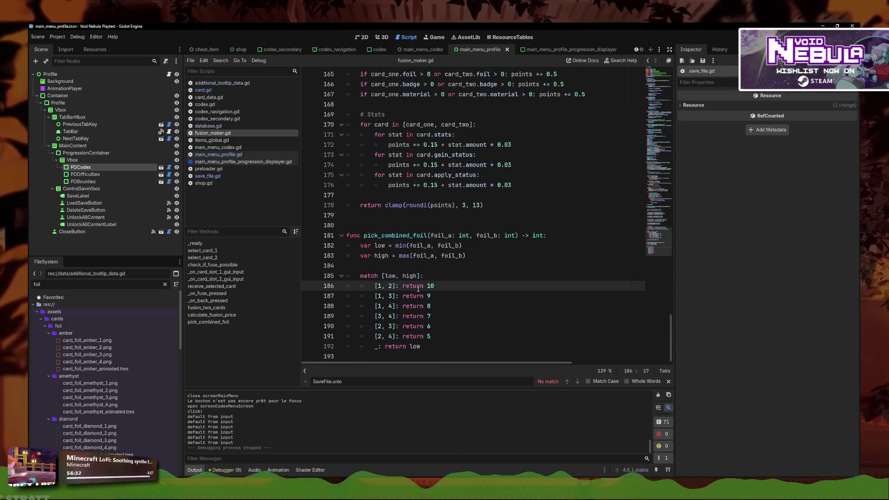
key(Return)
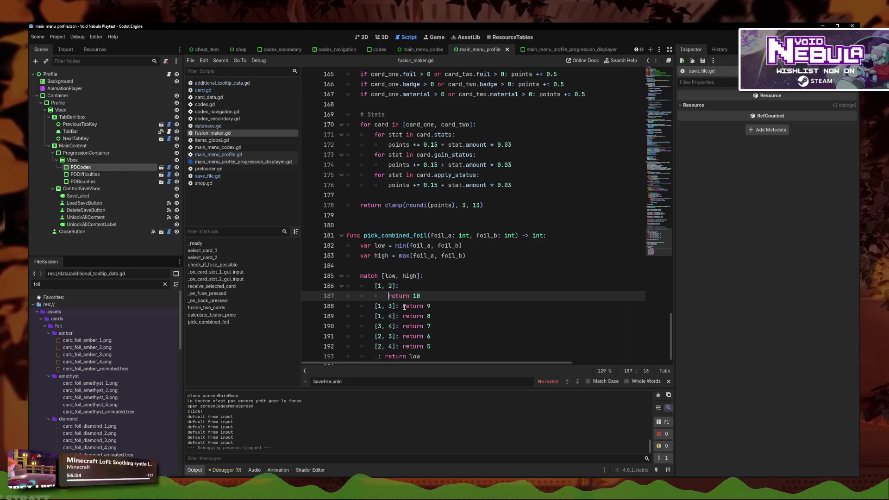
click(405, 307)
key(Return)
click(401, 327)
key(Return)
click(402, 346)
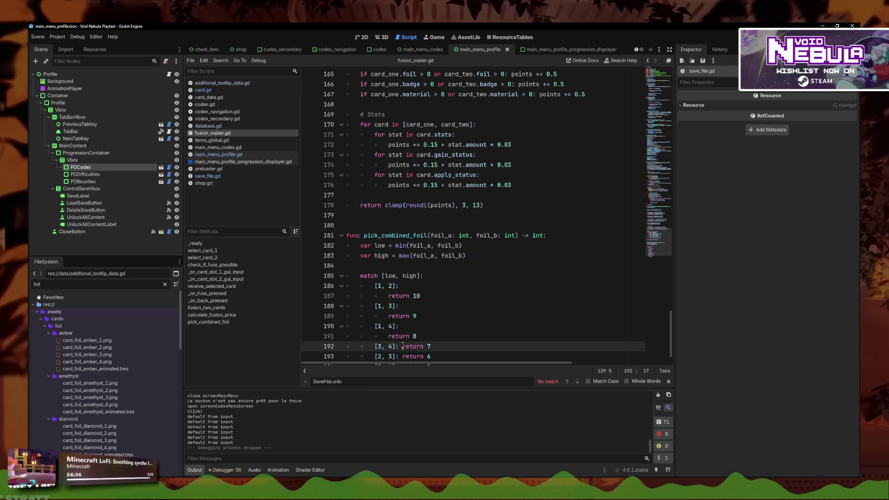
key(Return)
click(403, 336)
key(Return)
click(402, 357)
key(Return)
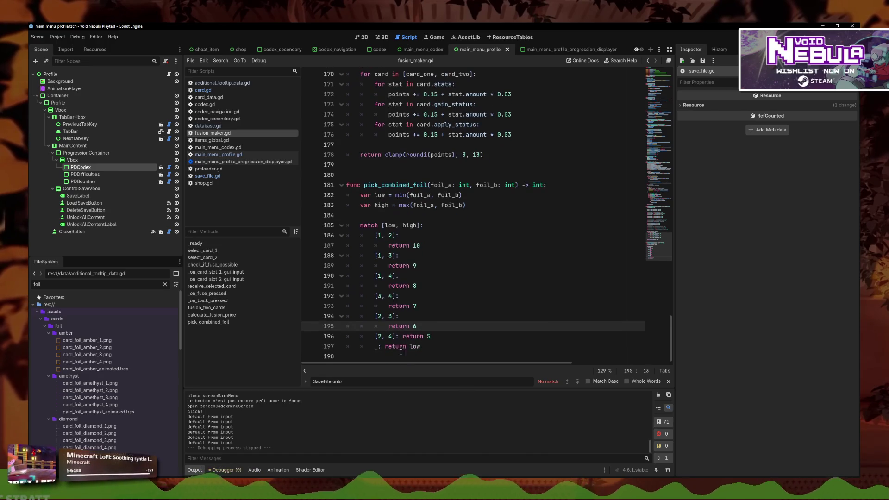
Step: Place carets after every match pattern from [1, 2] through [2, 4]
click(413, 318)
alt+click(411, 338)
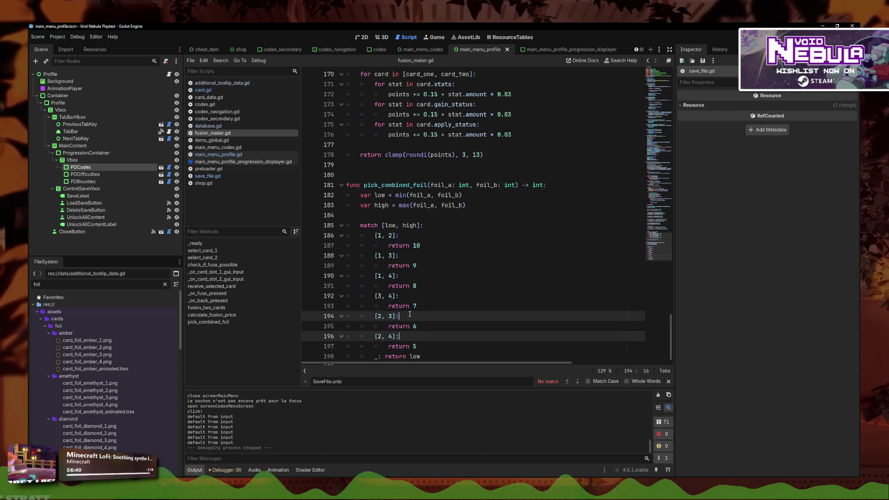
alt+click(409, 296)
alt+click(407, 276)
alt+click(407, 266)
click(408, 236)
alt+click(408, 256)
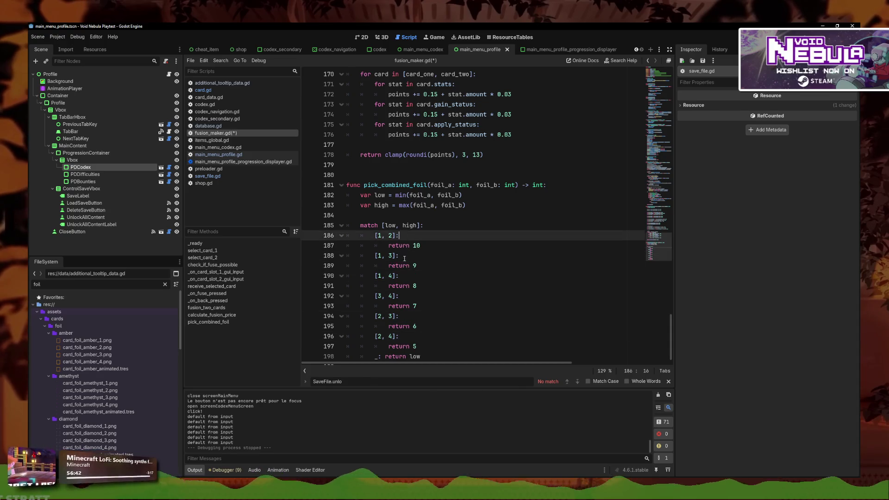
alt+click(408, 276)
alt+click(408, 296)
alt+click(409, 316)
alt+click(413, 337)
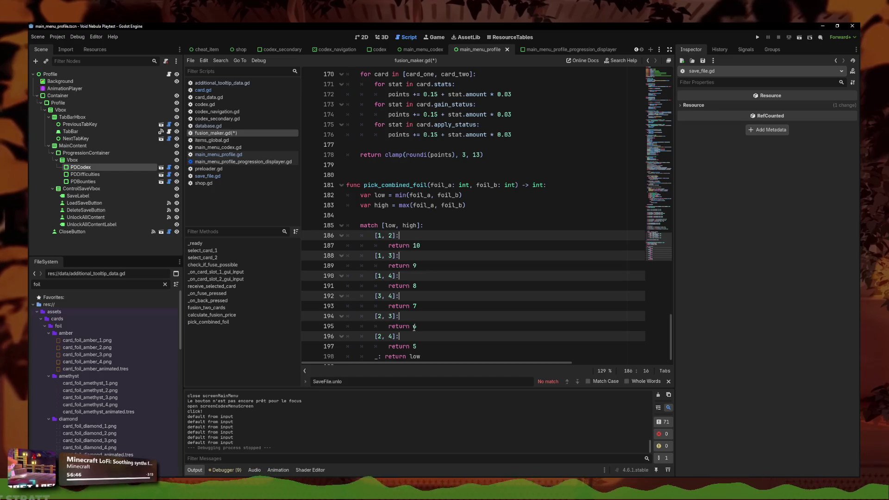
Step: Declare var new_foil = 0 on a new line above the match block
click(393, 220)
scroll(409, 230, down, 1)
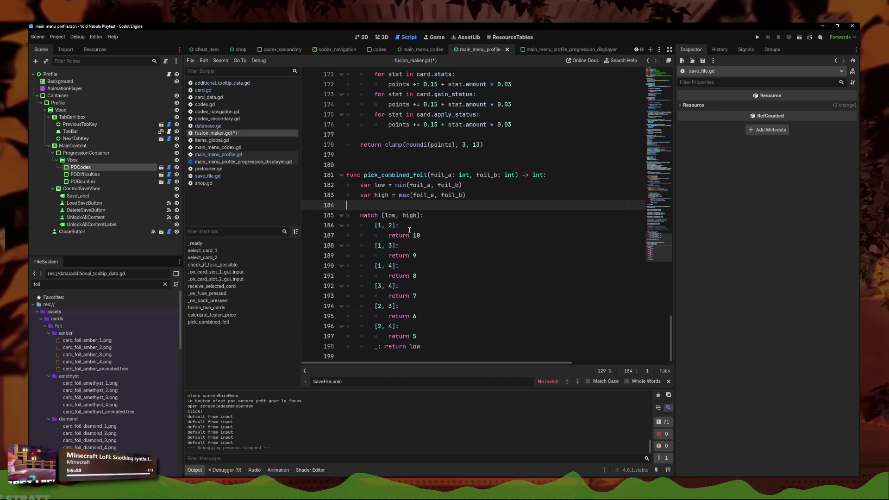
key(Return)
key(Up)
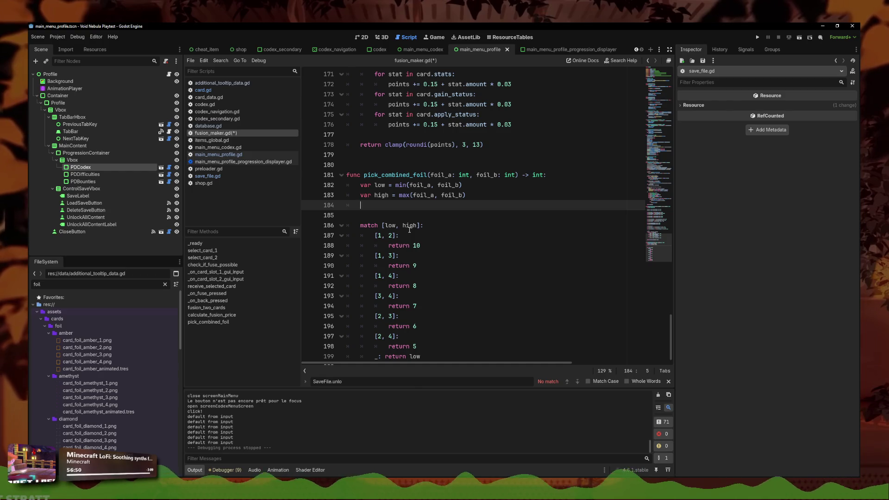
key(Return)
scroll(410, 227, down, 2)
text(var new_foil =)
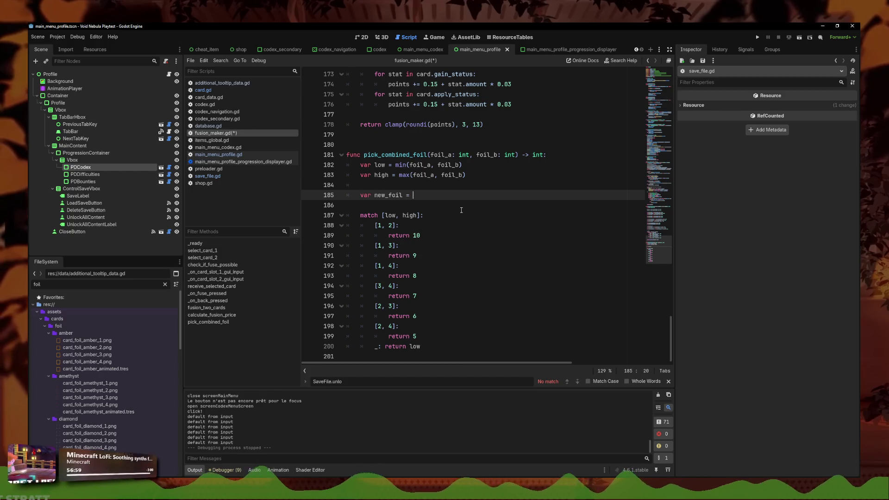
text(0)
Step: Replace the return keyword in every match case with new_foil = using multiple carets
click(428, 323)
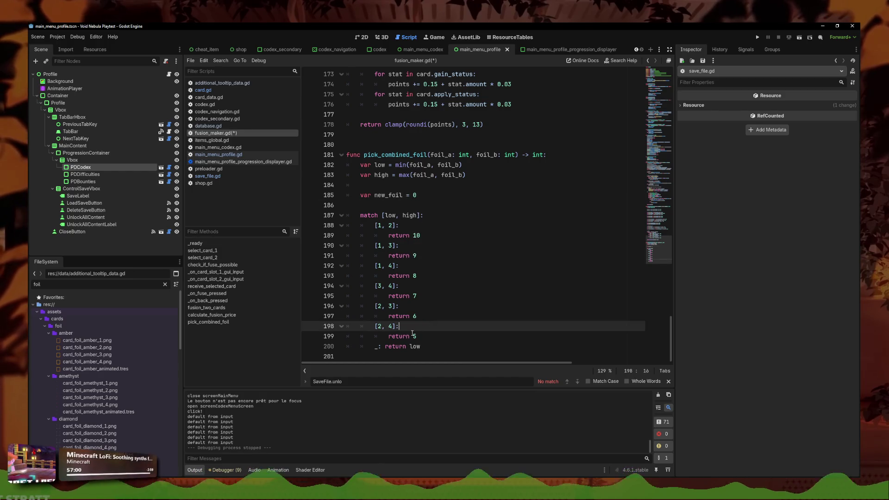
click(410, 335)
key(Up)
key(Up)
alt+click(410, 336)
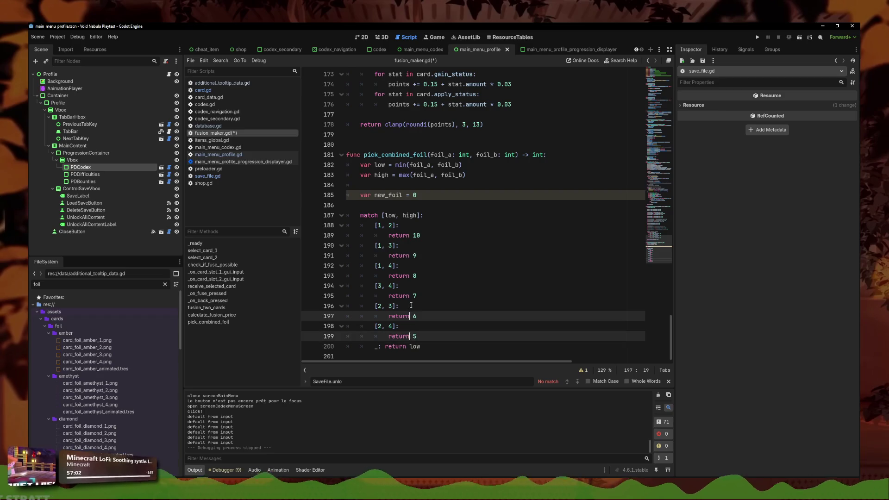
alt+click(410, 295)
alt+click(410, 276)
alt+click(410, 256)
alt+click(410, 235)
key(BackSpace)
key(BackSpace)
key(BackSpace)
text(ew_foil =)
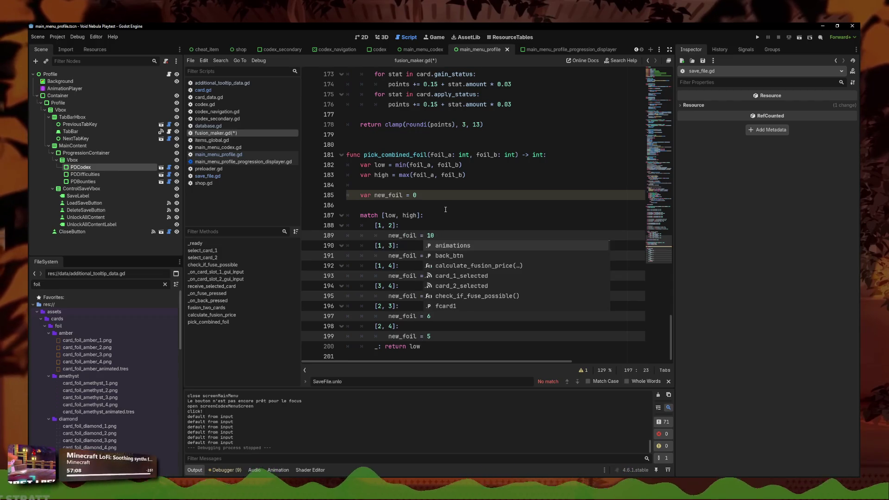
click(445, 209)
Step: Add a dedented return new_foil line after the match block
click(447, 347)
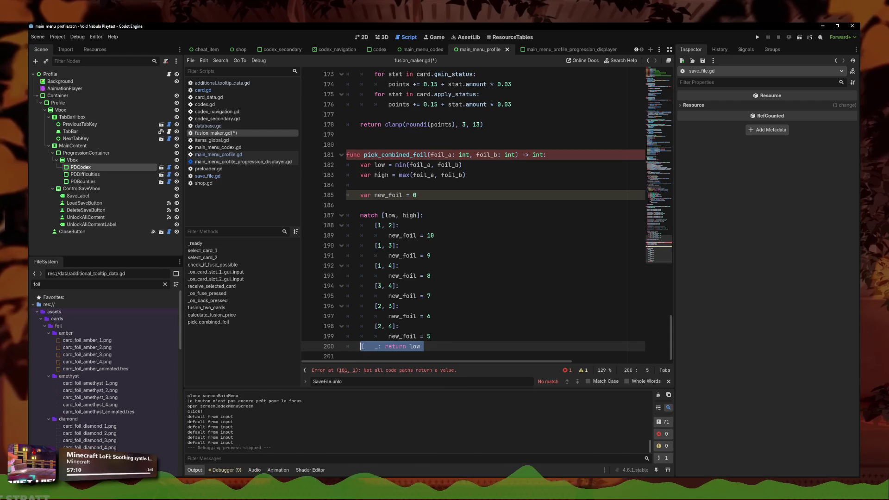
key(Return)
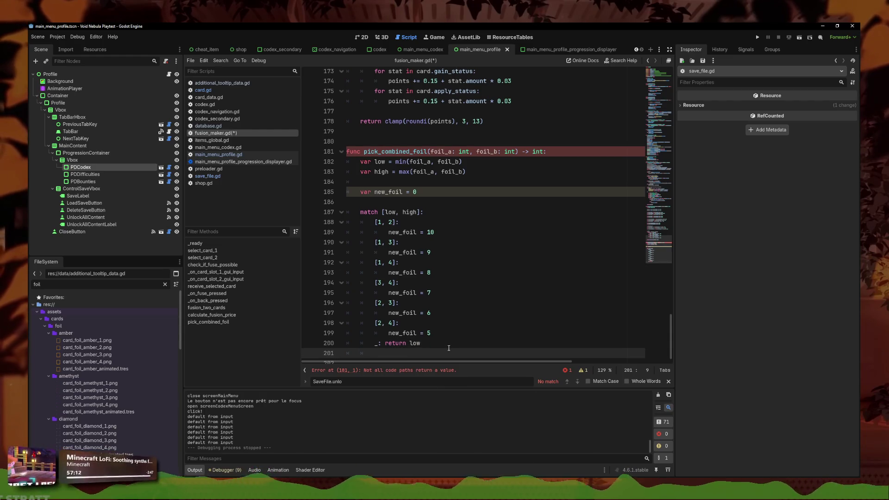
key(Return)
key(BackSpace)
text(return)
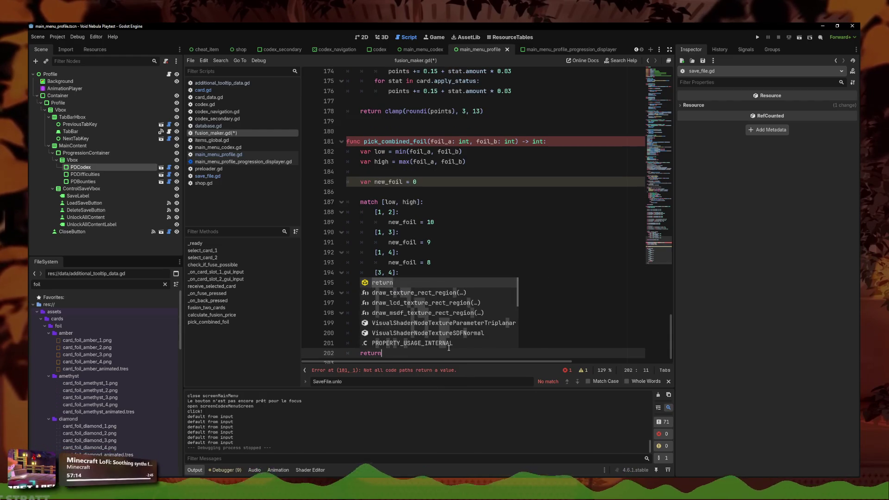
text( new_foil)
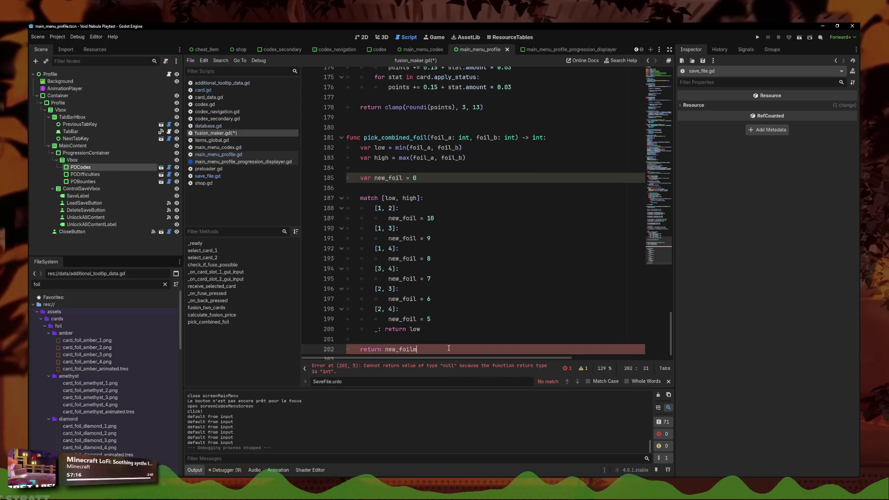
key(Home)
key(Return)
Step: Paste and uncomment the SaveFile.add_id_to_seen_codex call, passing foil_id instead of foil_to_add
key(Up)
text(#SaveFile.add_id_to_seen_codex(foil_to_add))
key(Home)
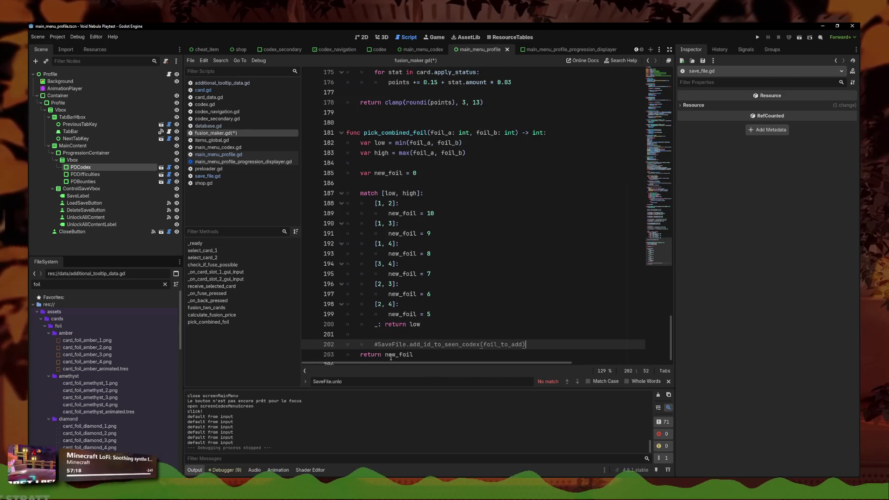
key(ctrl+k)
click(447, 320)
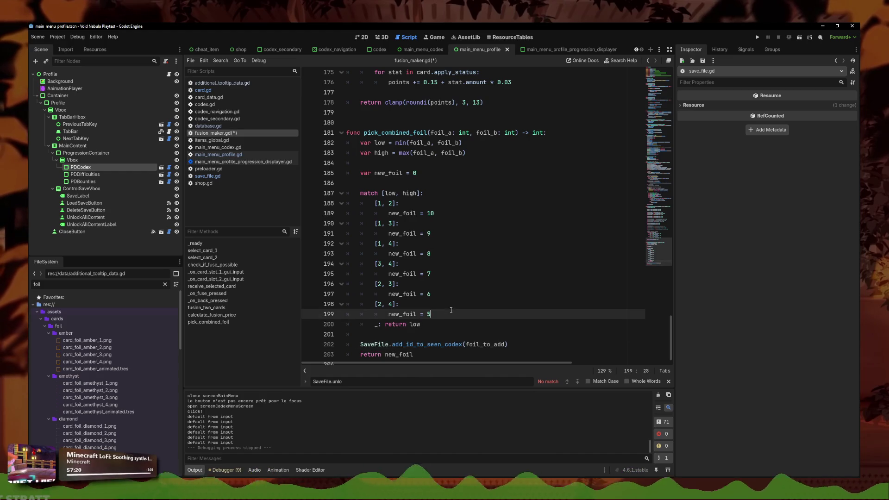
click(507, 347)
key(Left)
key(ctrl+shift+Left)
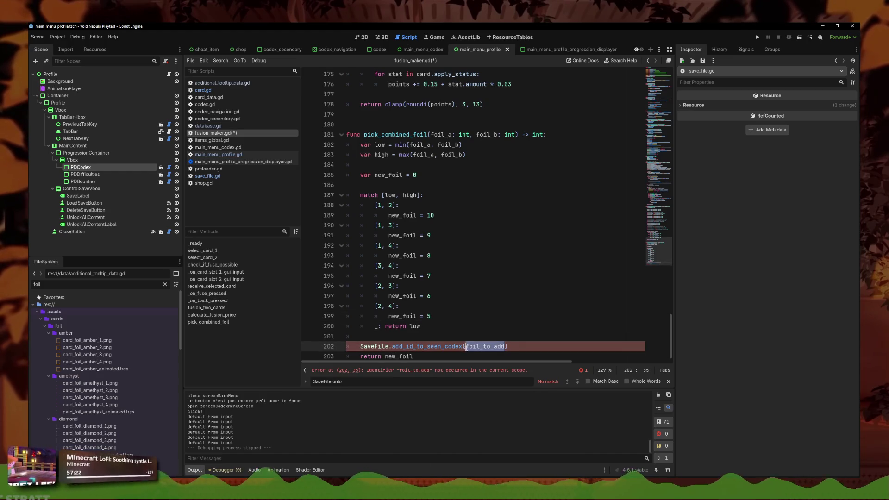
key(BackSpace)
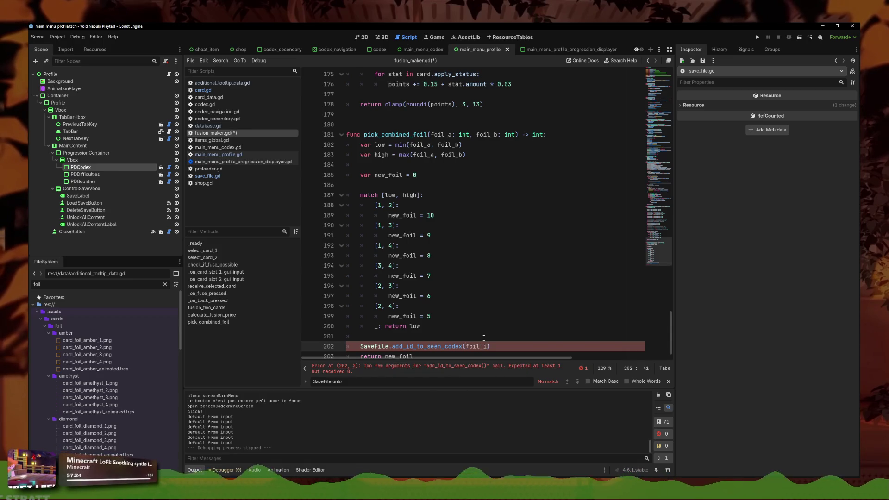
text(d)
key(Up)
key(Up)
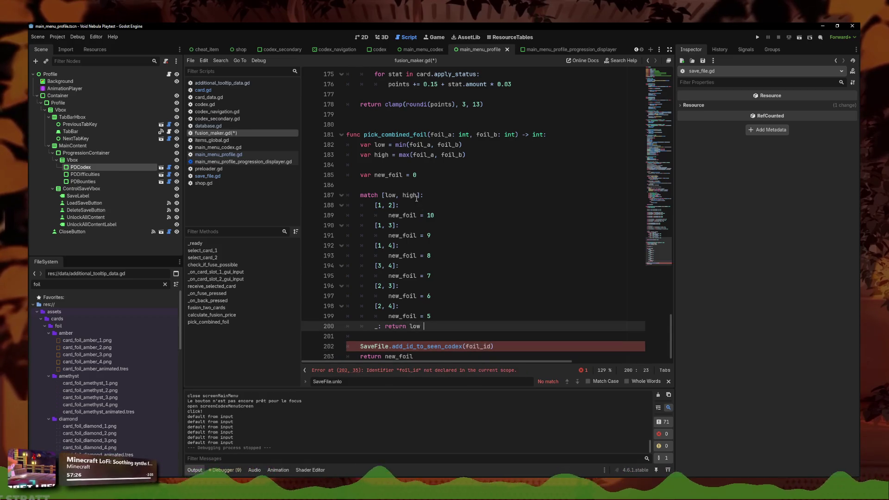
Step: Declare var foil_id below new_foil and add a foil_id = line under every match pattern
click(413, 175)
key(Return)
text(var foil_id = ")
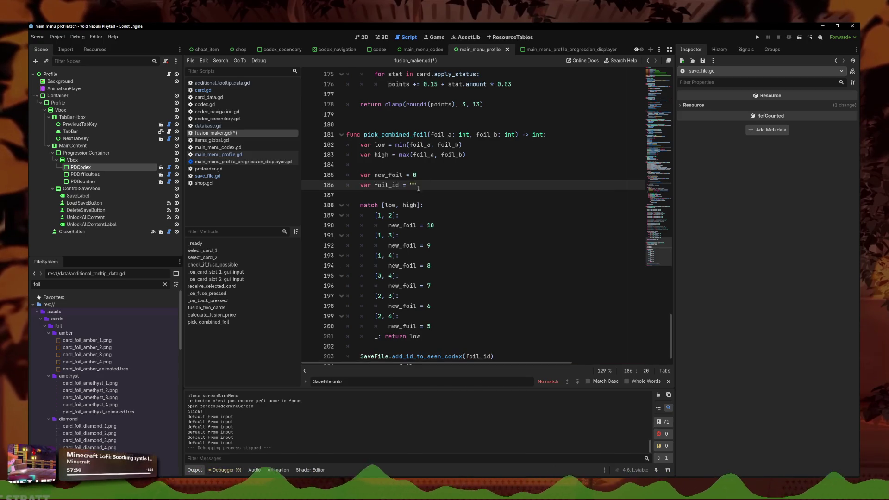
click(415, 215)
alt+click(415, 236)
alt+click(415, 256)
alt+click(440, 275)
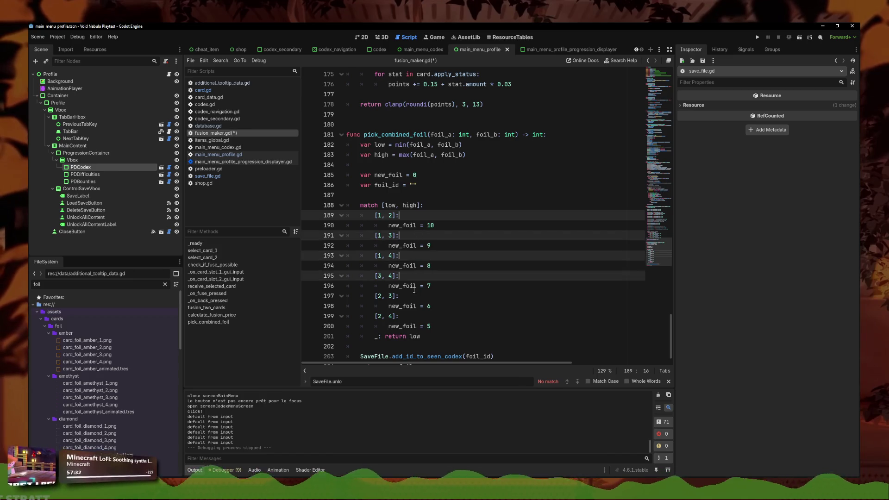
alt+click(473, 296)
alt+click(502, 316)
scroll(504, 303, down, 1)
key(Return)
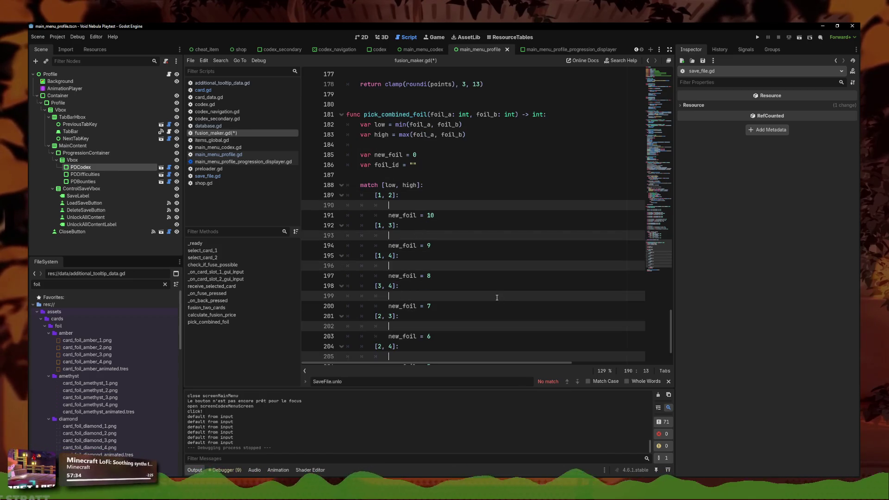
text(foil_id =)
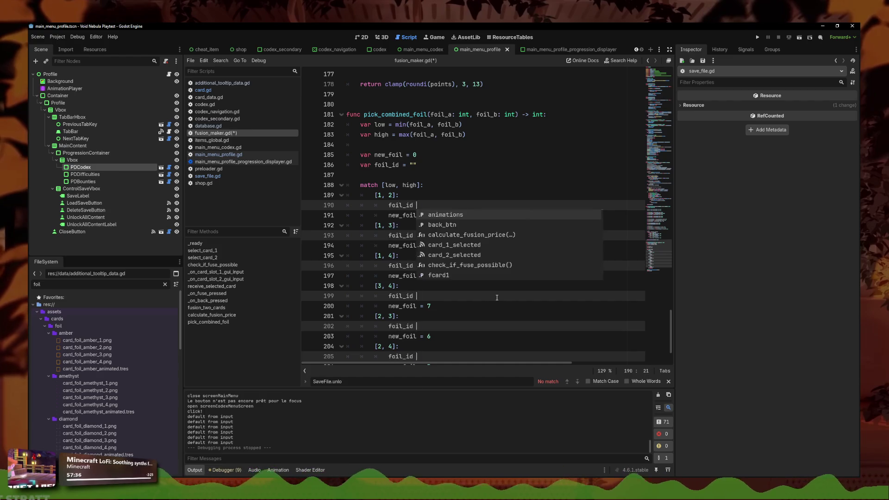
scroll(497, 298, down, 2)
key(Escape)
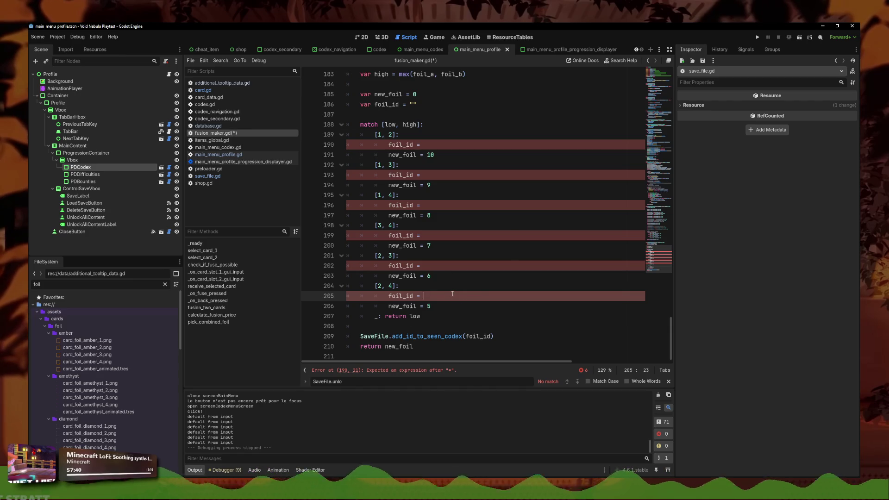
Step: Open card_data.gd to view the CardFoil enum
click(450, 146)
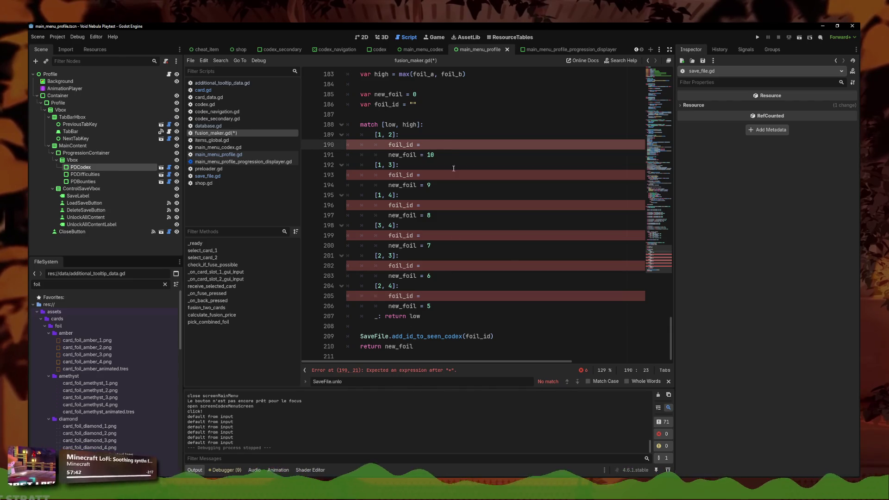
scroll(396, 183, up, 1)
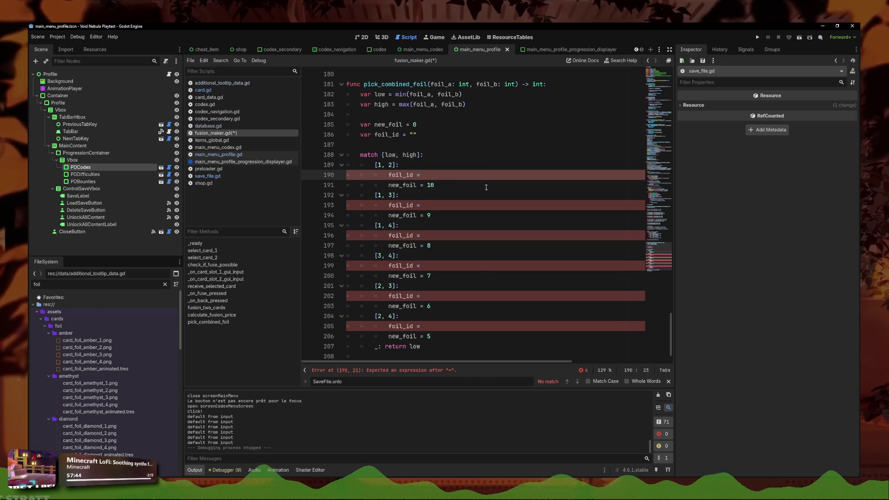
click(219, 98)
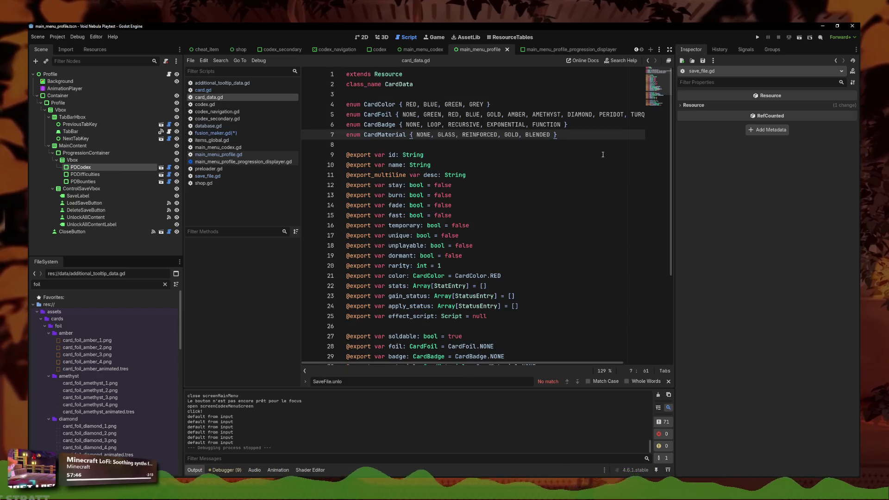
Step: Check the foil names in card_data.gd and fill foil_id for the first pairings, starting with "zircon_foil"
key(Up)
key(Up)
key(shift+End)
key(Down)
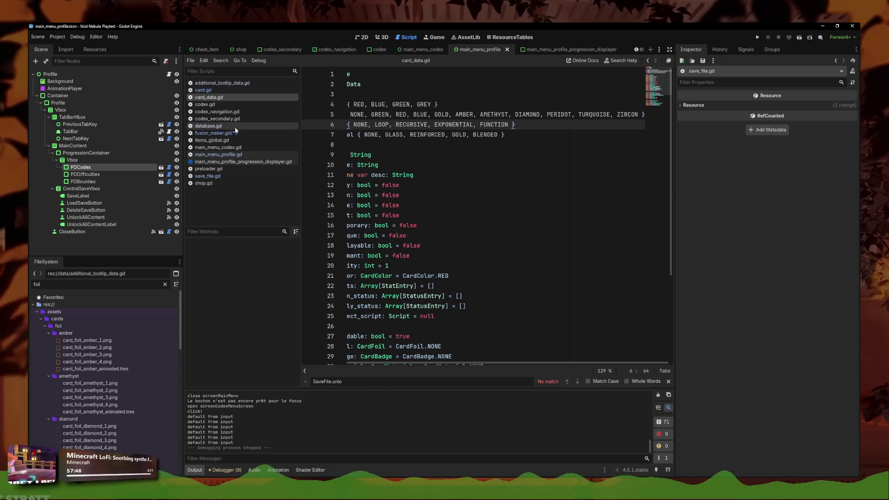
click(232, 133)
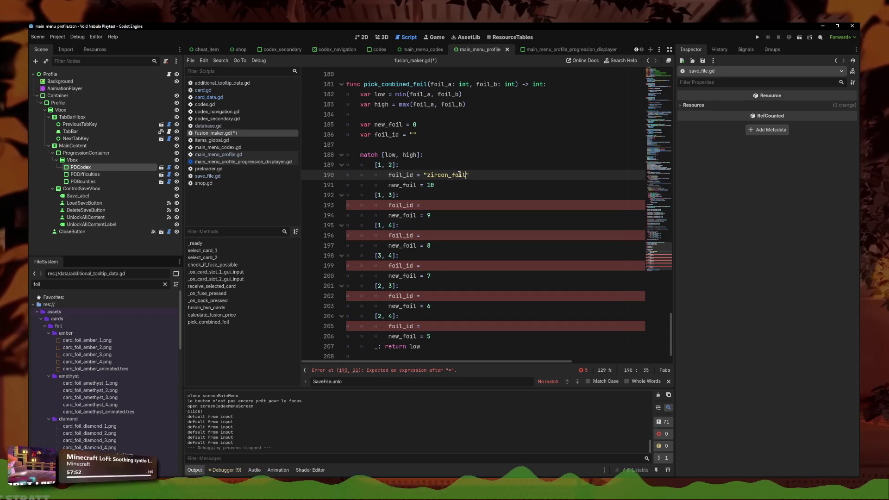
click(434, 201)
text("")
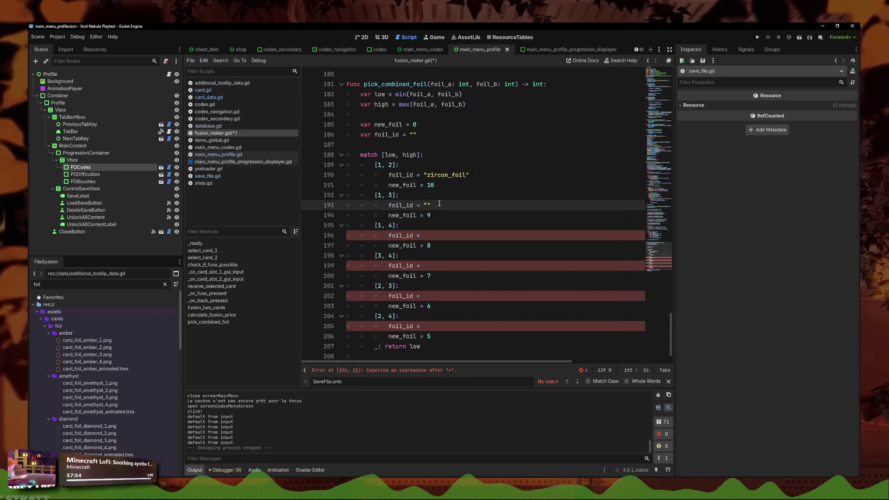
click(209, 97)
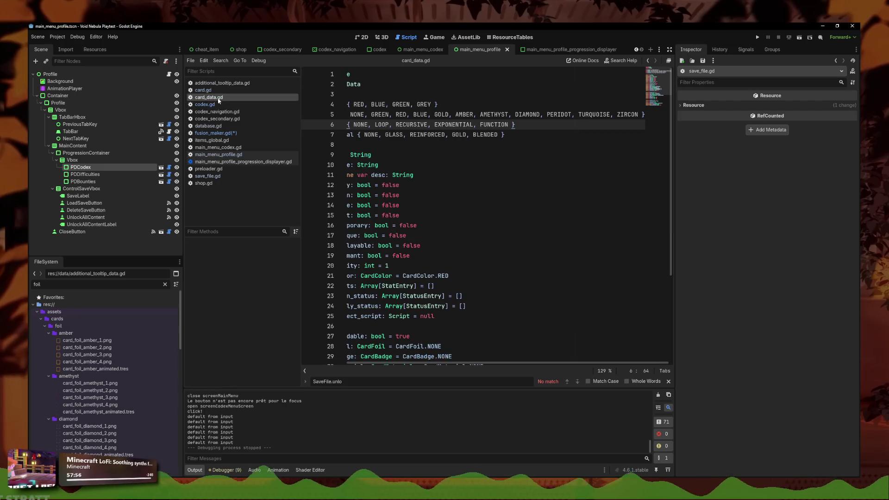
click(216, 133)
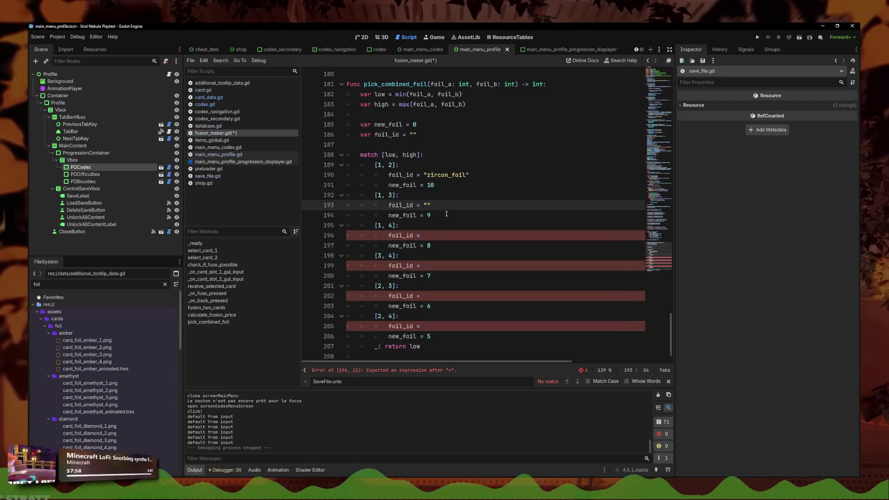
text(_foi)
key(Down)
key(Down)
key(Down)
text(")
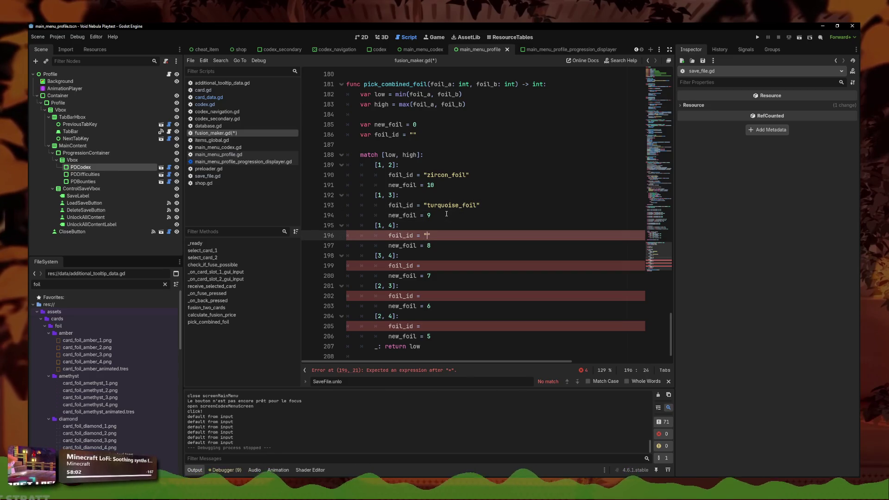
Step: Fill the remaining foil_id cases through "amethyst_foil" and "amber_foil", then save fusion_maker.gd
click(203, 90)
click(209, 97)
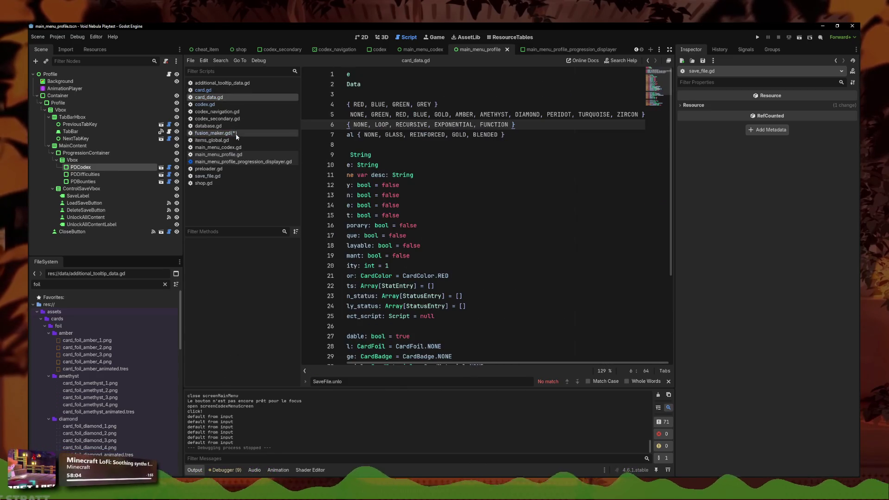
click(237, 135)
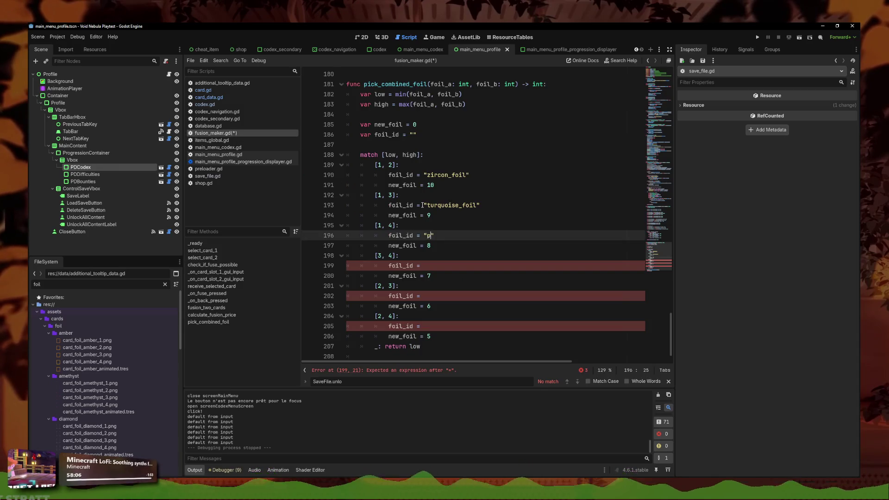
text(eridot_foil)
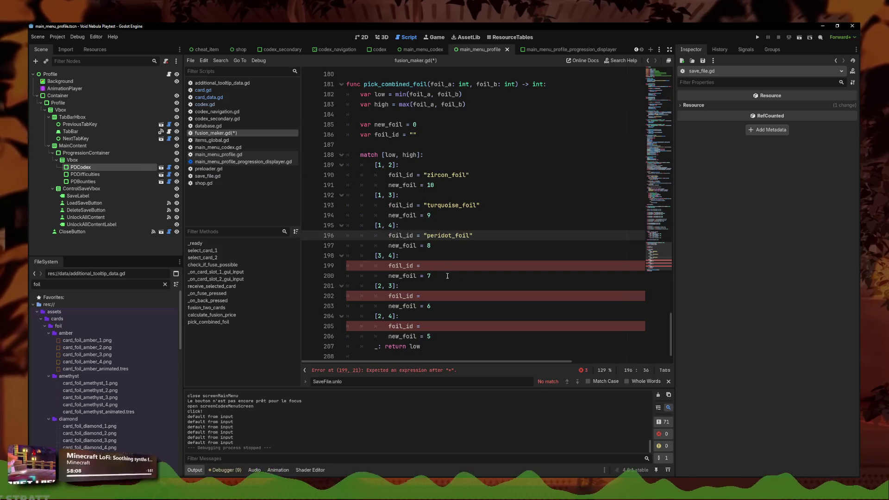
click(444, 264)
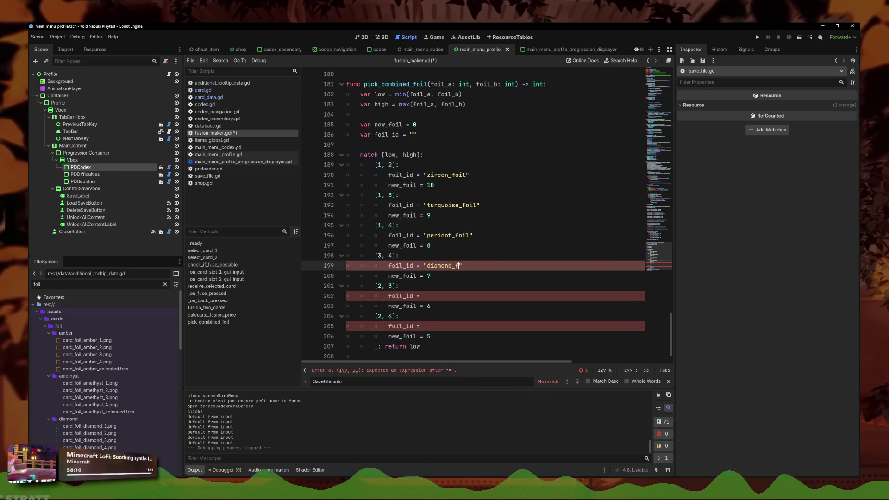
click(457, 295)
text("am)
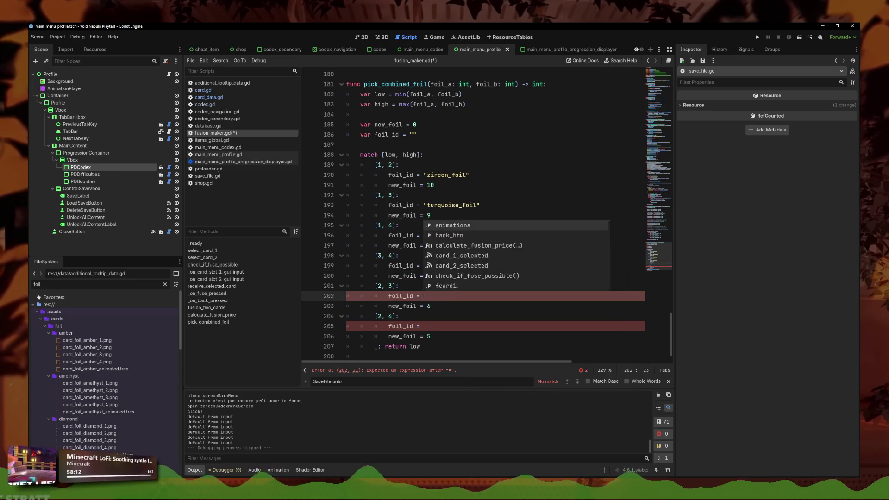
text(ethyu)
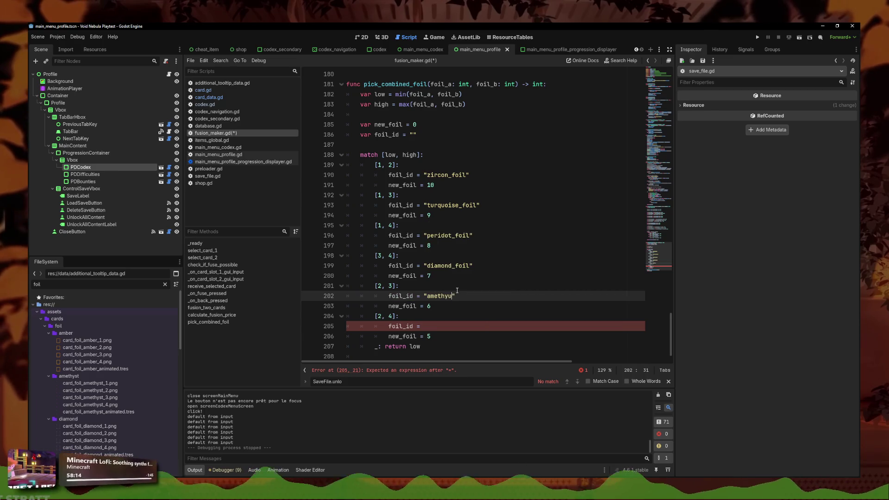
text(l)
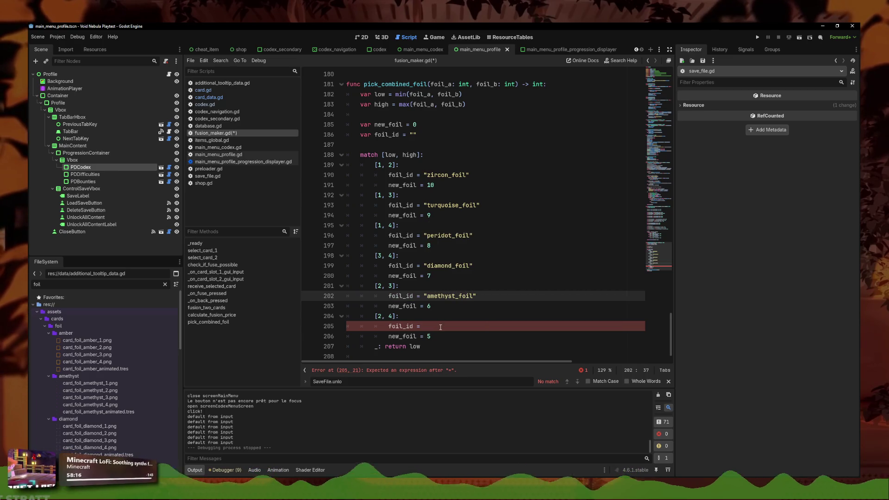
click(440, 327)
text("")
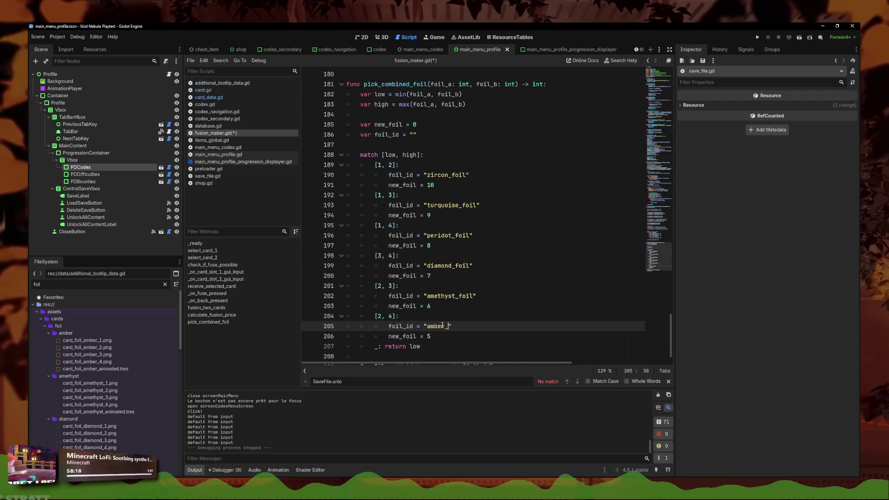
key(Down)
key(ctrl+s)
scroll(485, 324, down, 1)
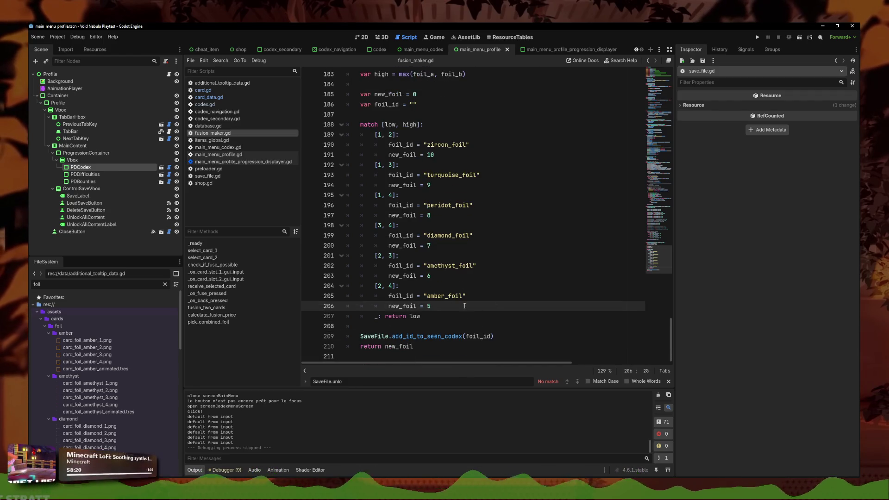
Step: Guard the seen-codex call on line 209 with 'if foil_id:' and save the script
click(448, 336)
text(if foil_id)
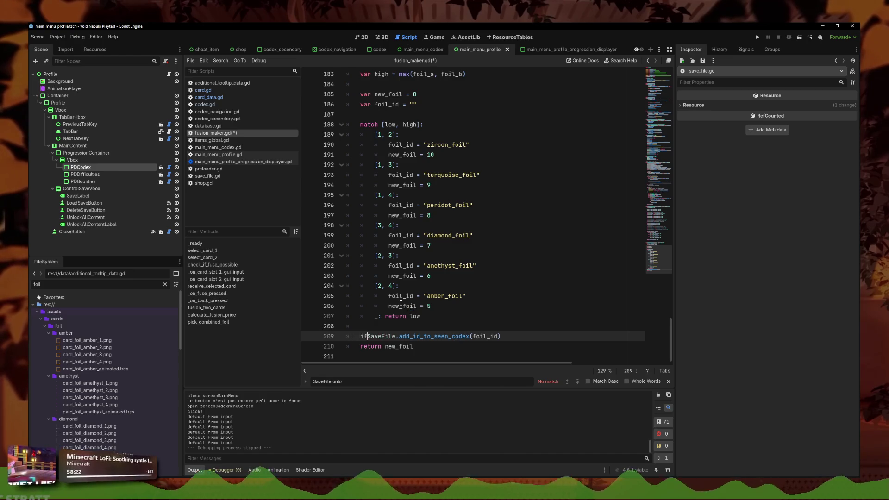
text(:)
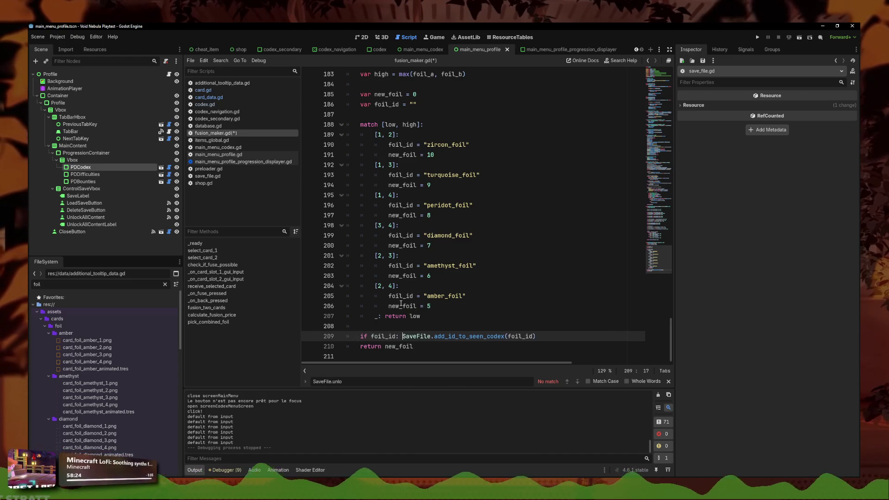
click(442, 357)
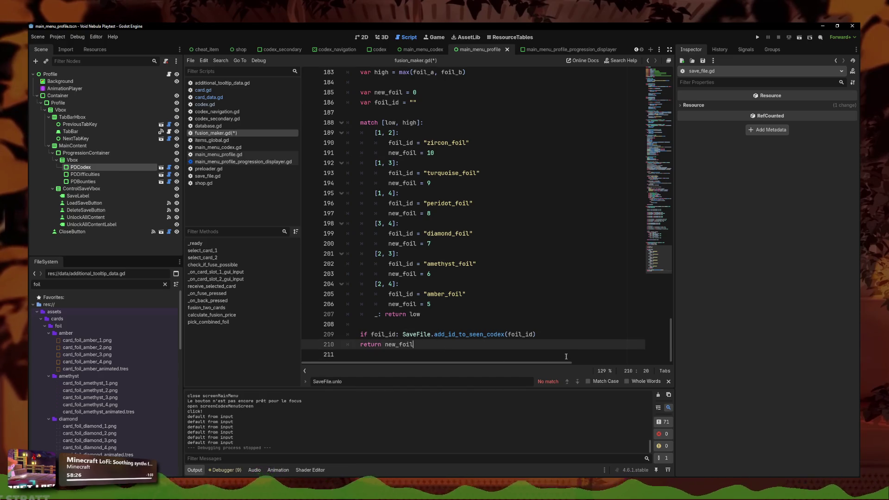
click(556, 334)
key(ctrl+s)
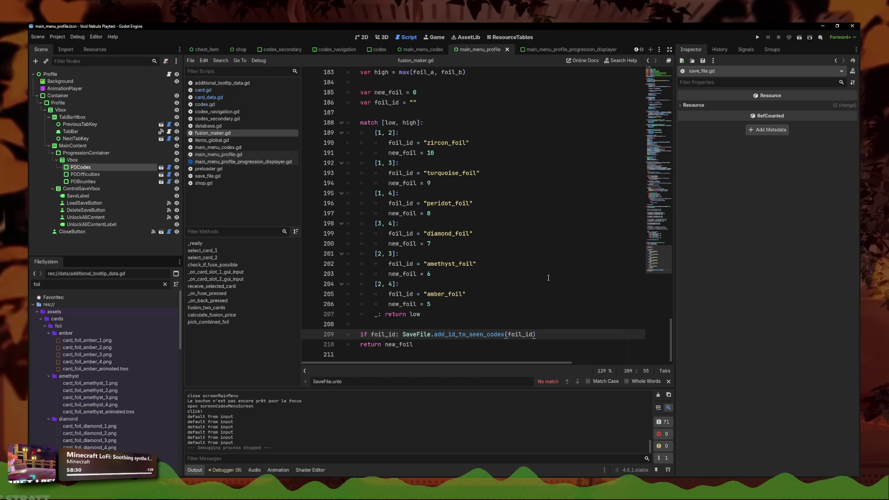
Step: Review the edited foil_id and codex lines, then run the project with F5
triple_click(571, 329)
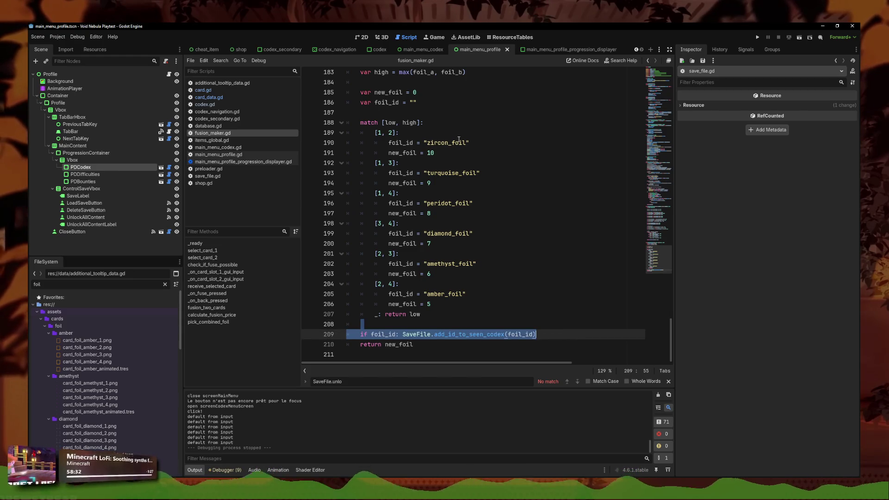
scroll(510, 209, up, 2)
click(535, 242)
scroll(536, 238, down, 2)
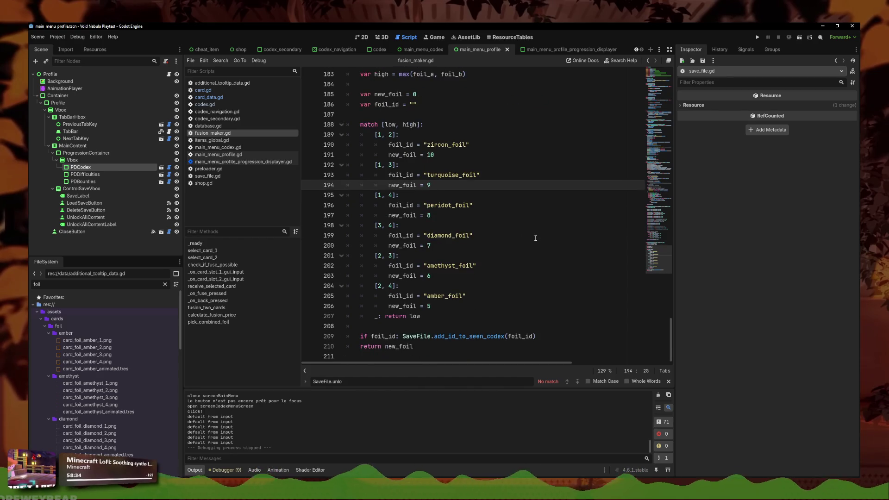
click(538, 233)
scroll(540, 233, up, 3)
scroll(544, 230, down, 3)
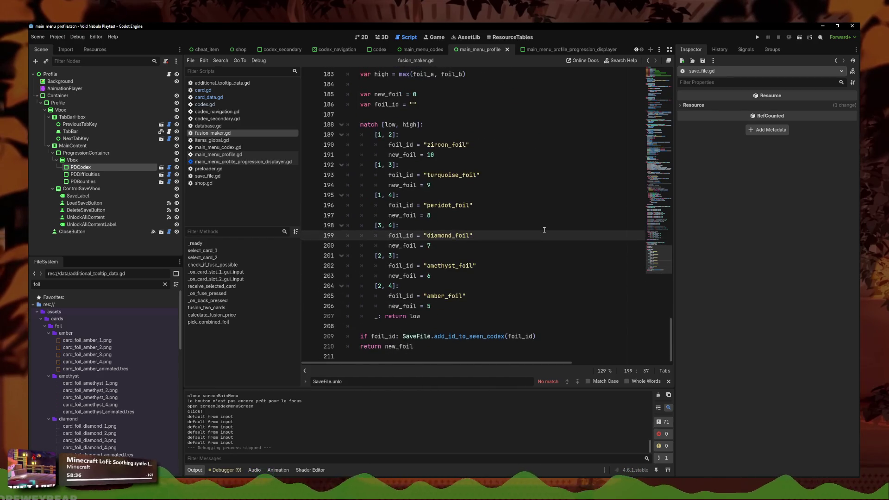
mouse_move(536, 336)
mouse_down()
mouse_move(429, 336)
mouse_move(445, 327)
mouse_move(447, 337)
mouse_up()
click(579, 334)
click(558, 307)
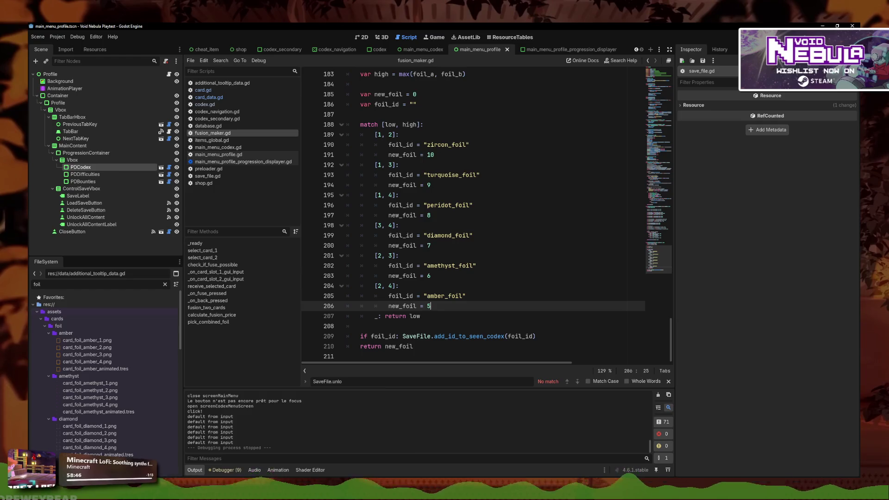
key(F5)
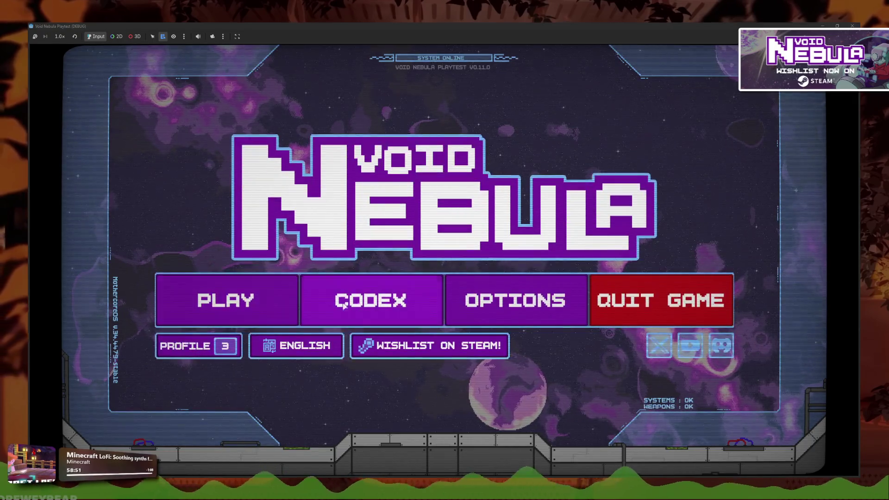
Step: Inspect the Card Foils codex page, switch to the Save 01 profile, and inspect it again
click(379, 295)
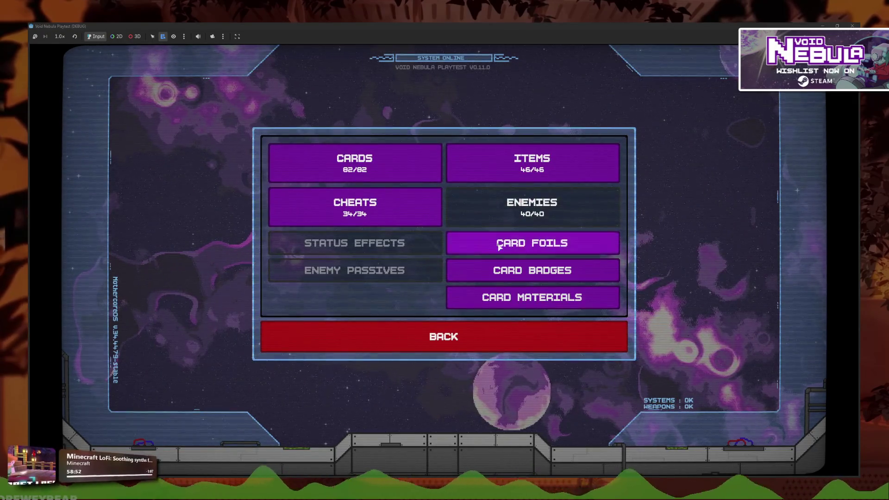
click(494, 247)
click(320, 344)
click(320, 344)
click(199, 346)
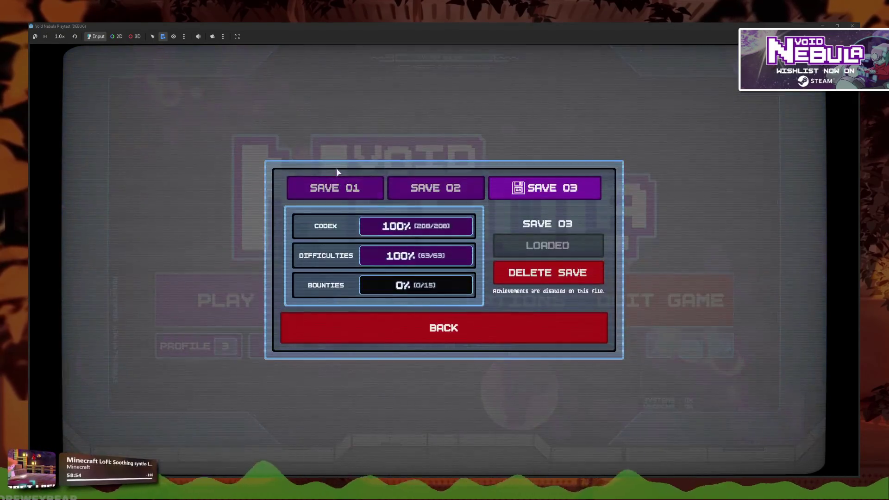
click(338, 183)
click(525, 247)
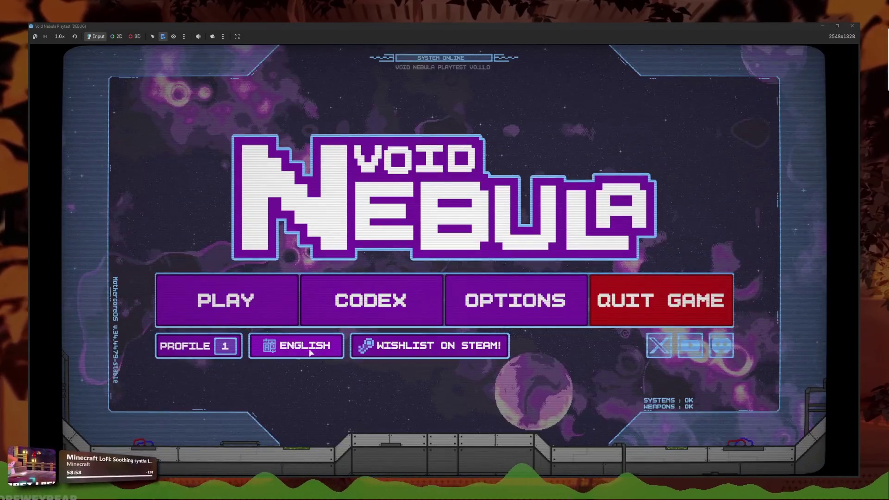
click(370, 301)
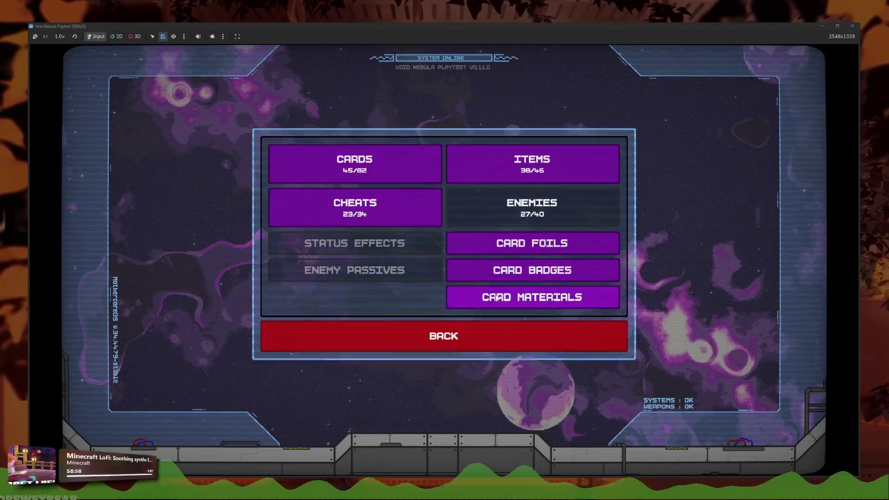
click(532, 243)
click(398, 319)
Step: Start a new run as Faceless, take the cheat reward, defeat the Viper, and cash out 6C
click(318, 350)
click(460, 244)
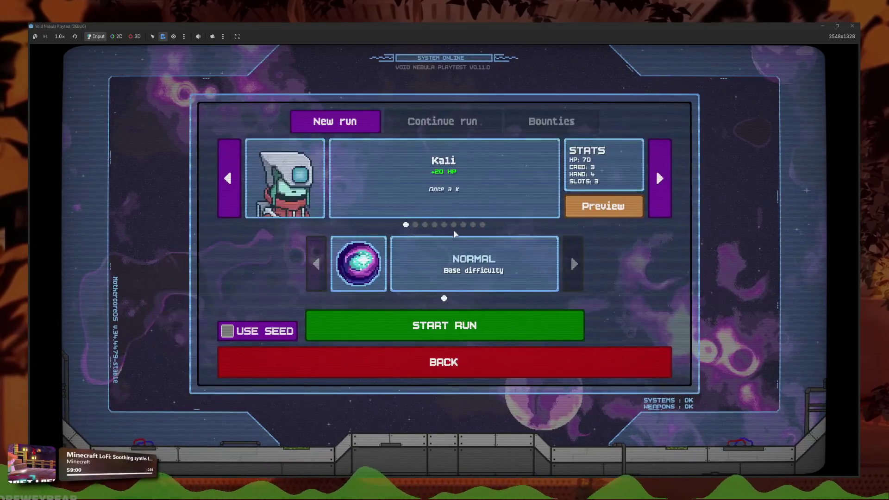
click(482, 224)
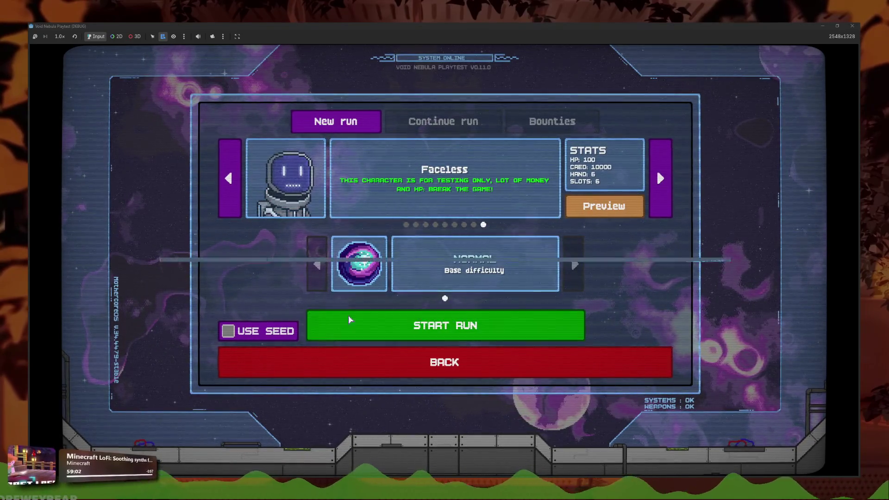
click(380, 319)
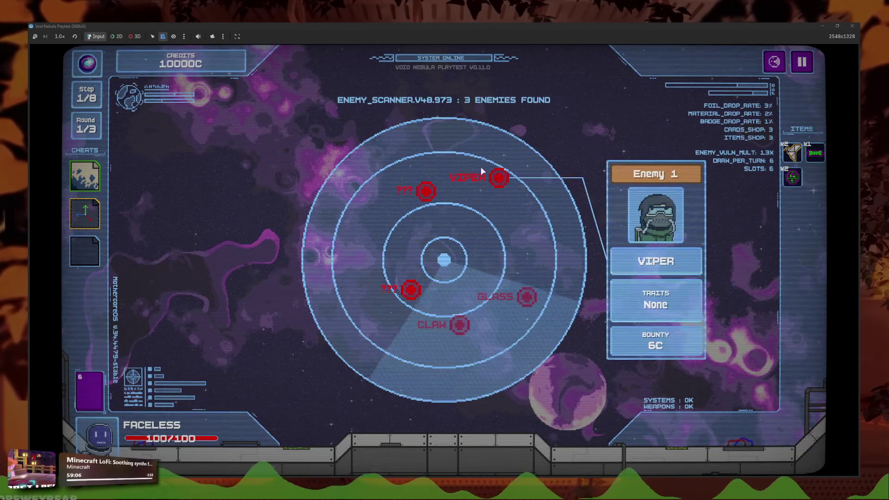
click(443, 216)
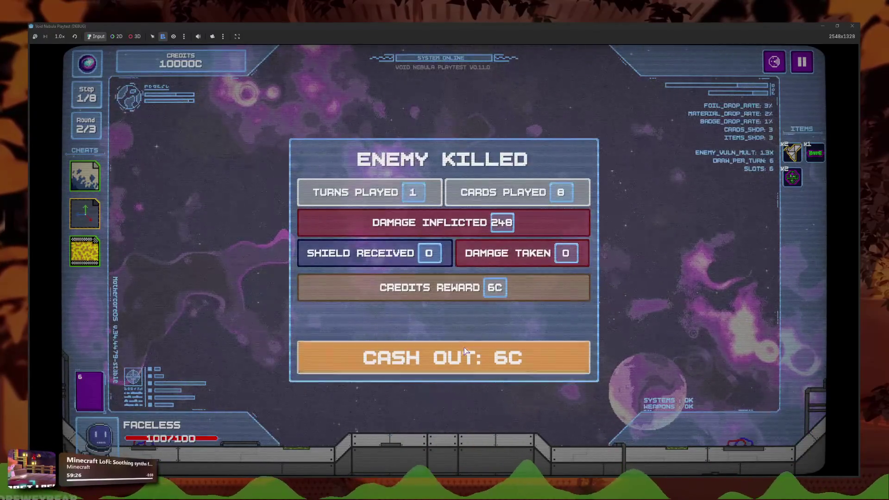
click(465, 351)
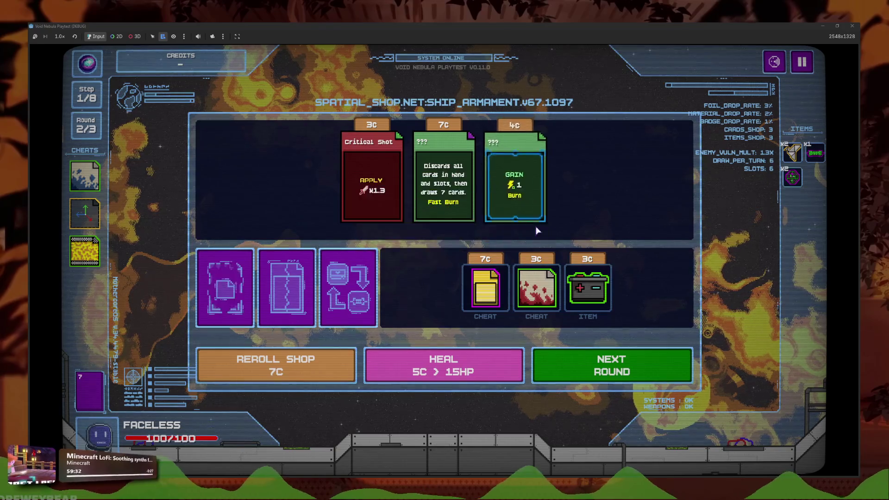
Step: Reroll the shop's offers over and over
click(328, 369)
click(336, 370)
click(320, 370)
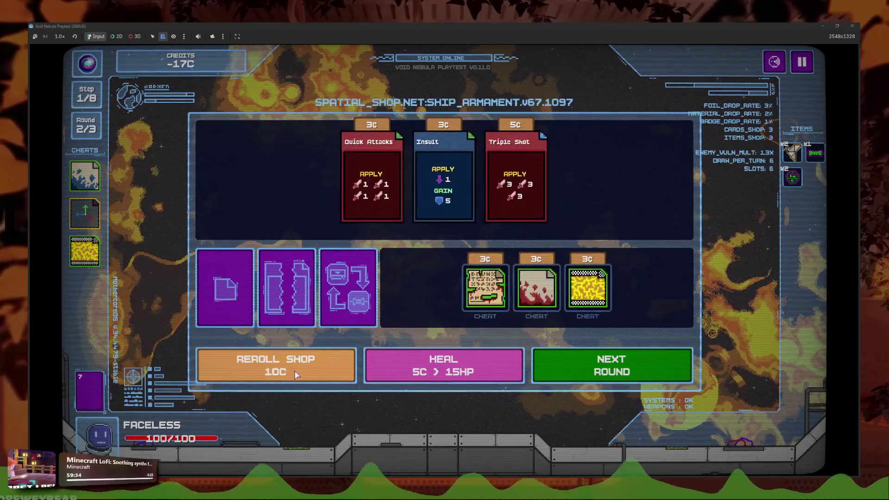
click(301, 370)
click(285, 371)
click(280, 372)
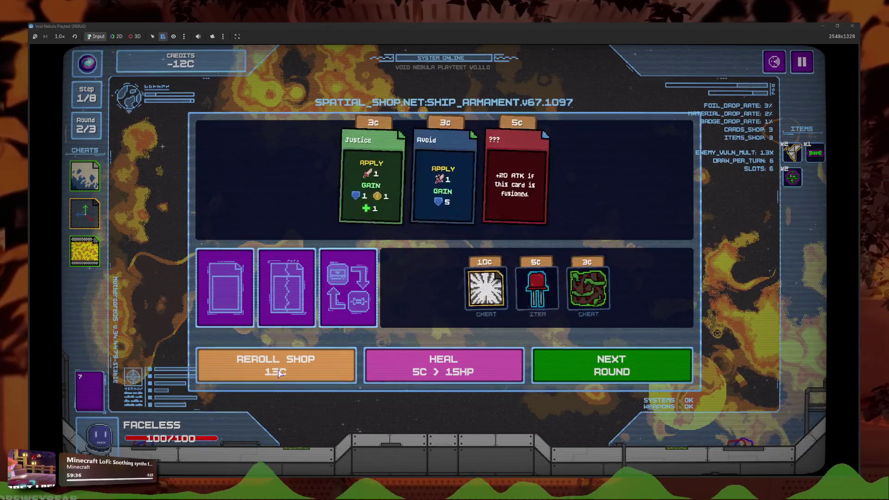
click(279, 371)
click(279, 372)
click(279, 371)
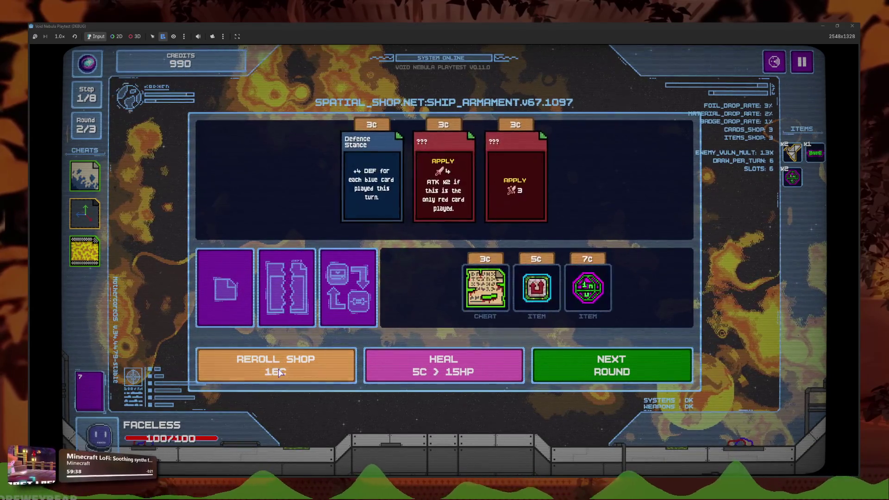
click(279, 372)
click(279, 372)
click(280, 372)
click(279, 372)
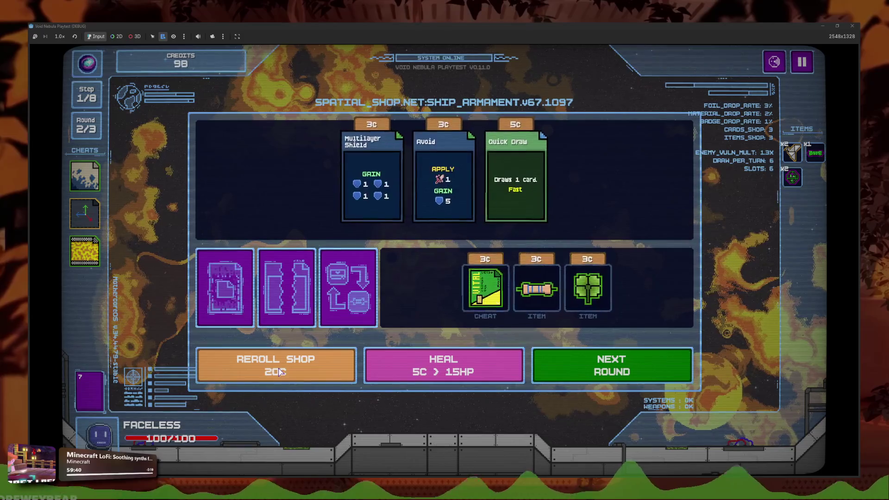
click(279, 372)
click(280, 371)
click(279, 372)
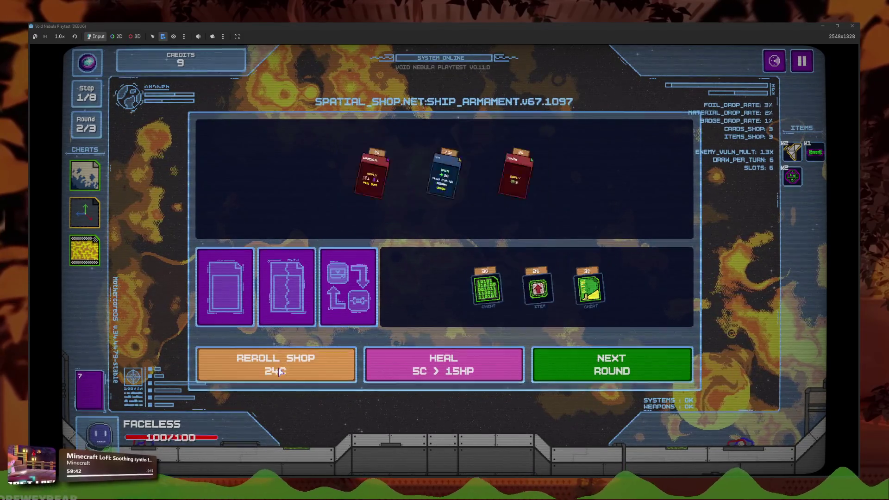
click(280, 372)
click(280, 372)
click(279, 372)
click(279, 372)
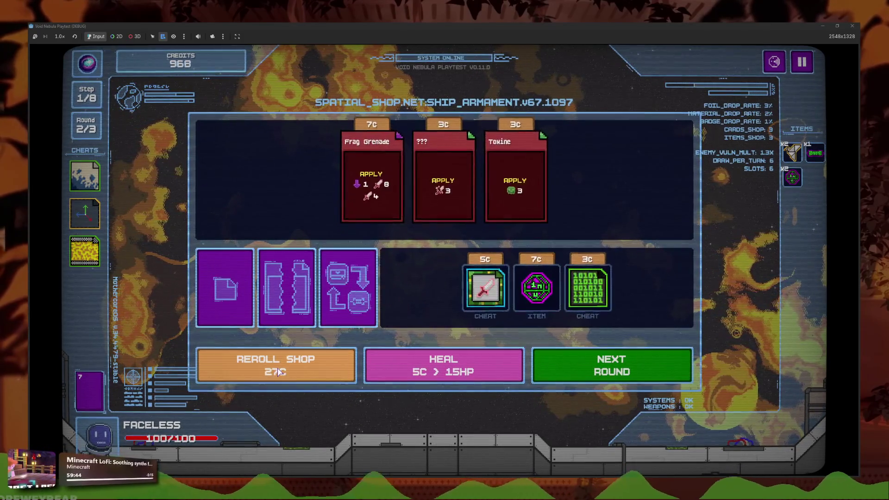
click(279, 372)
click(280, 372)
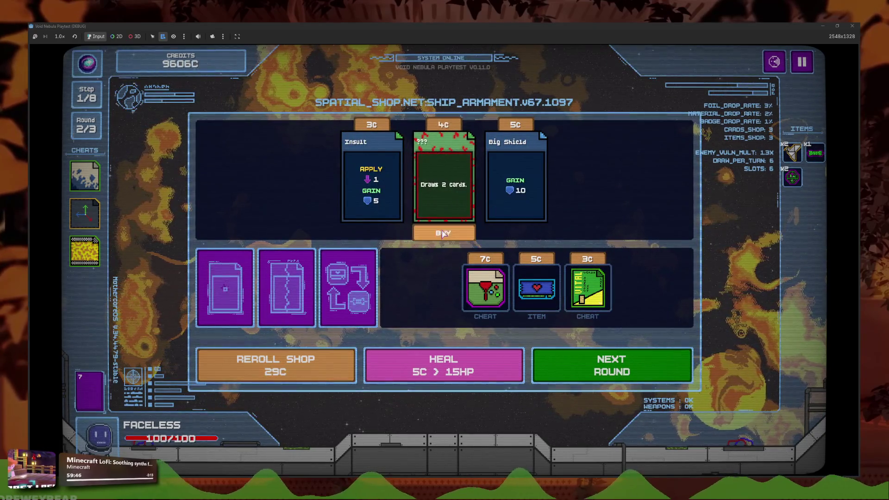
Step: Buy the middle card and fuse More Options with Spontaneous Energy for 6C into More Ous Energy
click(443, 195)
click(385, 306)
click(639, 231)
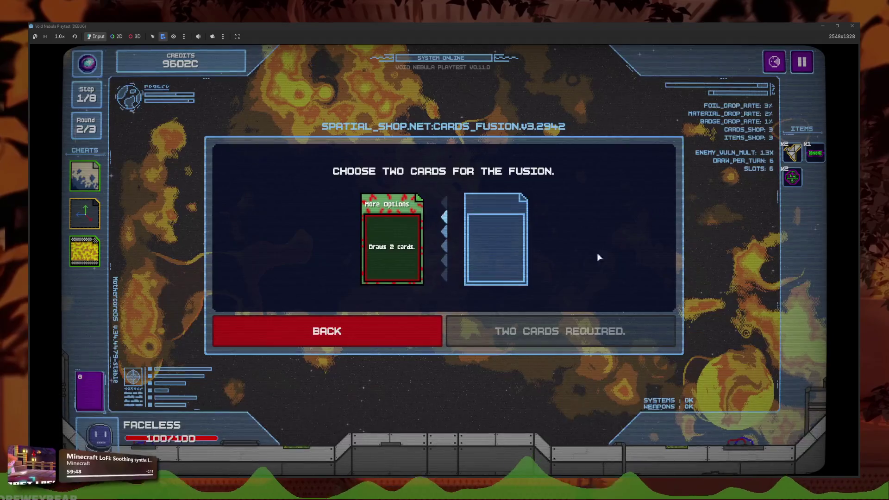
click(482, 241)
click(241, 324)
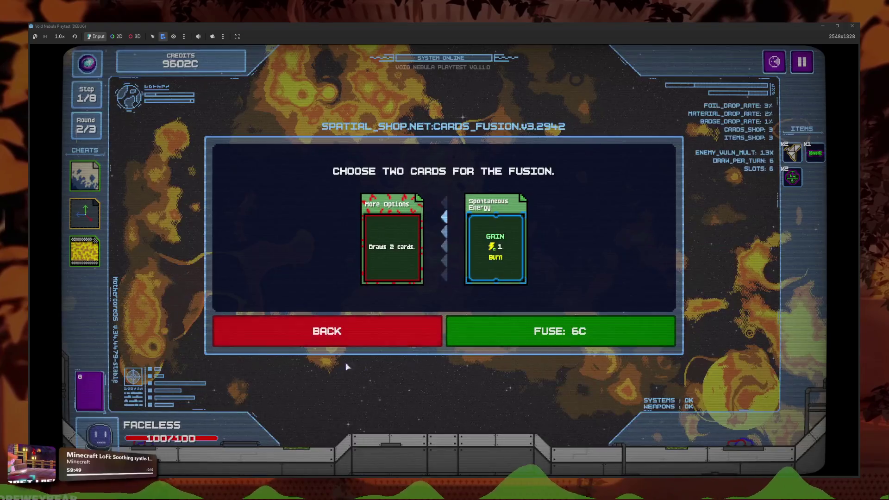
click(506, 323)
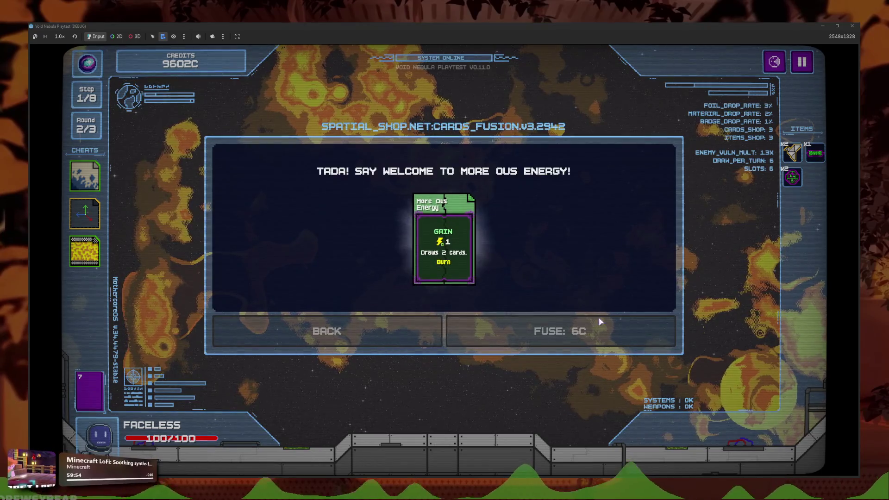
click(437, 277)
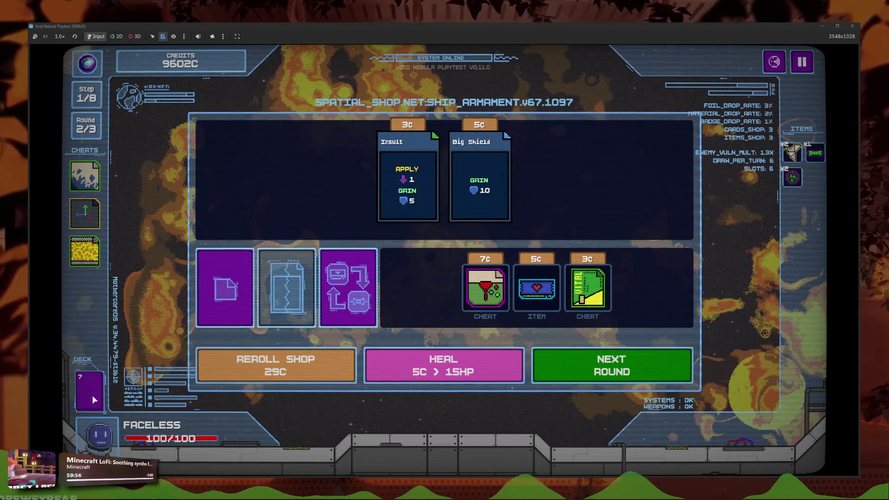
Step: View the deck, then check the Card Foils codex from the pause menu and resume
click(90, 391)
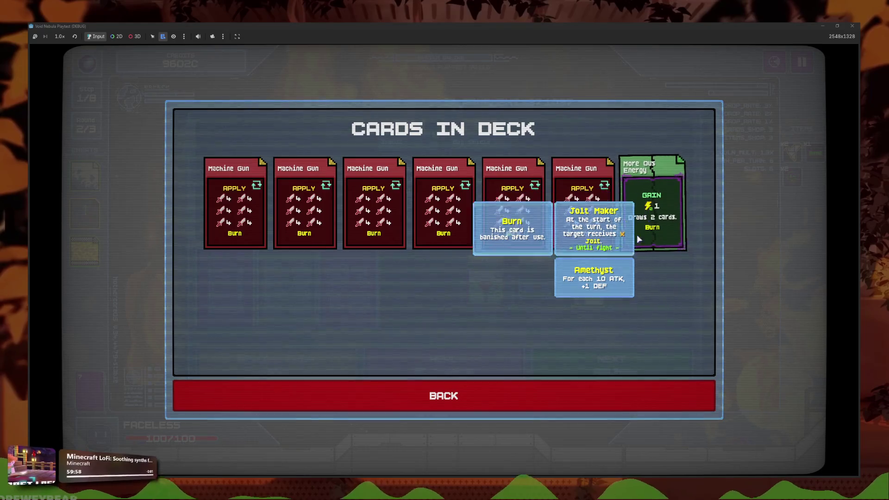
click(637, 392)
click(802, 62)
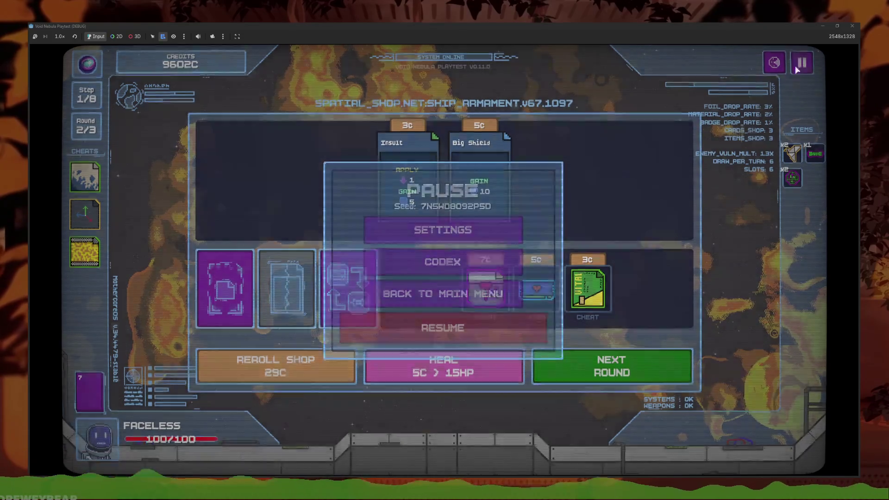
click(484, 253)
click(510, 259)
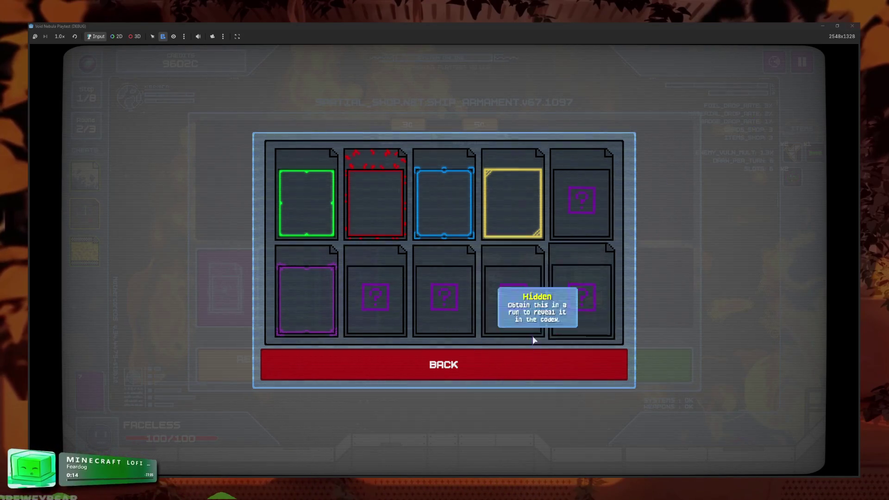
click(495, 359)
click(490, 348)
click(541, 321)
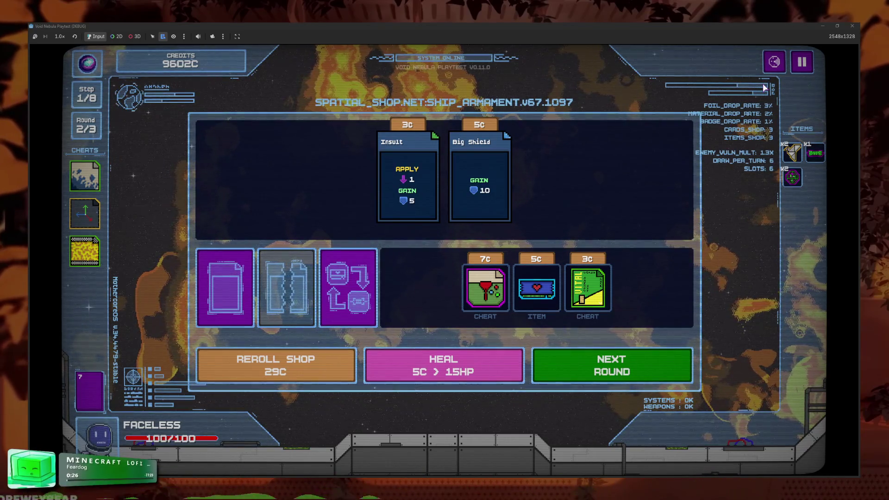
Step: Recheck the Card Foils codex, then pause and quit the run to the main menu
mouse_move(545, 291)
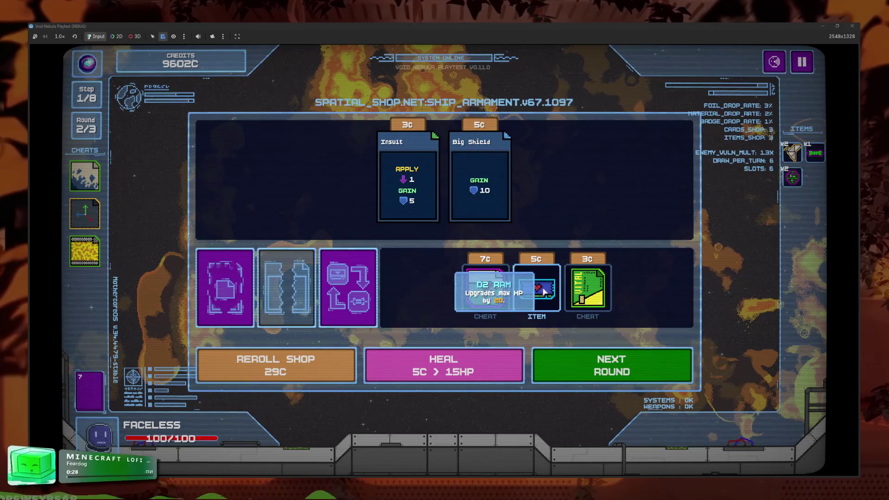
key(Escape)
click(491, 257)
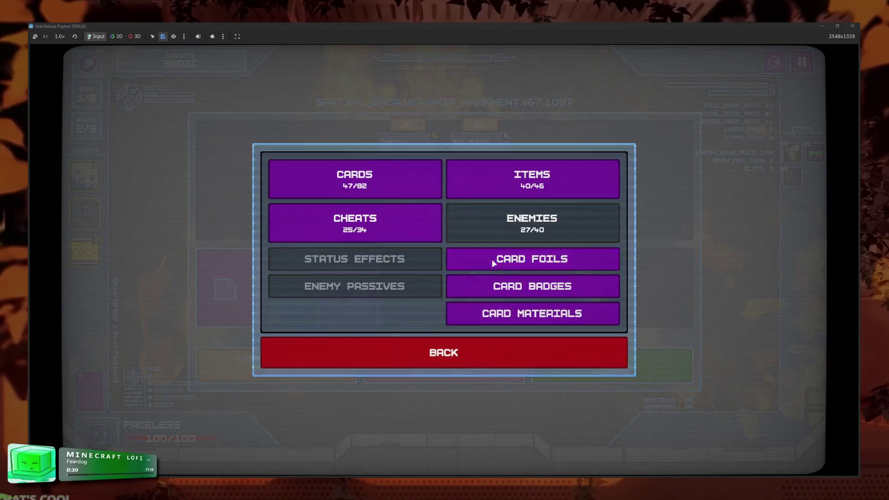
click(493, 265)
mouse_move(603, 241)
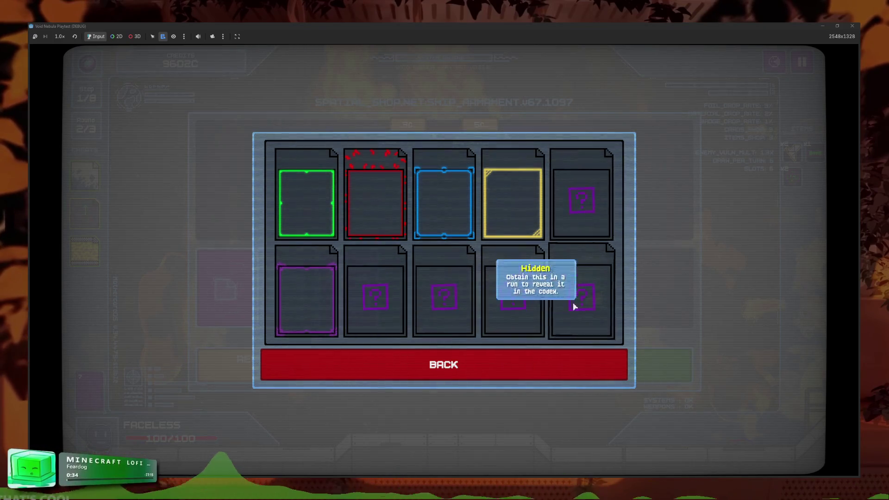
click(411, 378)
click(438, 363)
click(457, 329)
mouse_move(276, 299)
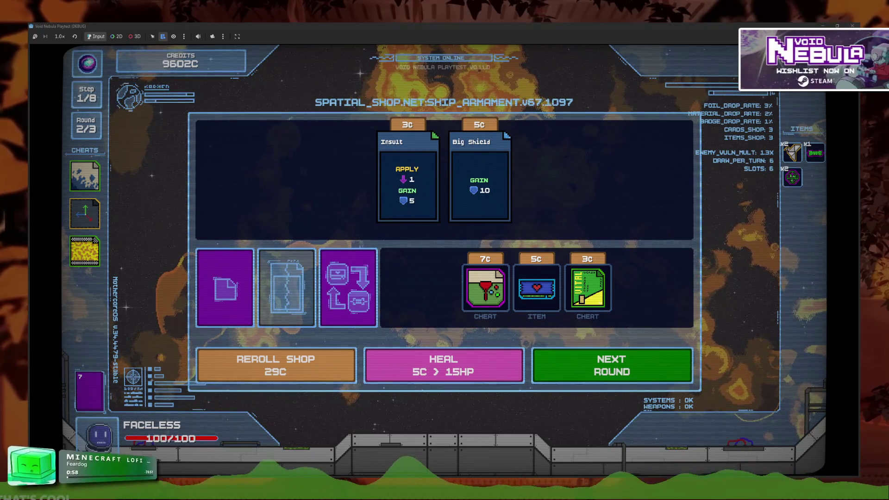
key(Escape)
click(410, 295)
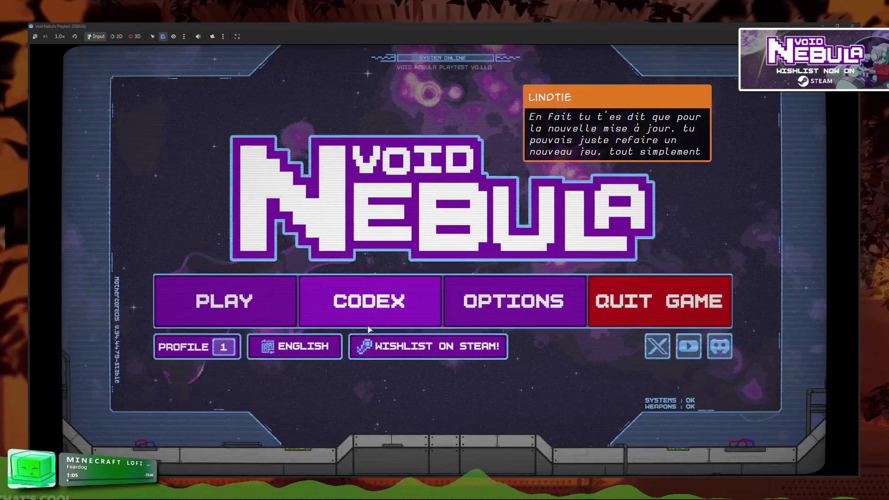
Step: Peek at the profile selection and the Codex card foils, then return to the main menu
click(218, 346)
click(489, 323)
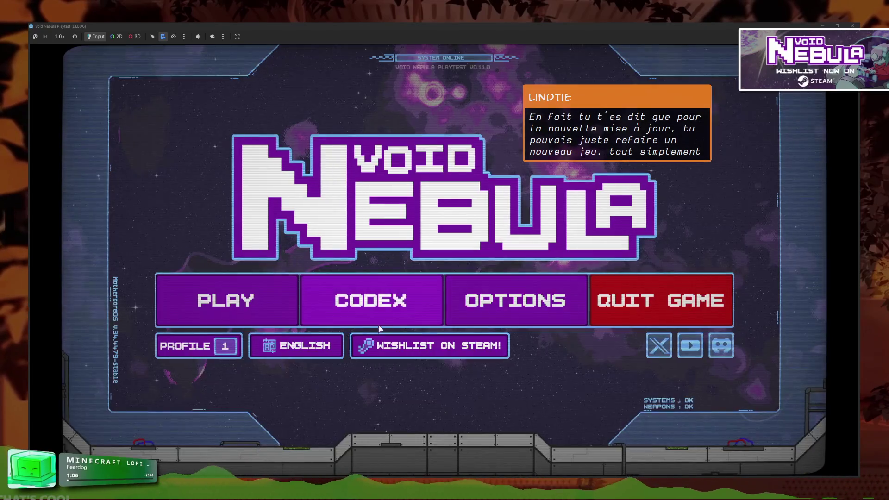
click(430, 315)
click(522, 255)
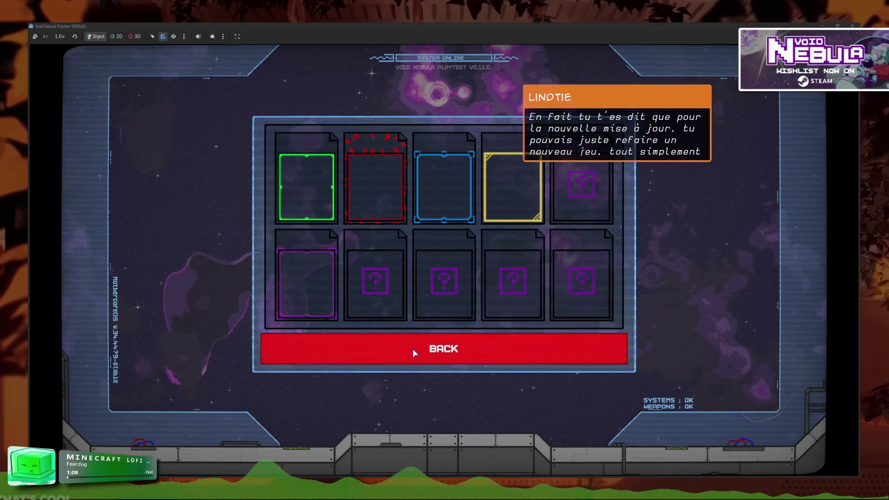
click(413, 350)
click(449, 241)
click(449, 352)
click(340, 348)
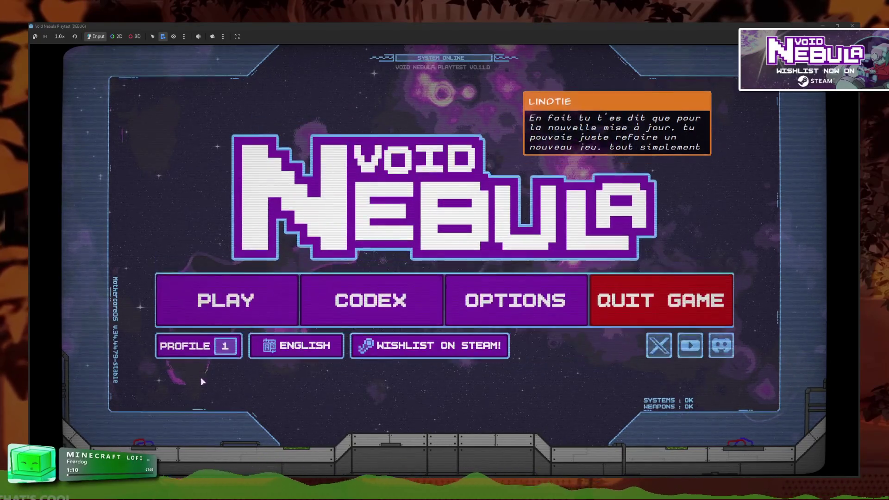
Step: Load the SAVE 03 profile from the save selection
click(211, 346)
click(547, 190)
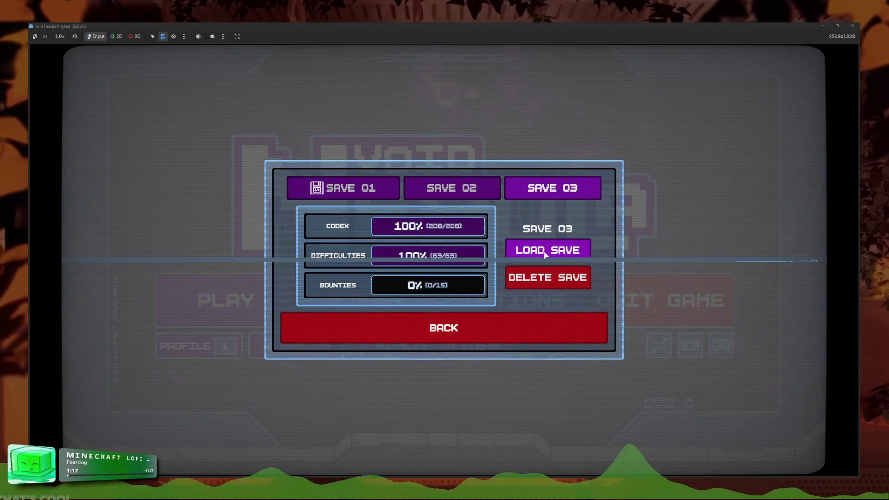
click(545, 253)
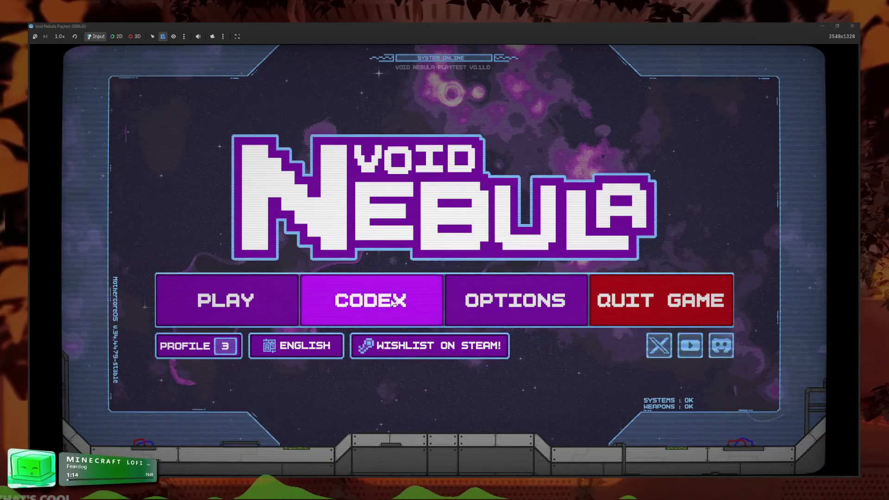
Step: On the full save, browse Codex card foils, materials and both badge pages, then return to the title menu
click(393, 302)
click(528, 242)
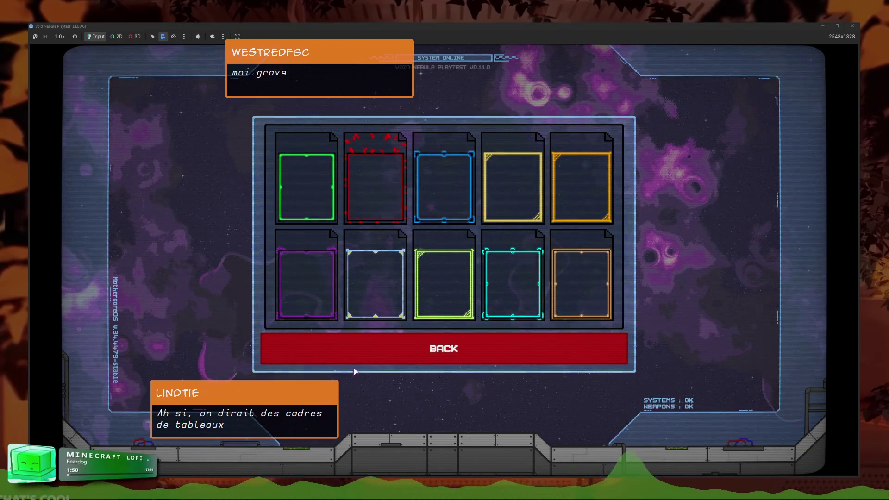
click(496, 349)
click(519, 299)
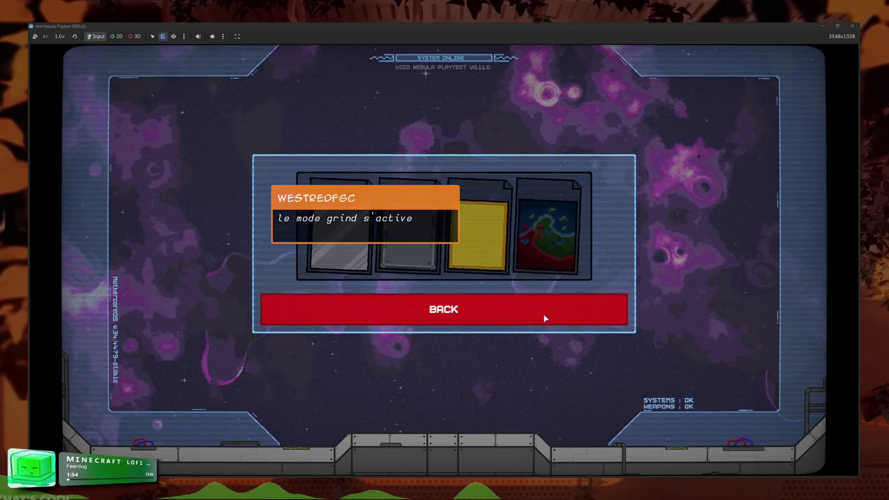
click(550, 311)
click(538, 270)
click(504, 329)
click(506, 331)
click(443, 369)
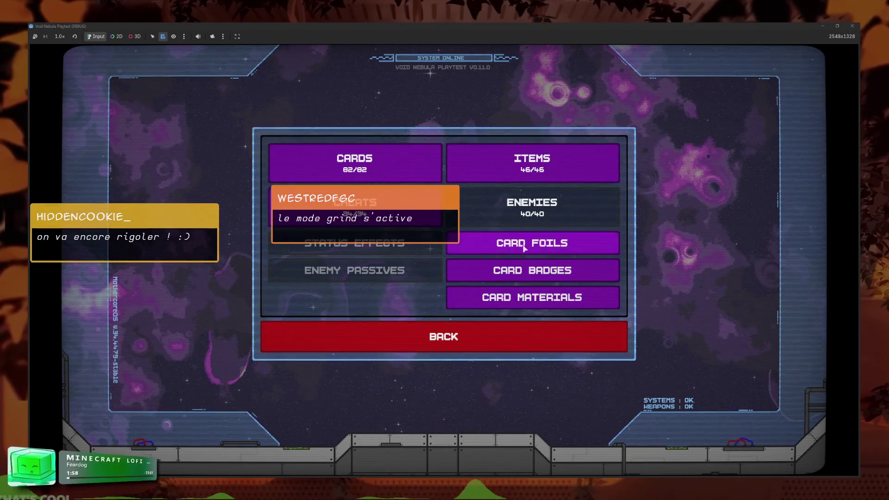
click(473, 243)
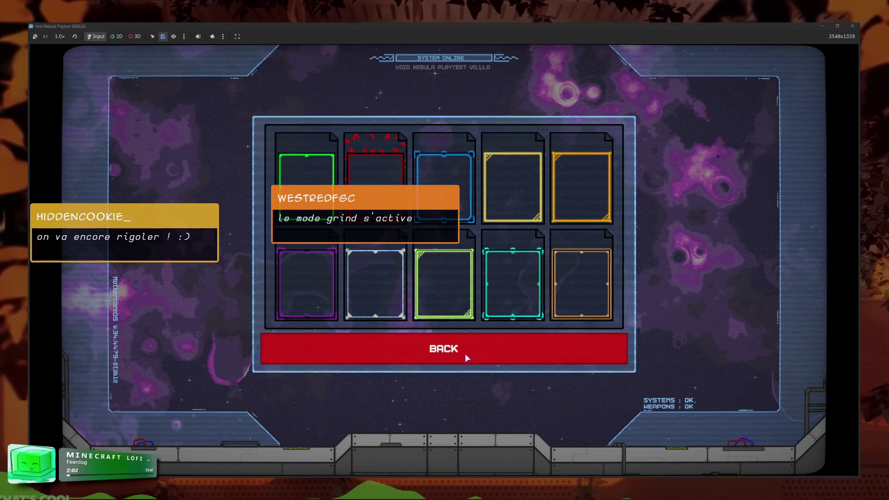
click(357, 356)
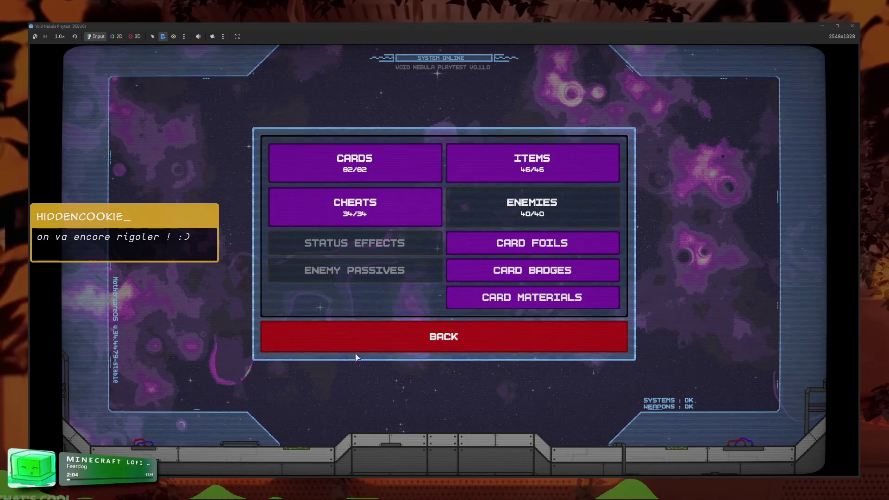
click(415, 342)
Step: Flip through both pages of the Codex Cheats, then return to the title menu
click(373, 303)
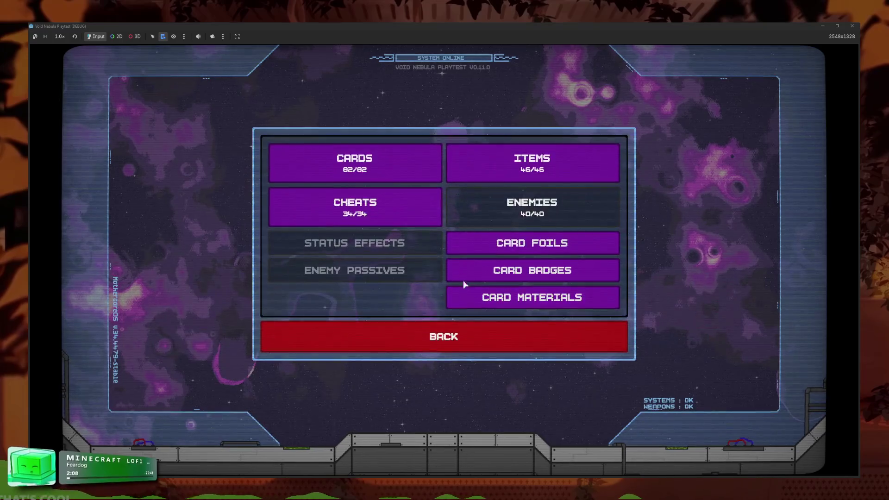
click(419, 218)
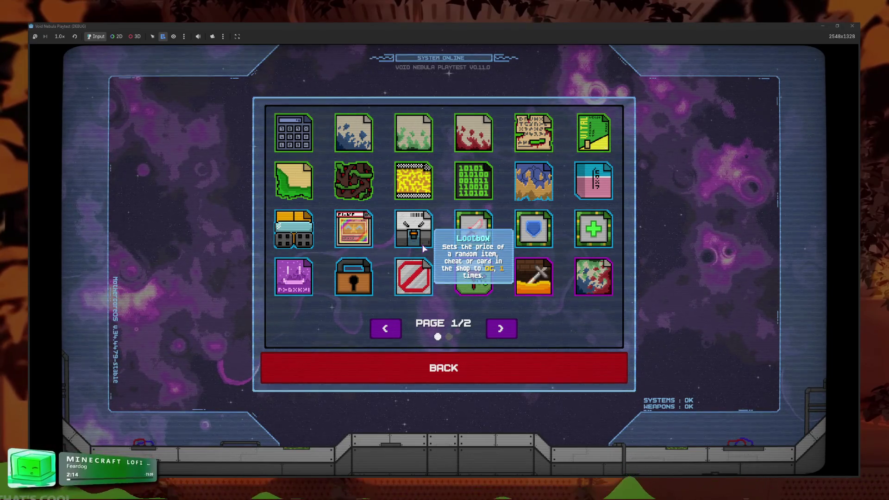
click(508, 323)
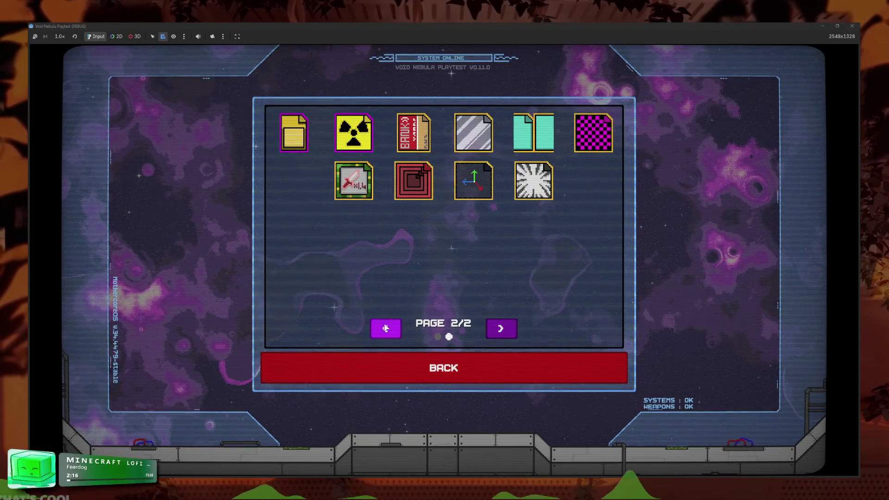
click(385, 328)
click(501, 329)
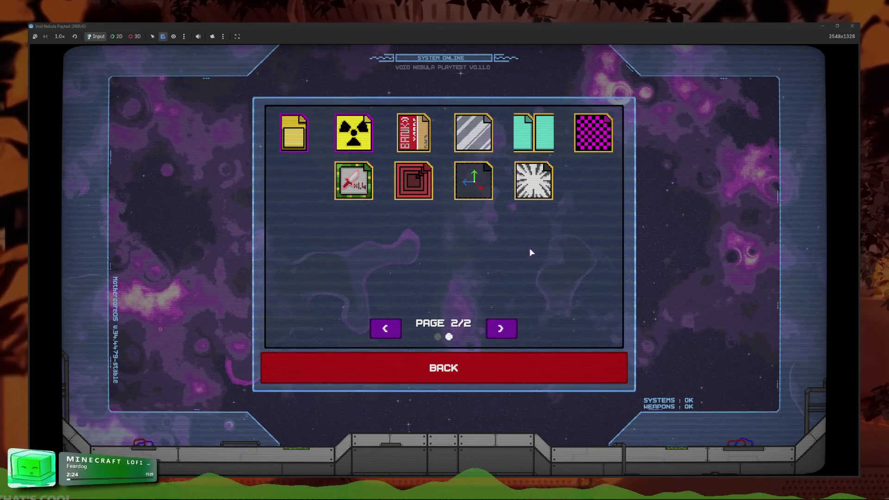
click(526, 367)
click(477, 338)
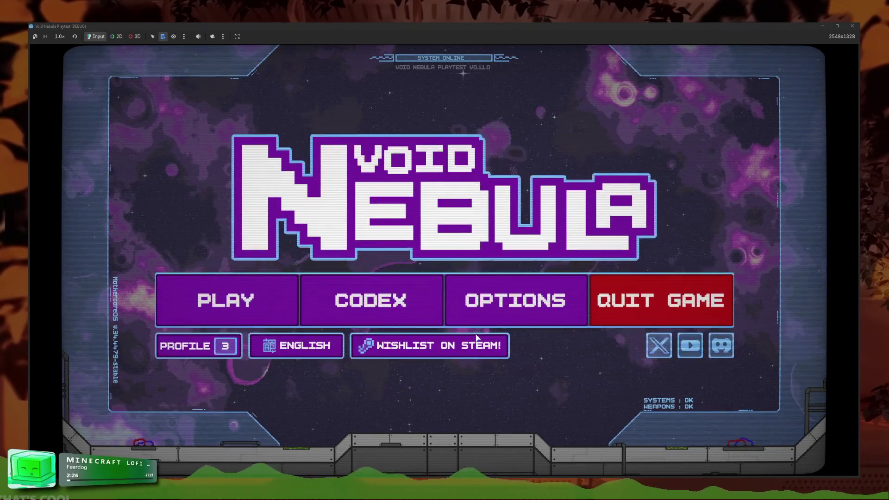
Step: Check the save profile details and the language choices from the title menu
click(371, 308)
click(433, 340)
click(185, 346)
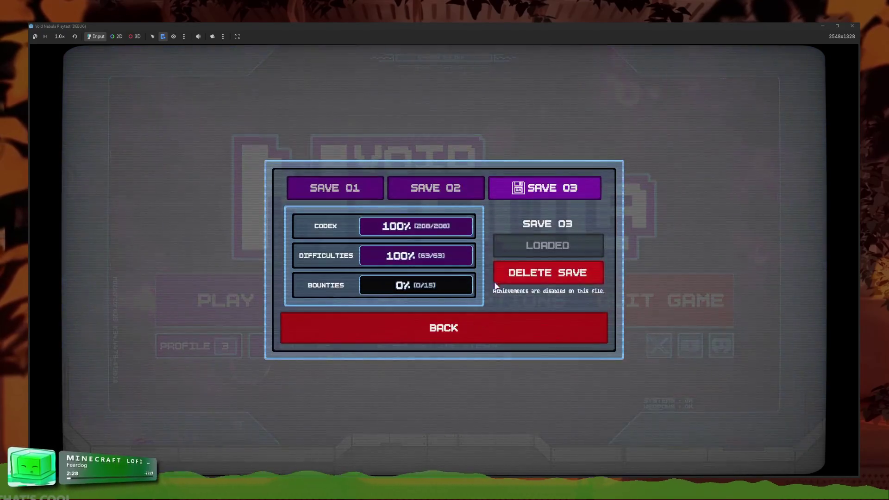
click(393, 328)
click(309, 353)
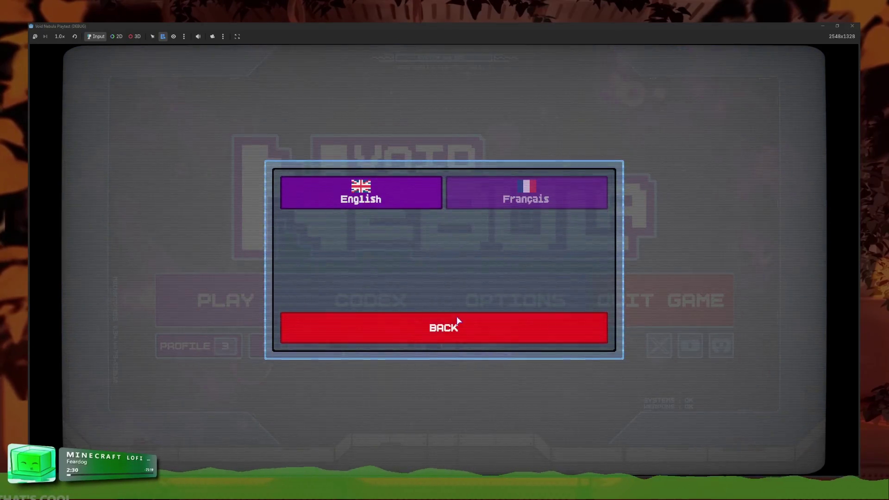
click(443, 323)
Step: Reopen Codex > Card Foils to review the ten foils, including Zircon, Turquoise and Diamond
click(430, 298)
click(475, 287)
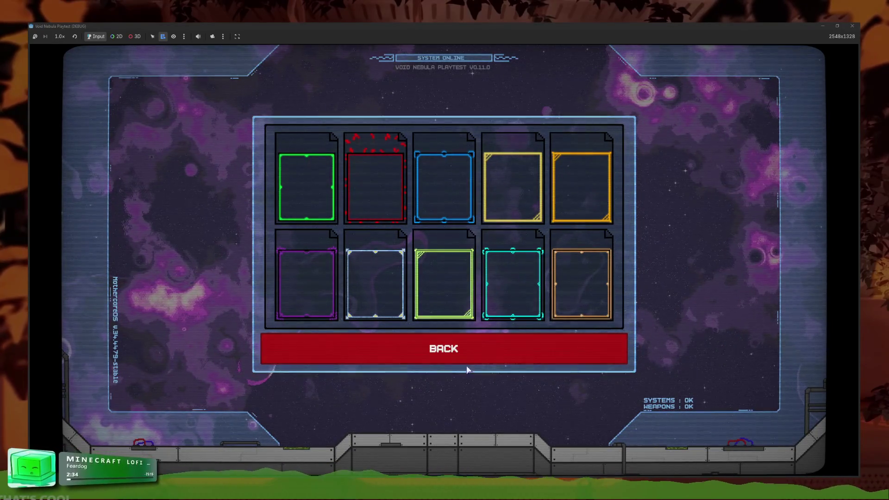
click(439, 345)
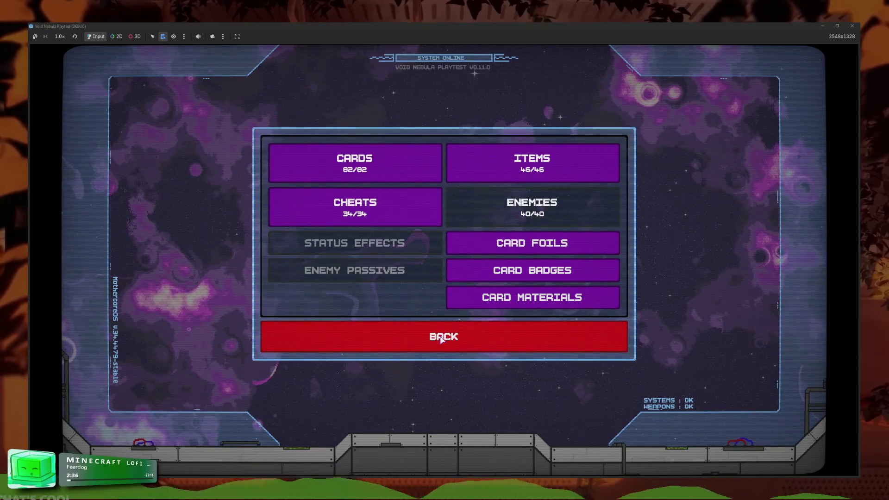
click(441, 339)
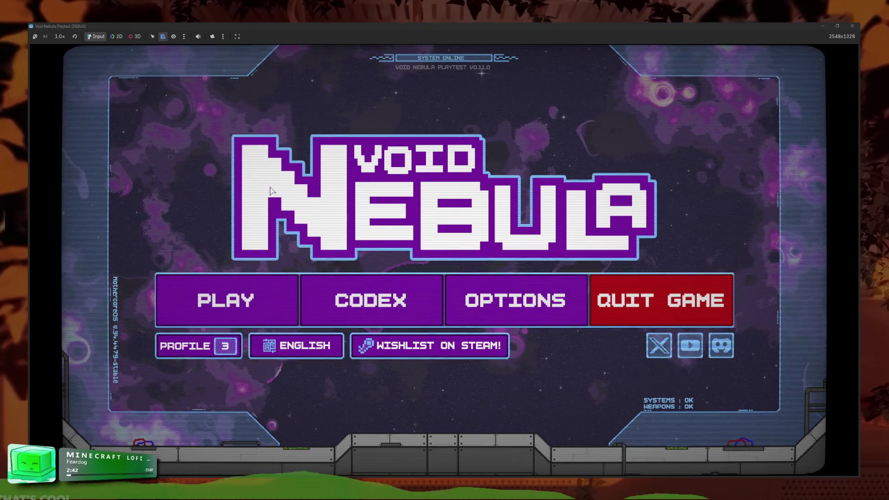
click(309, 313)
click(532, 243)
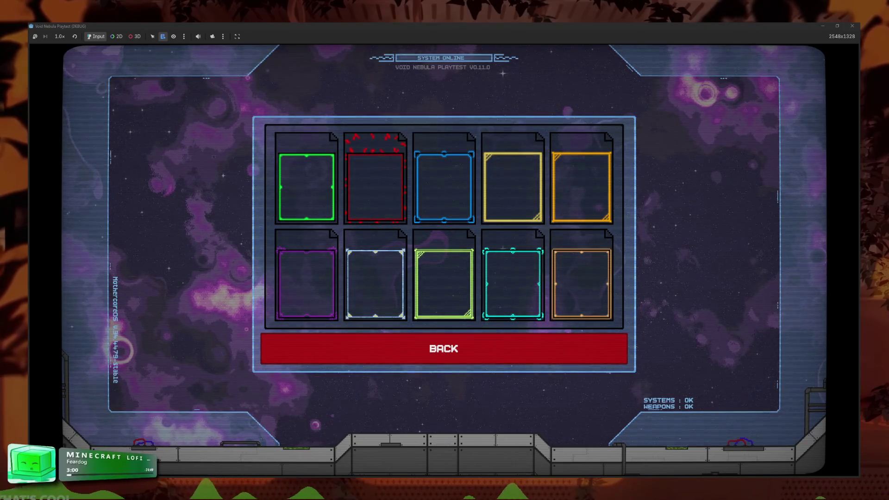
Step: Recheck the Amber foil's tooltip in Codex > Card Foils, then stop the debug run with F8
click(452, 345)
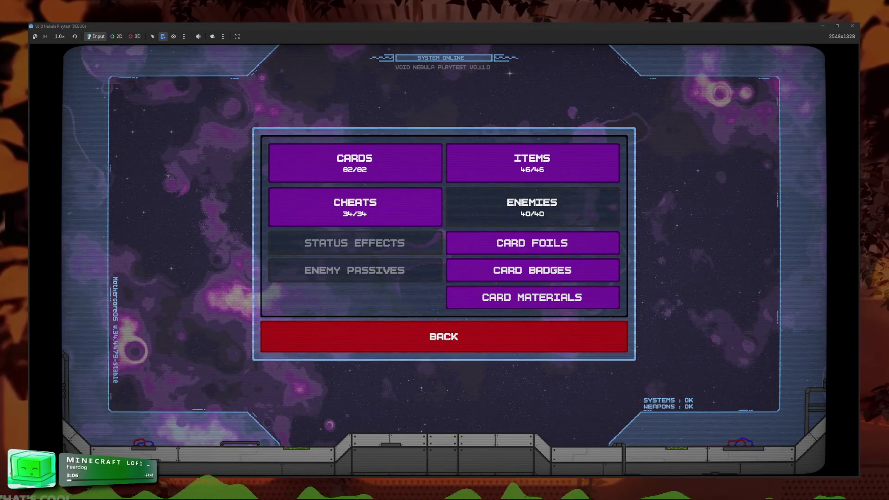
click(411, 332)
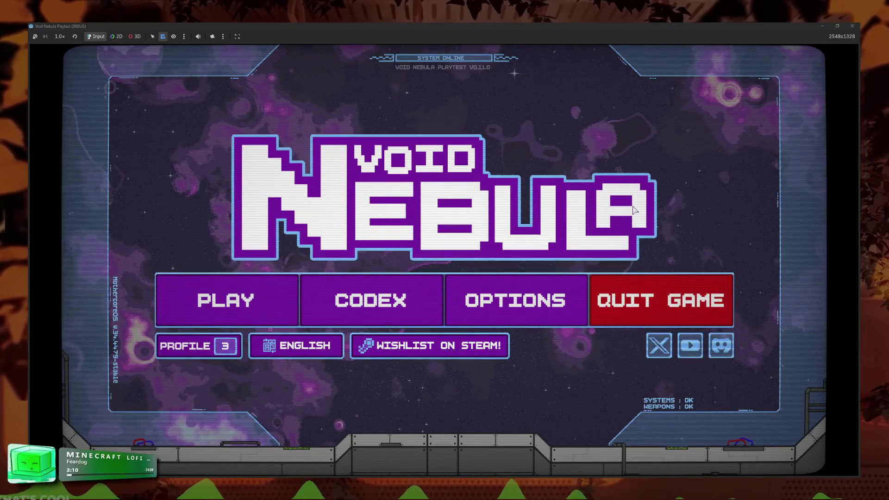
click(380, 304)
click(463, 242)
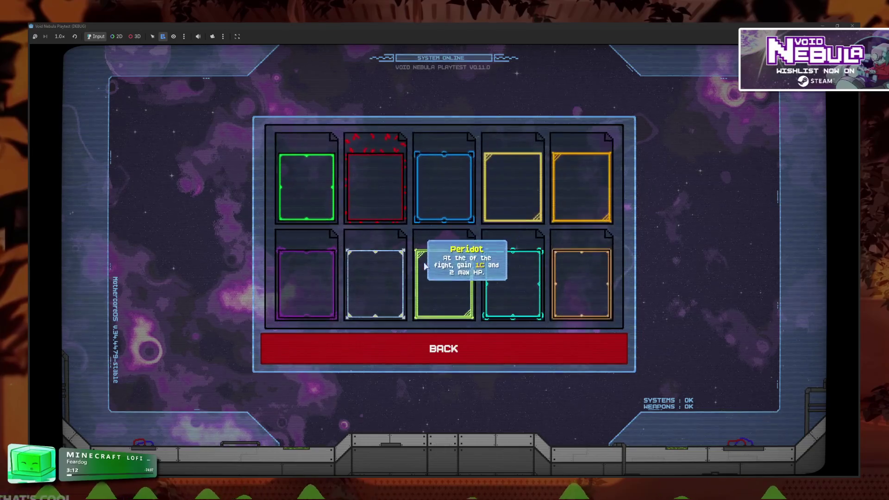
mouse_move(579, 192)
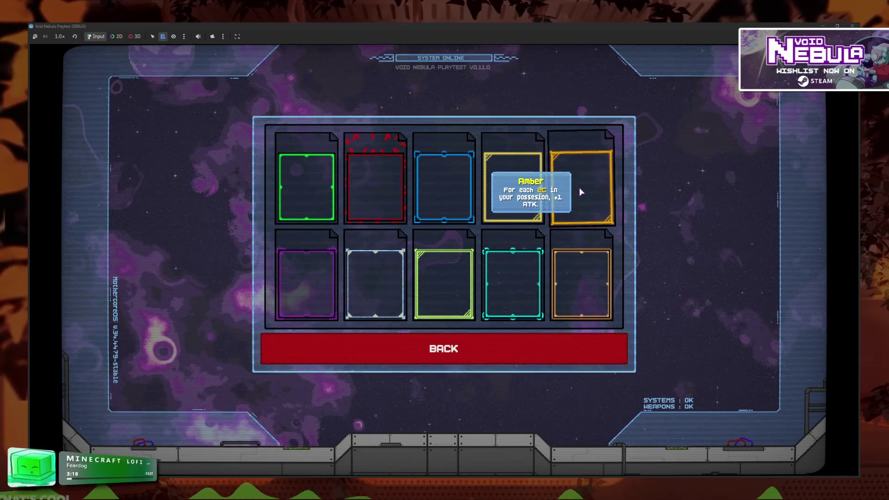
key(F8)
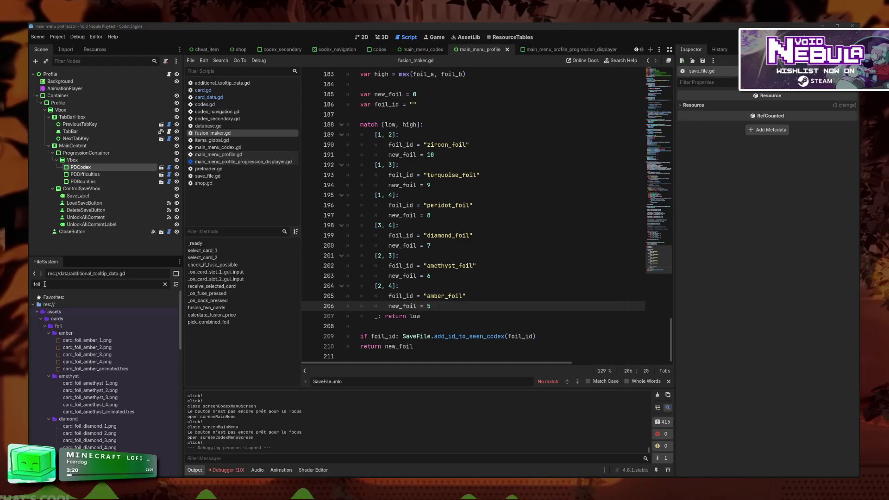
Step: Open amber_foil.tres and correct its description typo to read 'possession'
double_click(44, 284)
text(amb)
click(95, 390)
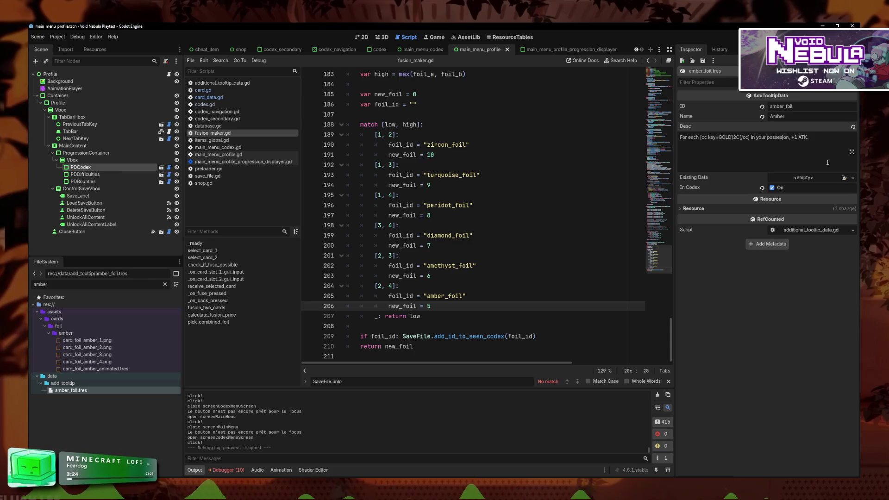
text(s)
click(822, 148)
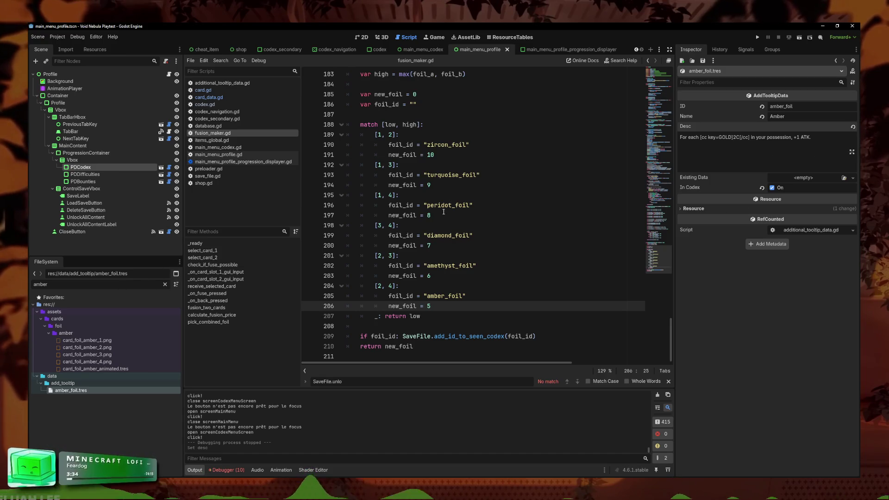
Step: Filter the FileSystem for player_global and open player_global.gd at its setup_player function
click(477, 205)
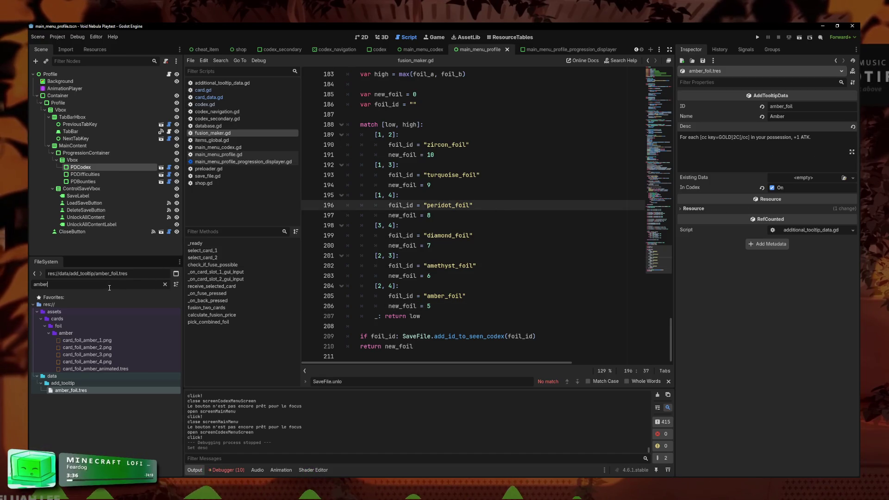
key(BackSpace)
key(BackSpace)
key(BackSpace)
text(player_global)
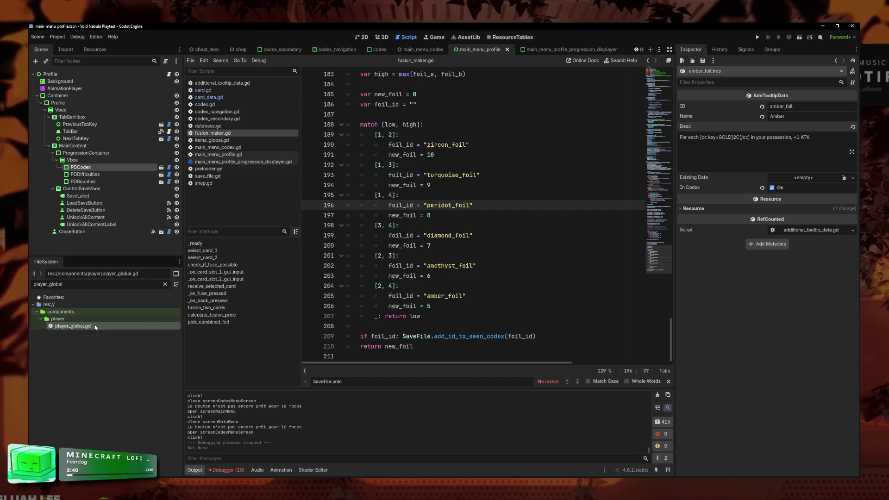
double_click(96, 328)
drag(660, 223, 665, 119)
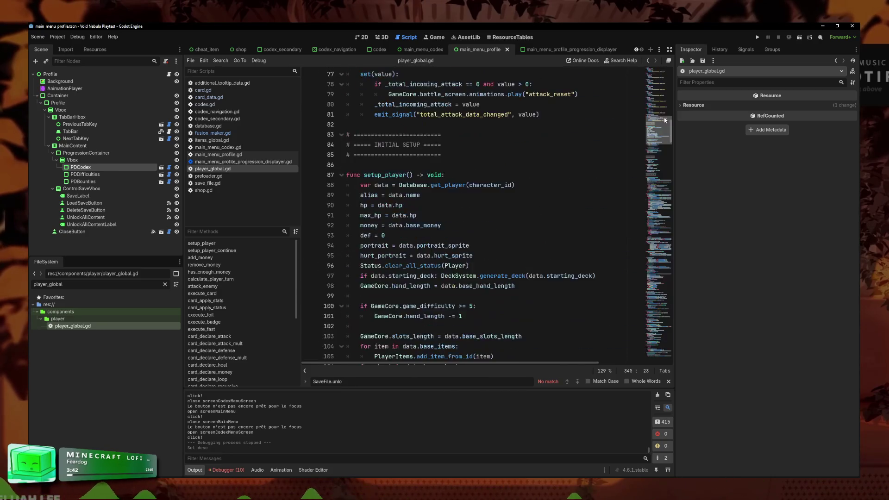
Step: Search player_global.gd for 'foil' to reach execute_foil's BLUE case on line 225
scroll(569, 247, down, 20)
click(569, 247)
key(ctrl+f)
text(foil)
click(551, 216)
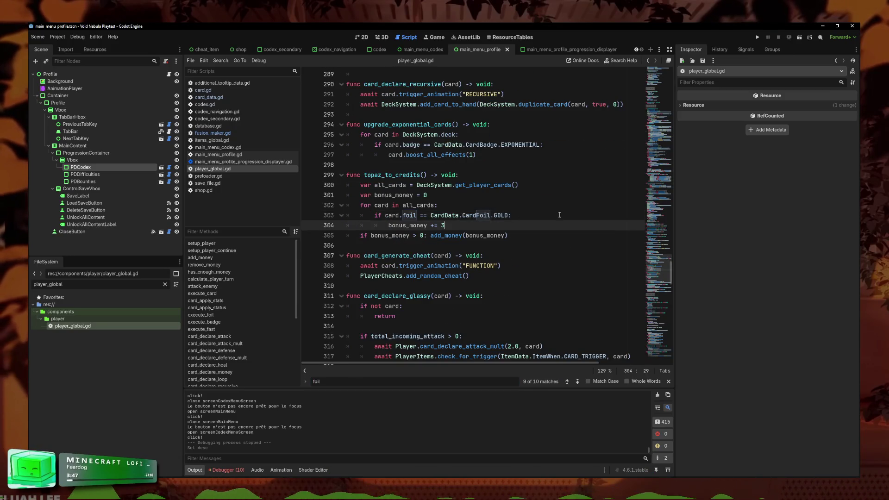
click(569, 382)
click(570, 384)
Step: Add a CardData.CardFoil.AMBER case after BLUE, then save and run with F5
click(604, 227)
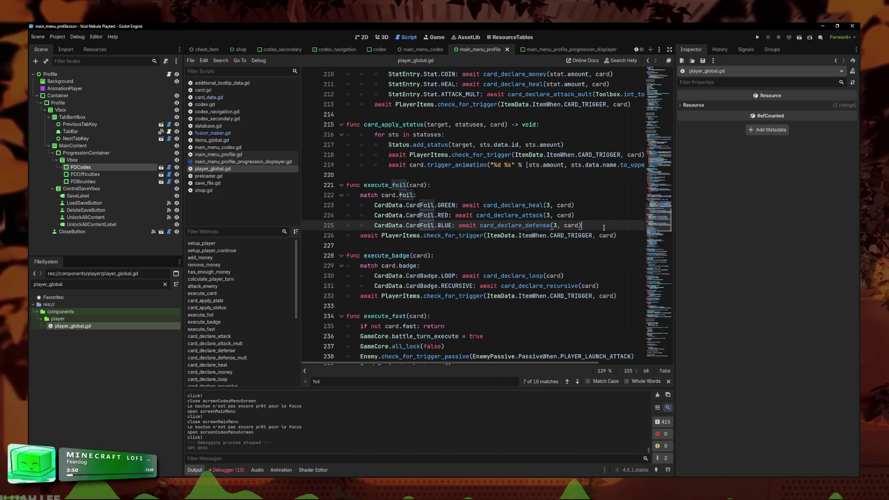
key(Return)
text(CardDa)
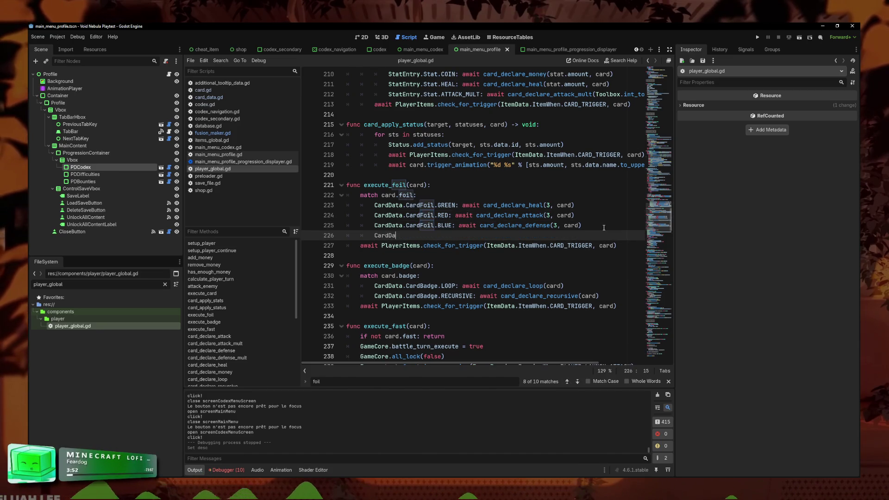
key(BackSpace)
key(BackSpace)
key(BackSpace)
key(BackSpace)
text(CardFo)
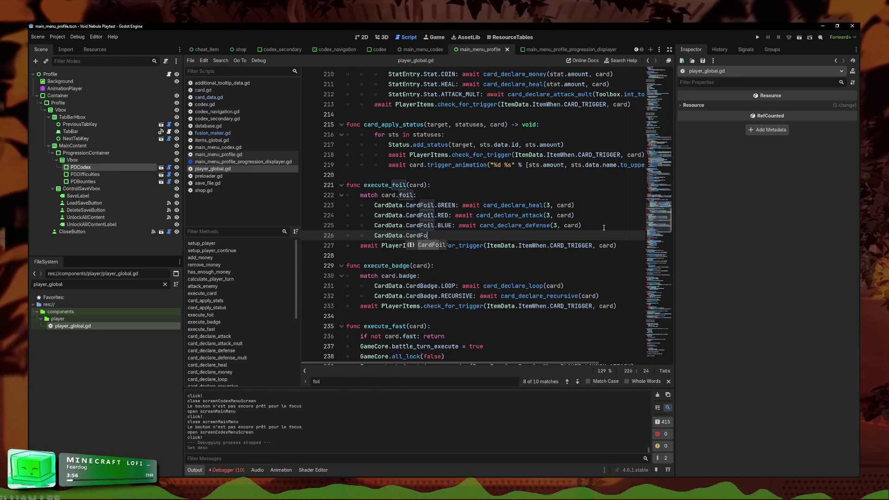
text(il.AMBER:)
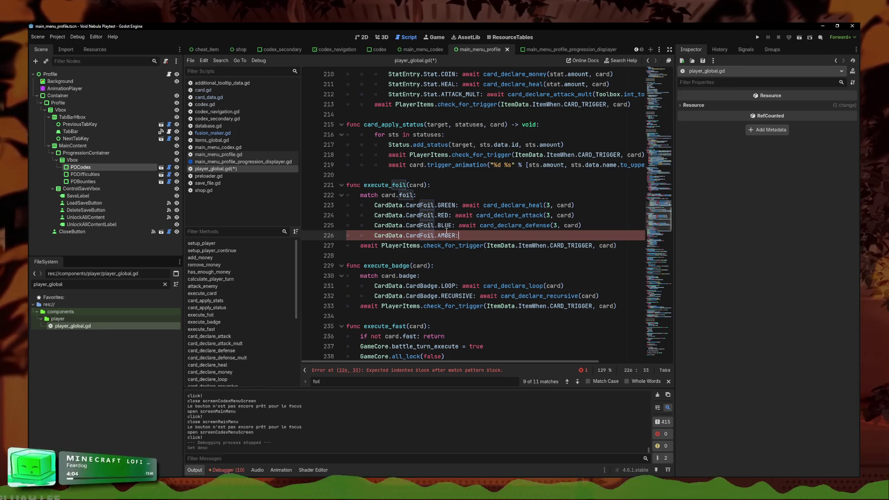
key(F5)
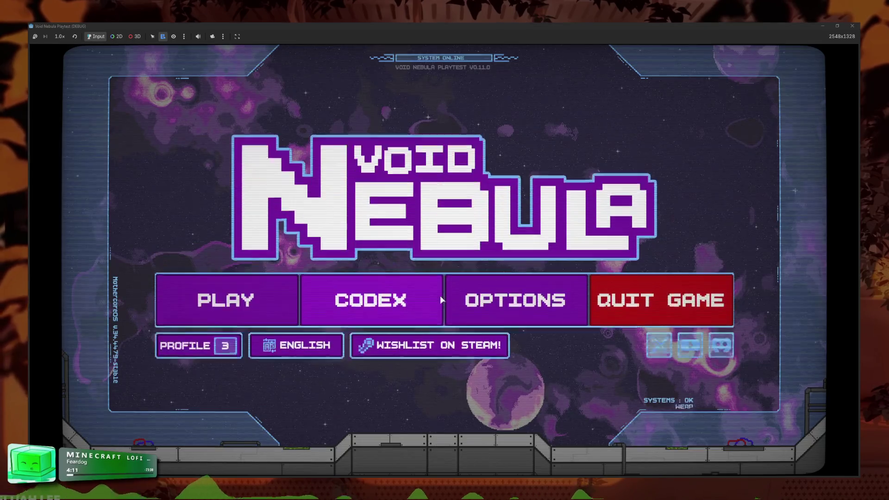
Step: Read the Amethyst-through-Zircon foil descriptions in the playtest Codex, then close the game window
click(437, 298)
click(452, 244)
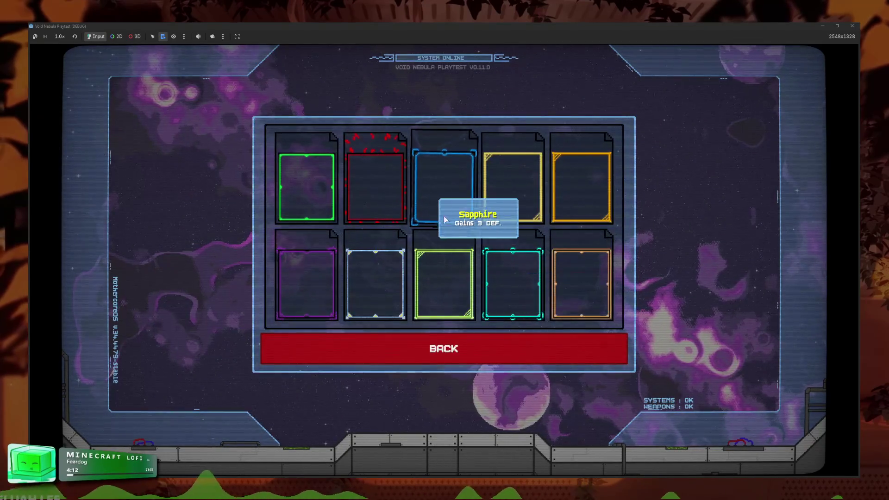
mouse_move(303, 296)
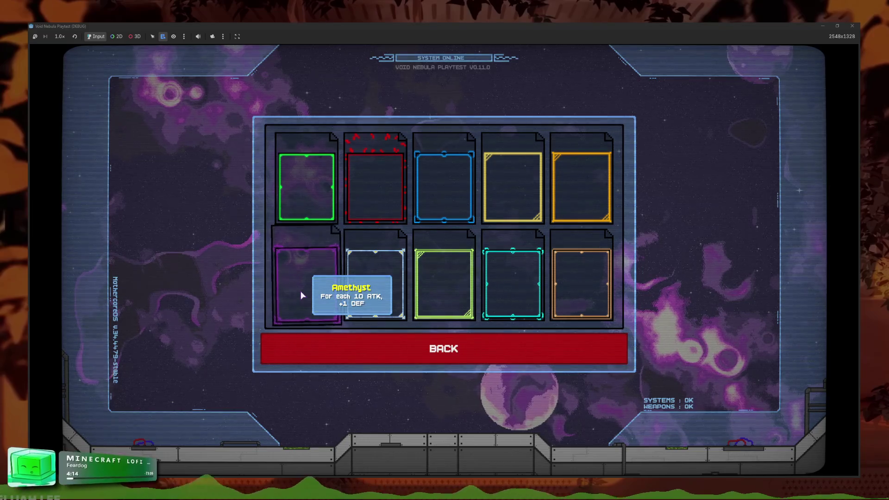
mouse_move(368, 289)
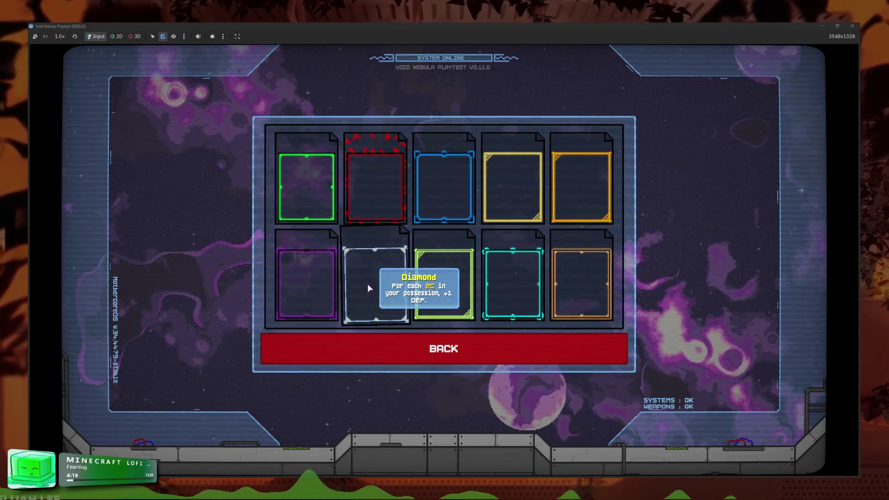
mouse_move(433, 286)
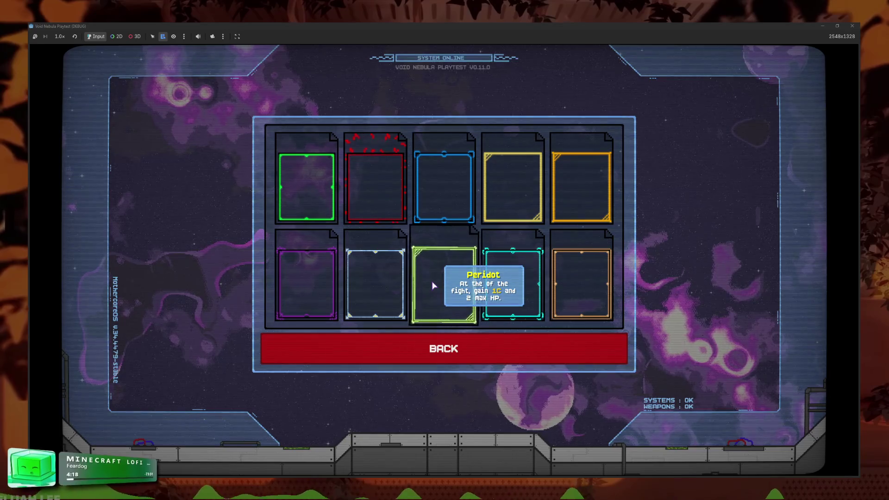
mouse_move(504, 289)
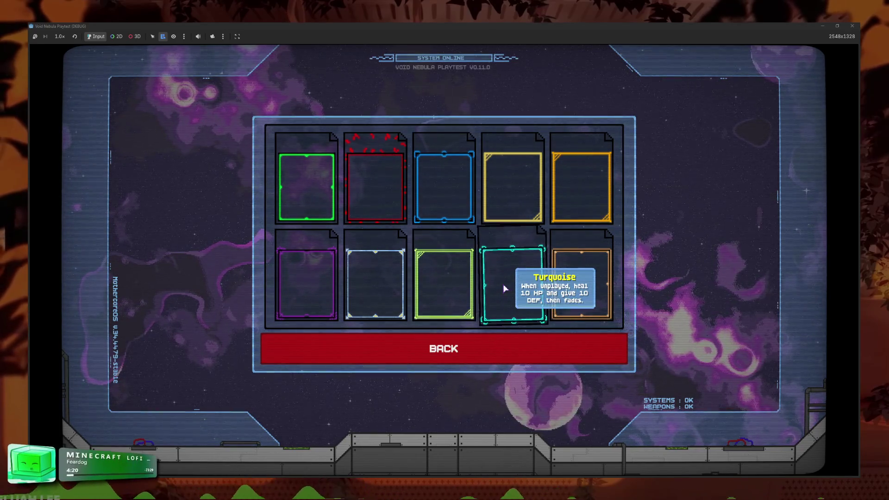
mouse_move(576, 288)
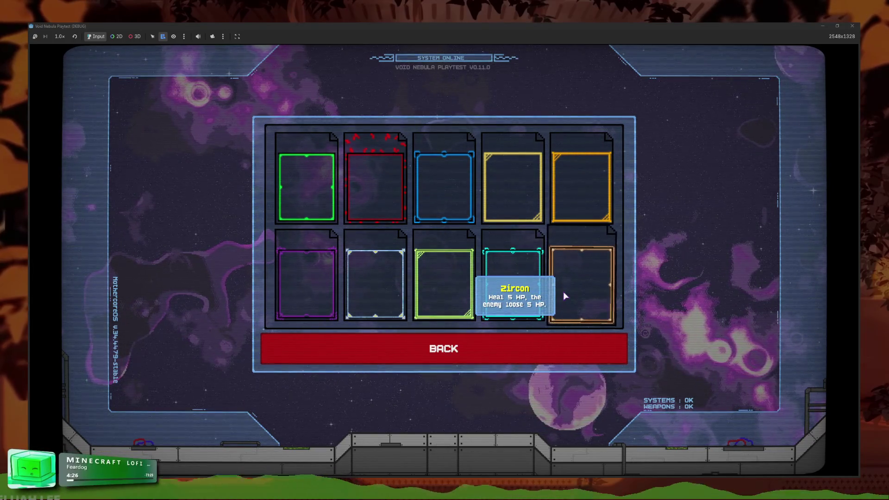
click(852, 26)
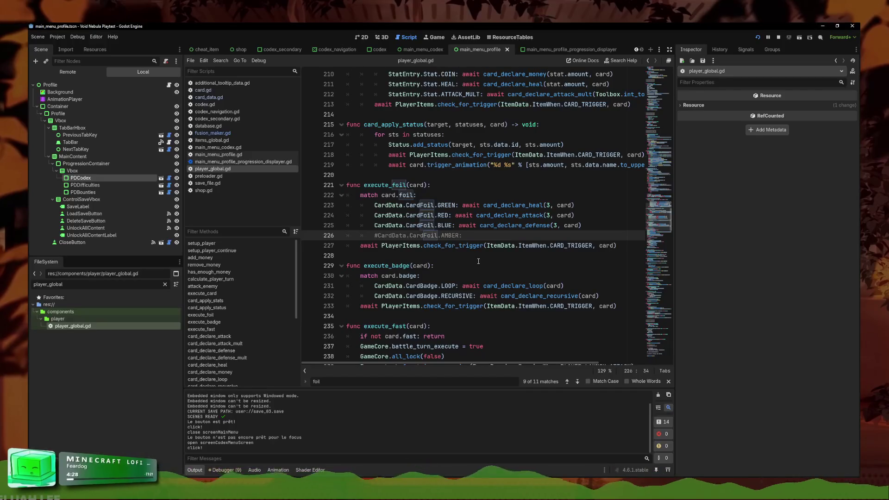
Step: Duplicate the CardFoil.AMBER case line into copies below it
key(Return)
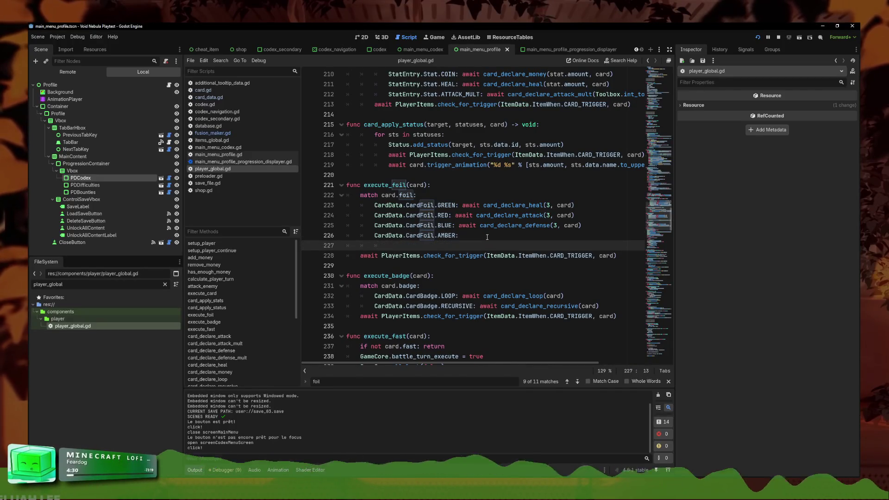
key(BackSpace)
key(BackSpace)
key(BackSpace)
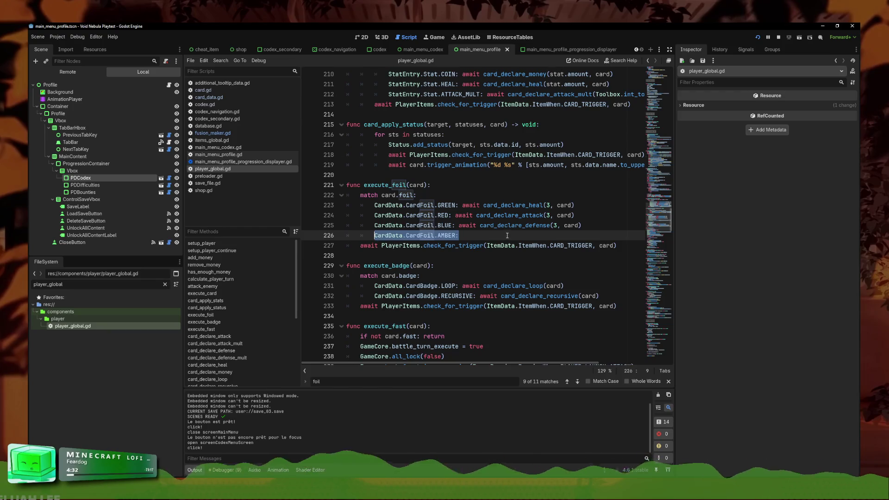
click(507, 235)
key(Return)
key(Return)
text(CardData.CardFoil.AMBER:)
key(Return)
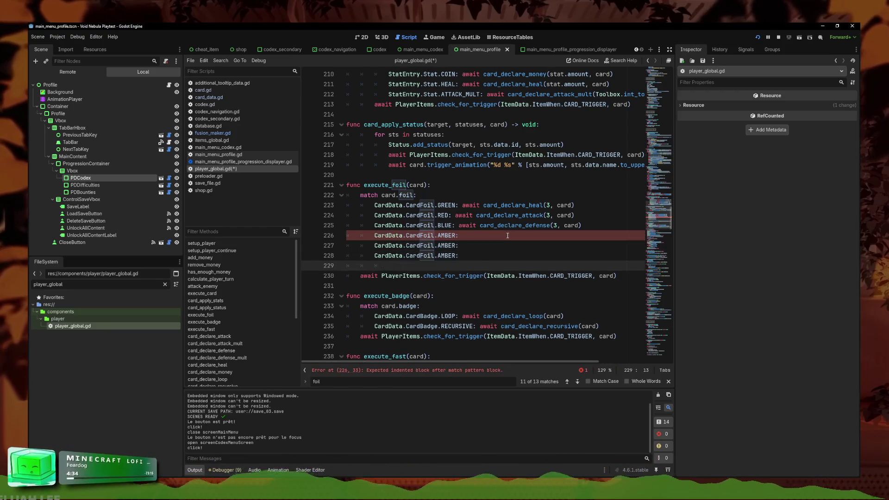
Step: Rename the first copy to CardFoil.AMETHYST via autocomplete, then do a quick playtest
click(499, 242)
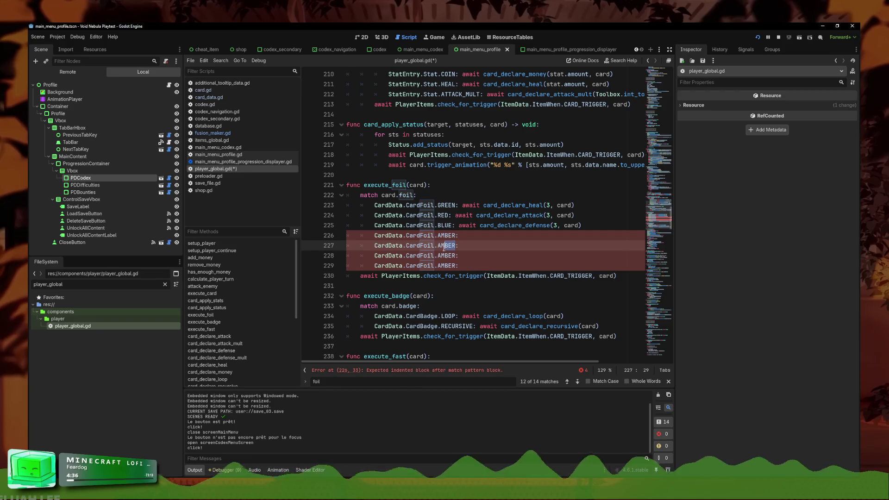
text(TH)
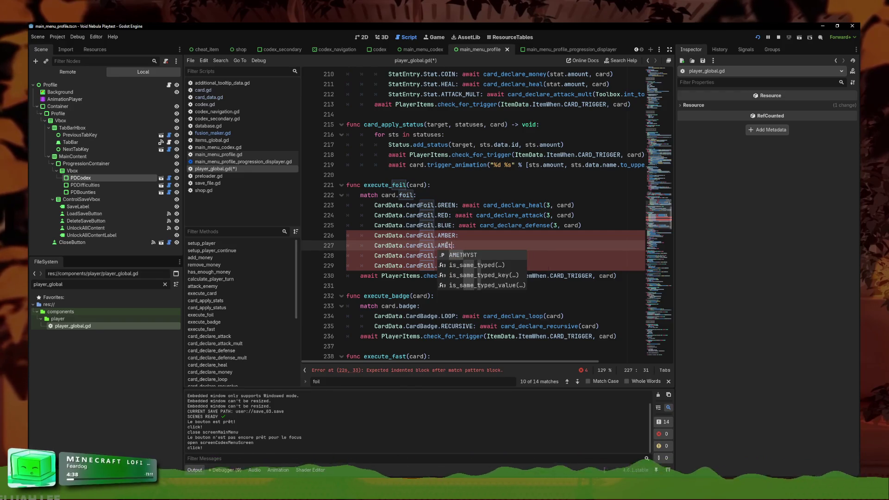
key(Tab)
key(Down)
text(ZIRCON:)
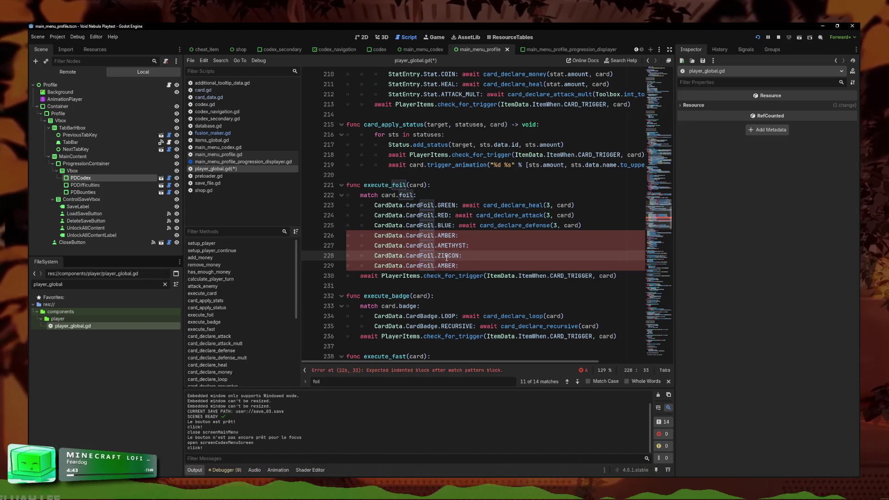
key(Down)
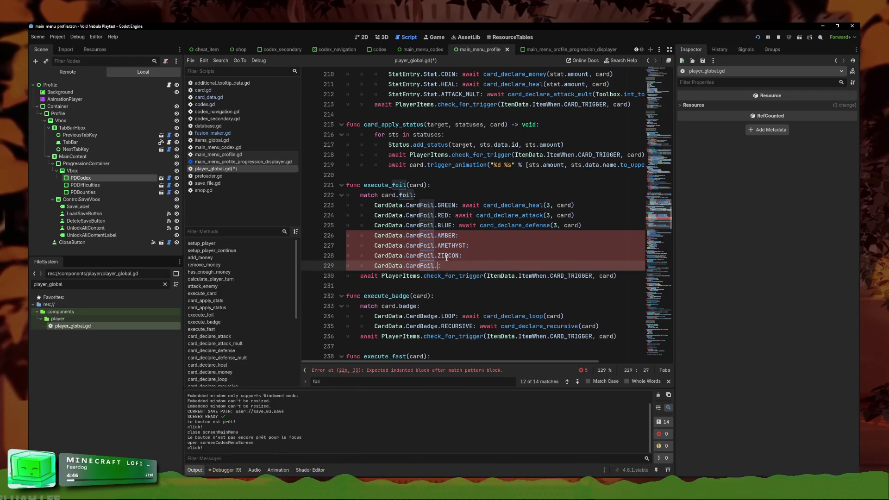
click(435, 268)
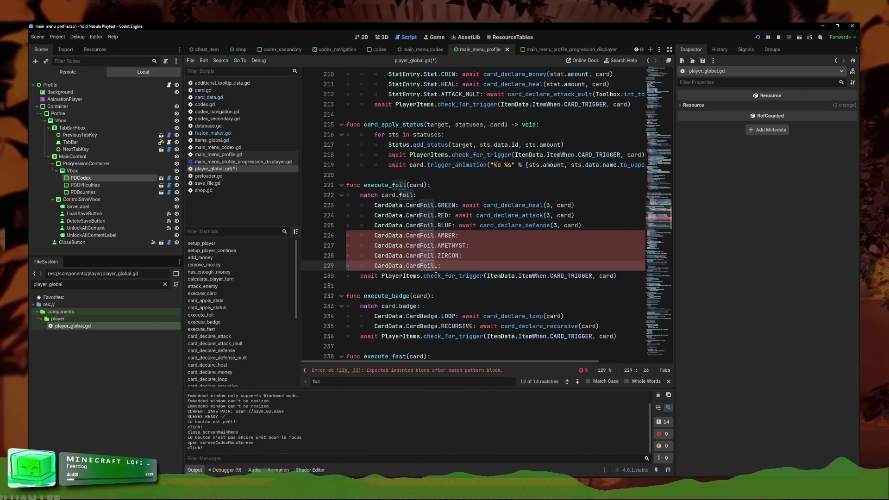
key(F5)
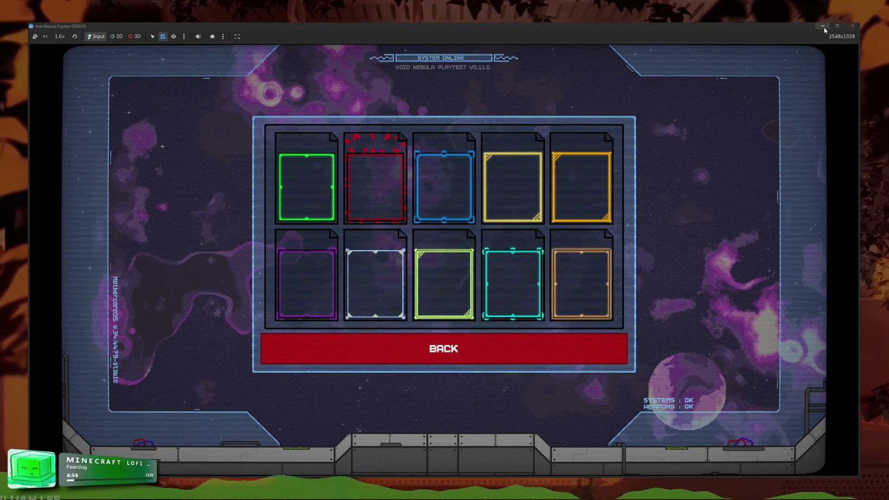
click(852, 26)
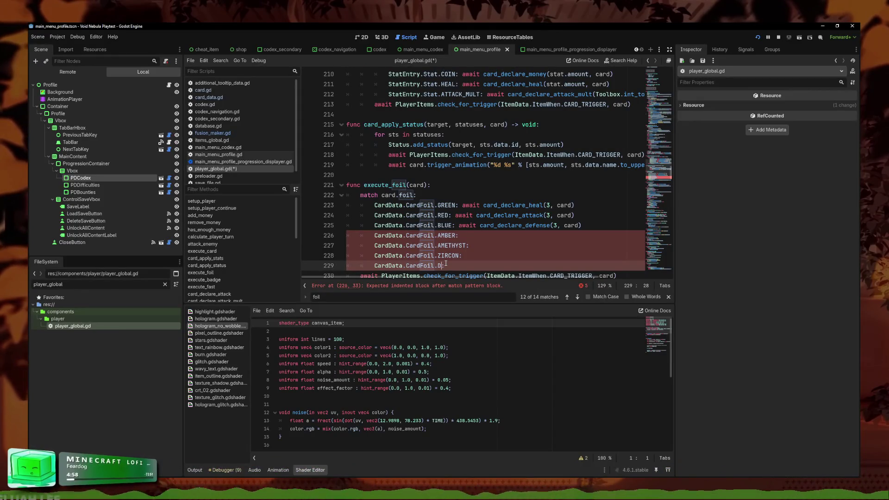
Step: Complete the last copy as CardFoil.DIAMOND, then switch to the running game
text(IAMOND)
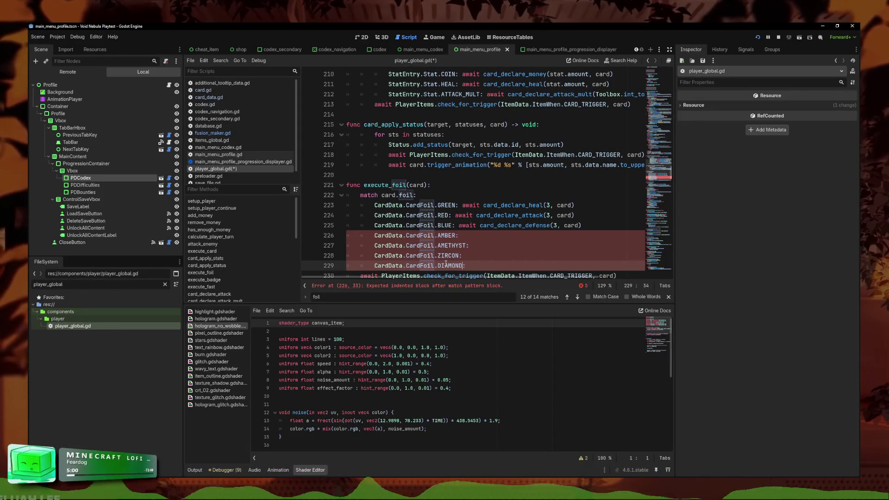
key(Up)
key(Up)
scroll(496, 260, right, 3)
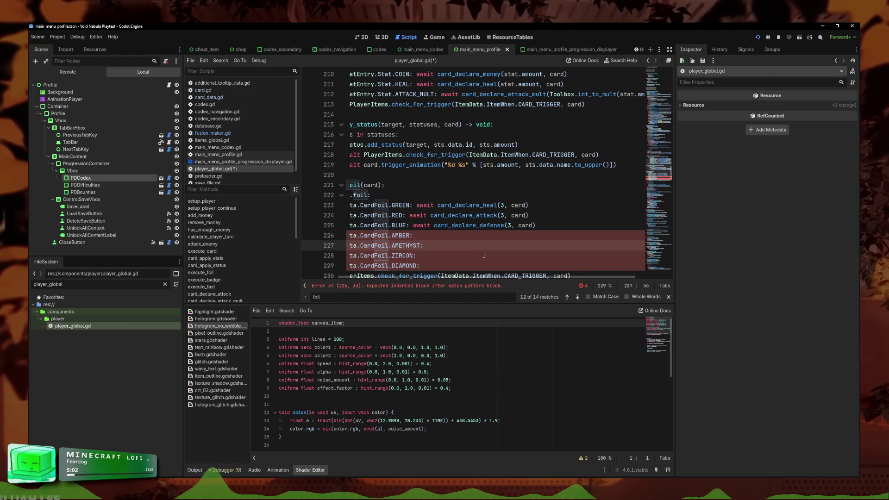
scroll(486, 257, down, 1)
key(Up)
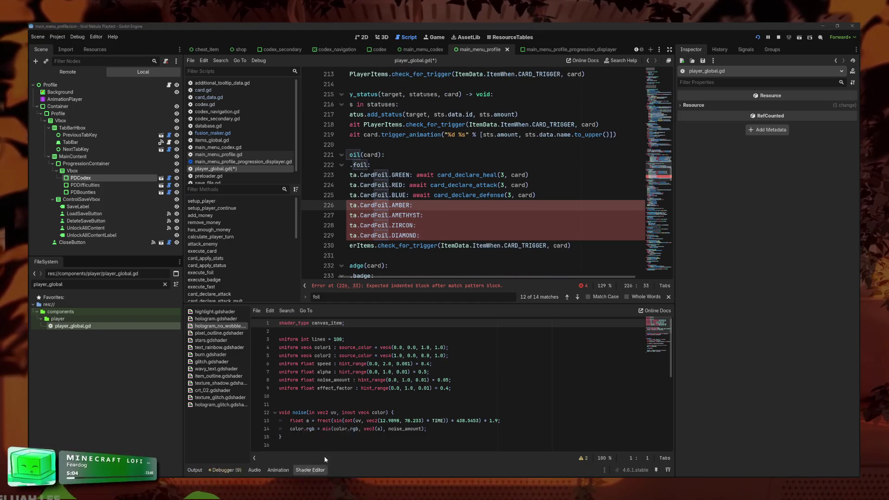
key(alt+Tab)
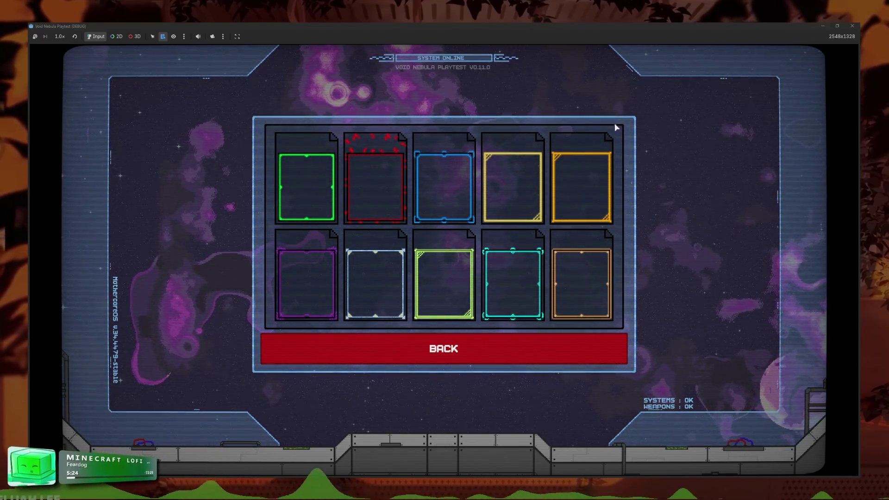
Step: Close the playtest window to return to player_global.gd
click(852, 26)
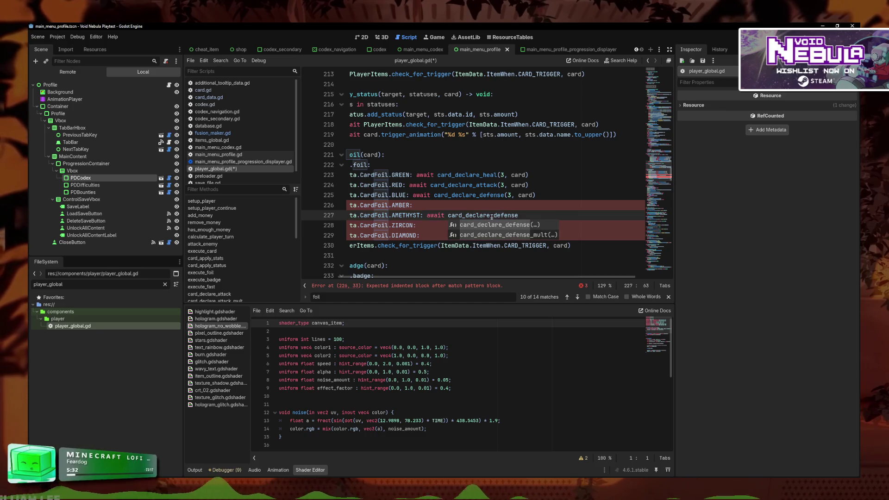
Step: Complete line 227 as await card_declare_defense(total_incoming_attack / 10, card)
key(F6)
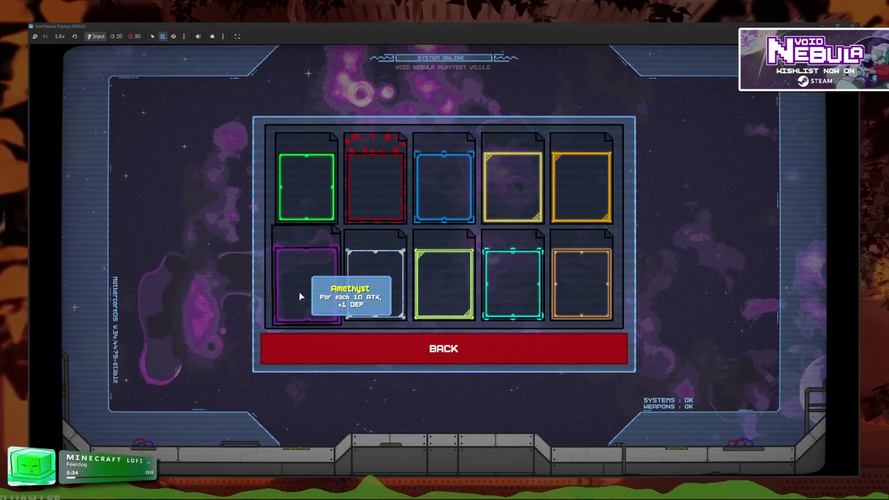
key(F8)
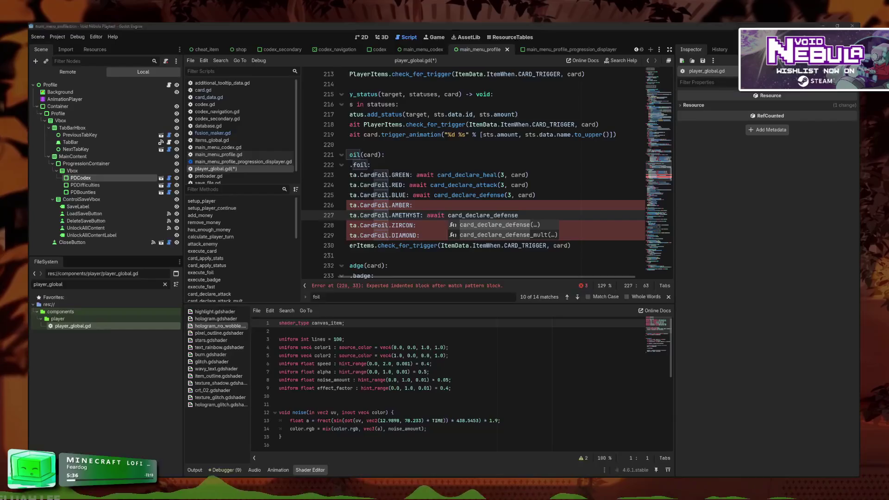
key(Return)
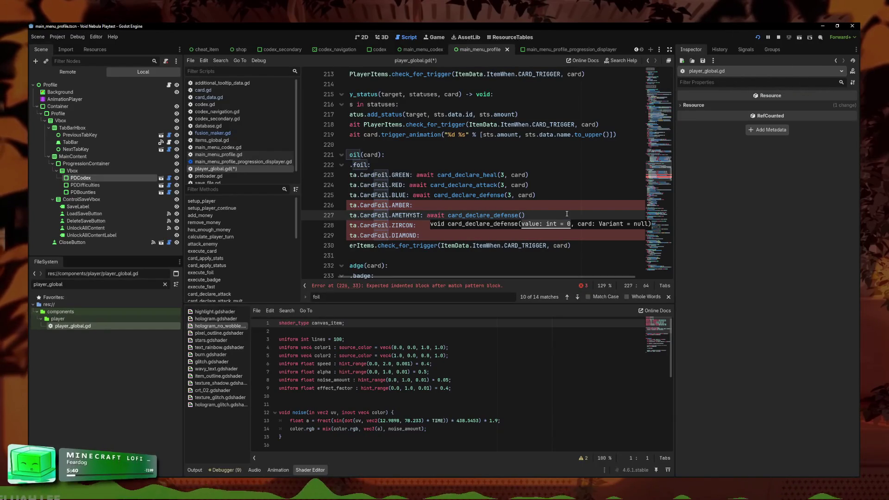
text(, card)
key(Left)
key(Left)
key(Left)
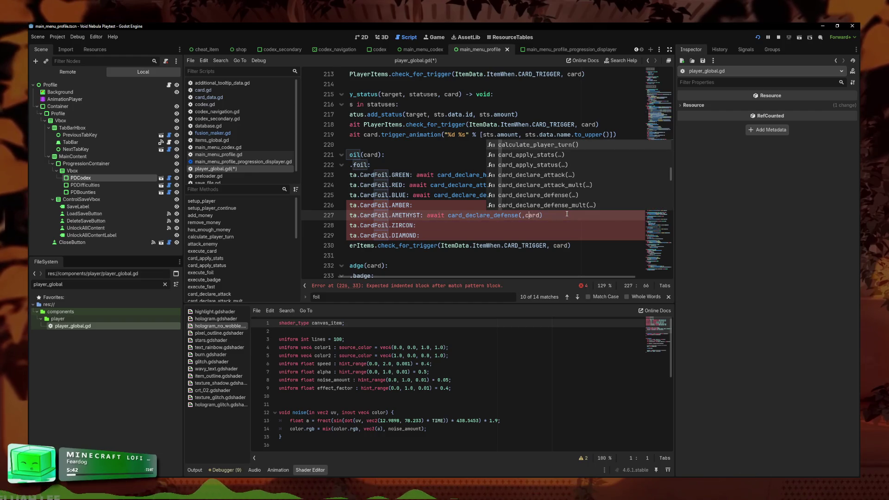
key(ctrl+space)
key(Left)
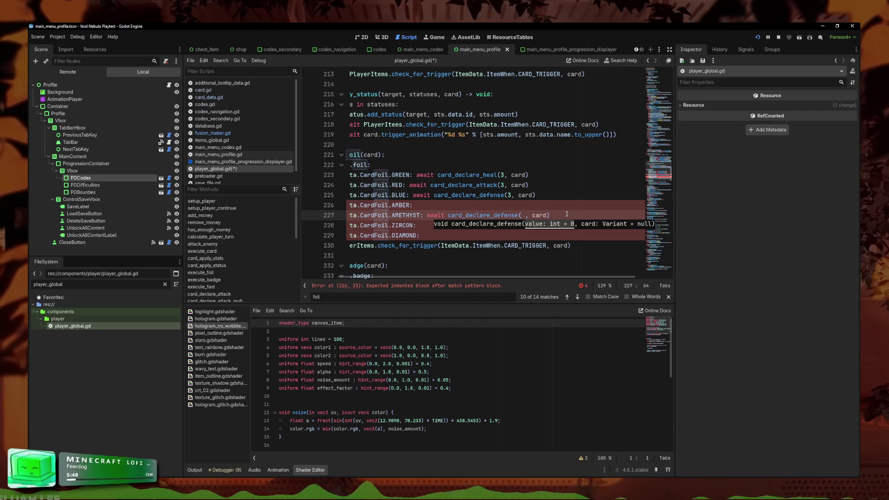
text(total)
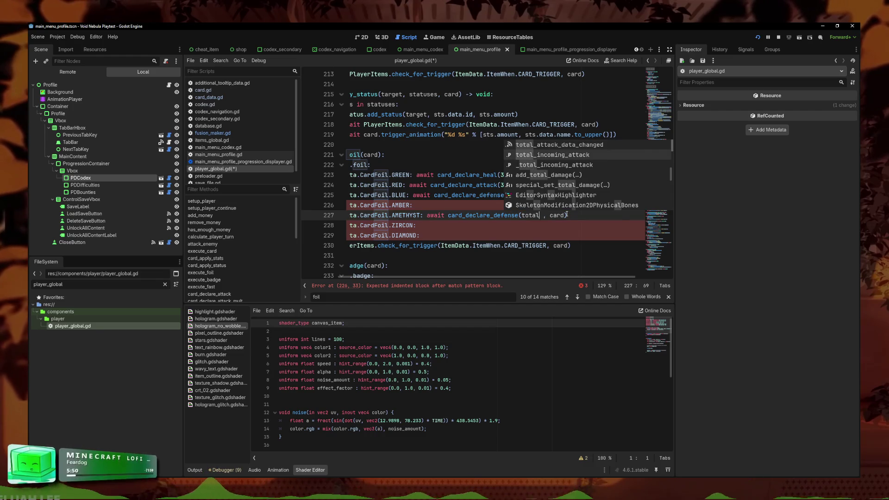
key(Return)
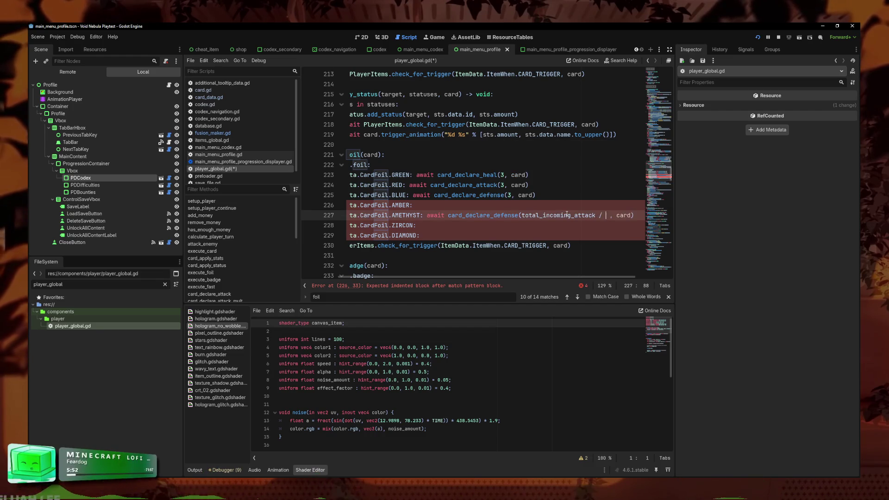
key(Delete)
Step: Test-run the change, then move to the DIAMOND case and run the game again
key(F6)
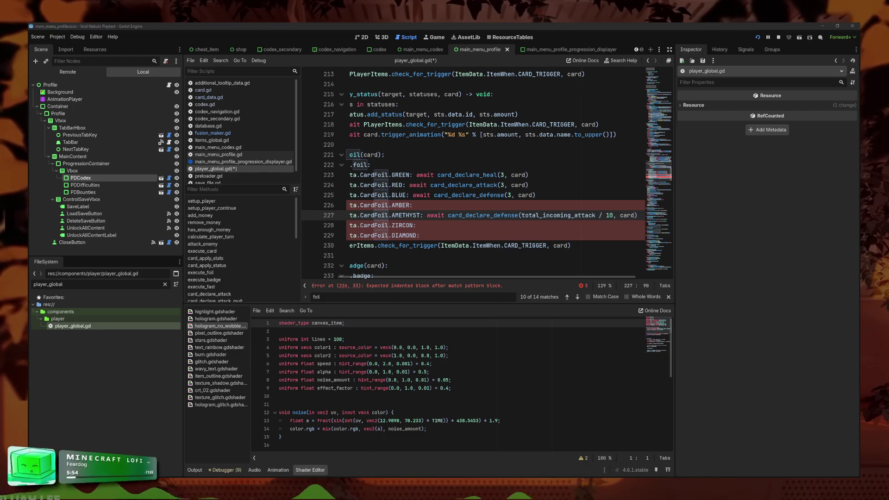
key(F8)
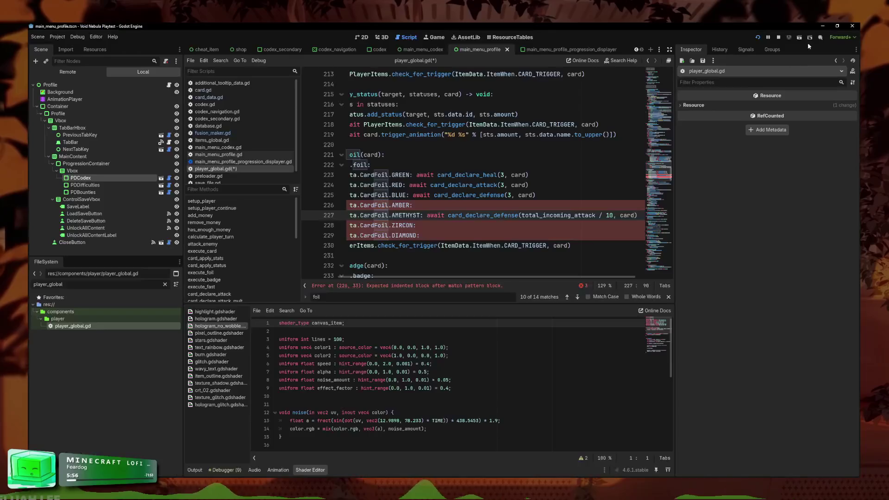
click(551, 215)
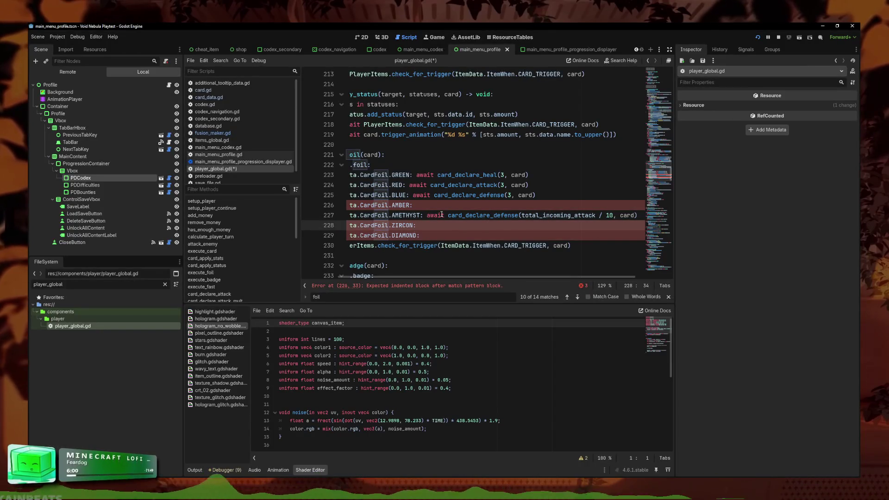
click(455, 236)
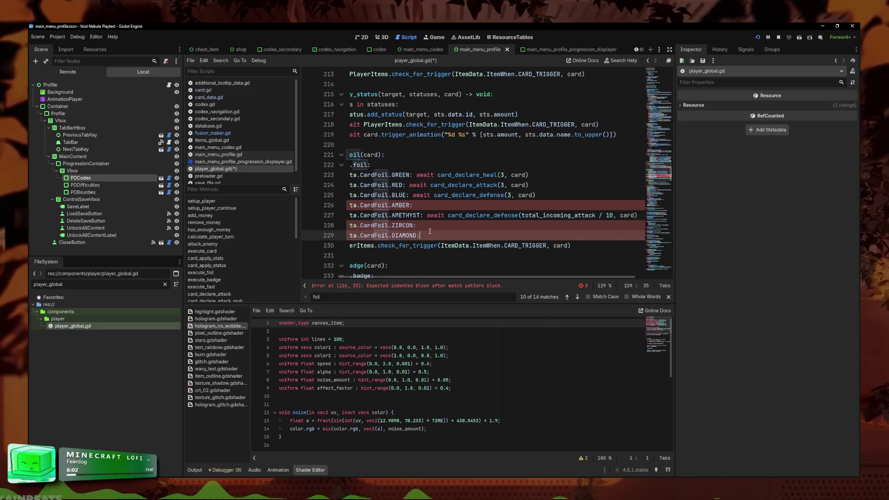
key(F6)
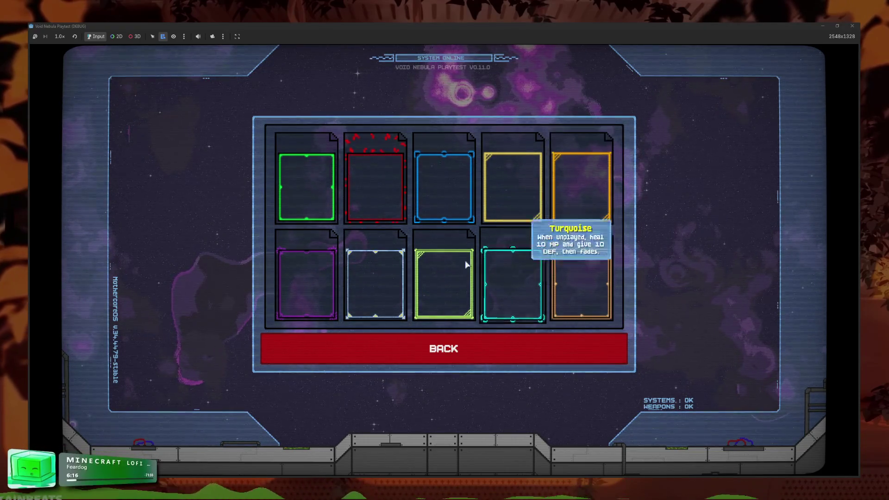
Step: Make the AMBER case call await card_declare_attack(money / 2, card)
key(alt+Tab)
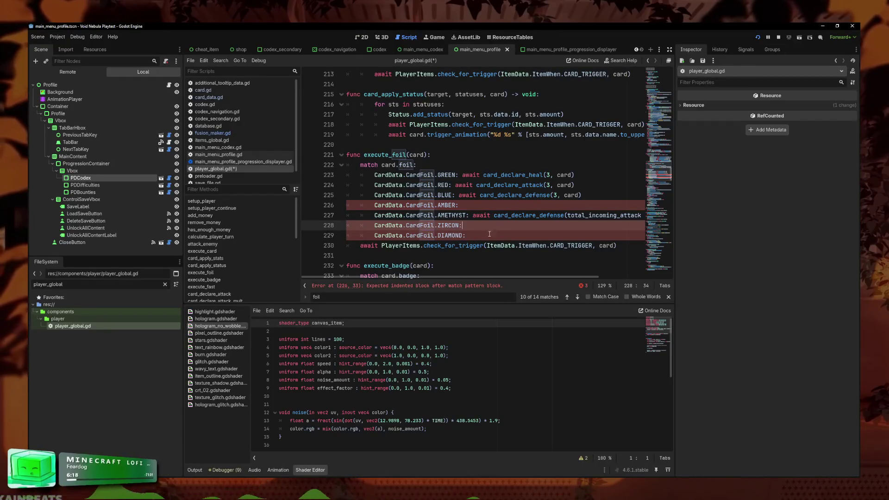
click(493, 205)
text(aw)
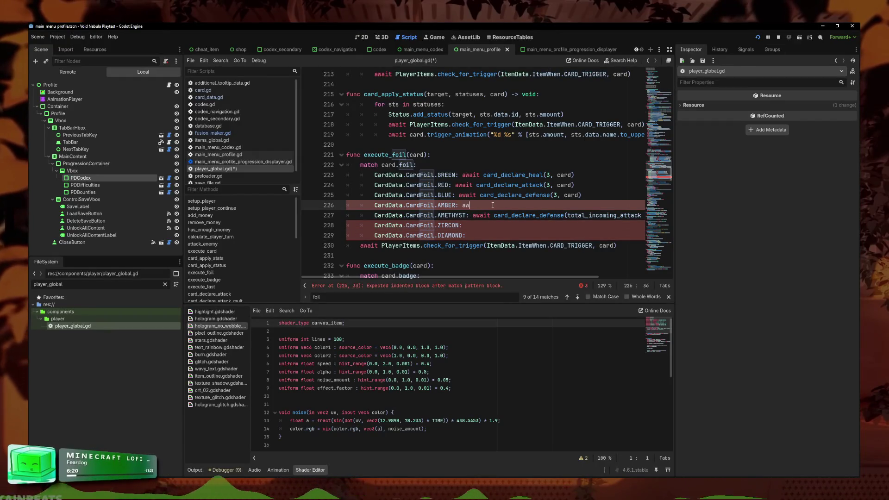
text(ait card_decla)
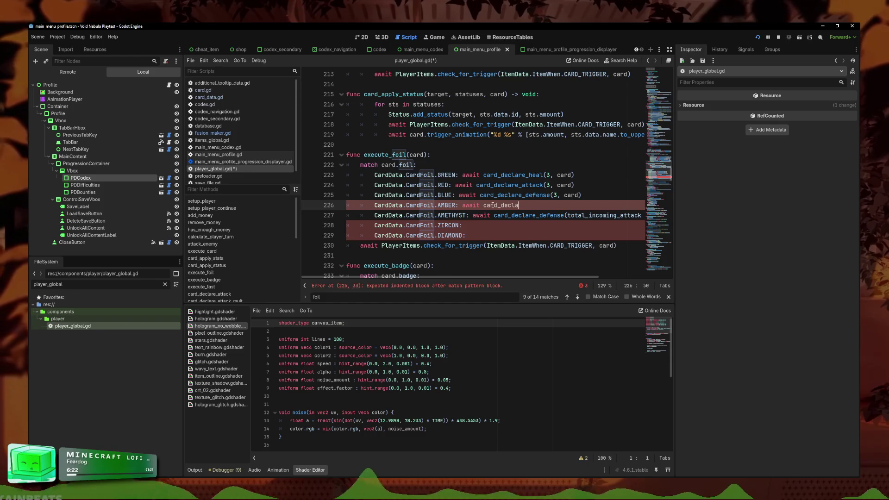
text(re_attack)
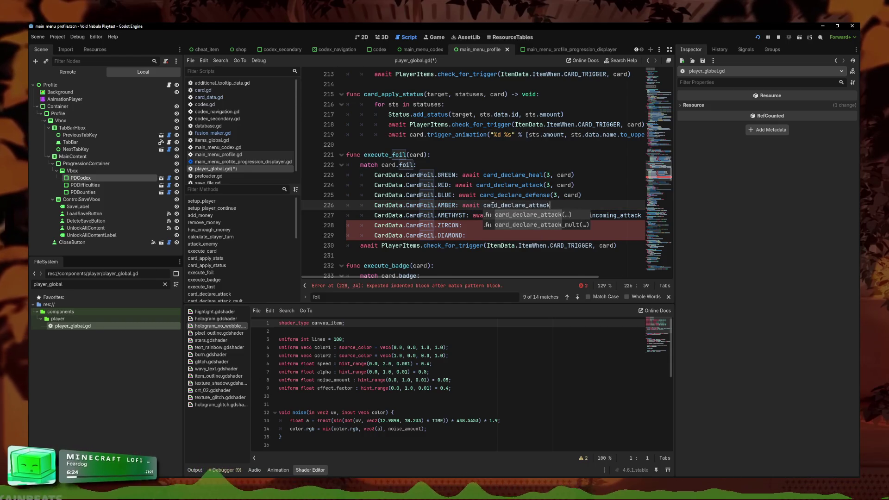
key(Return)
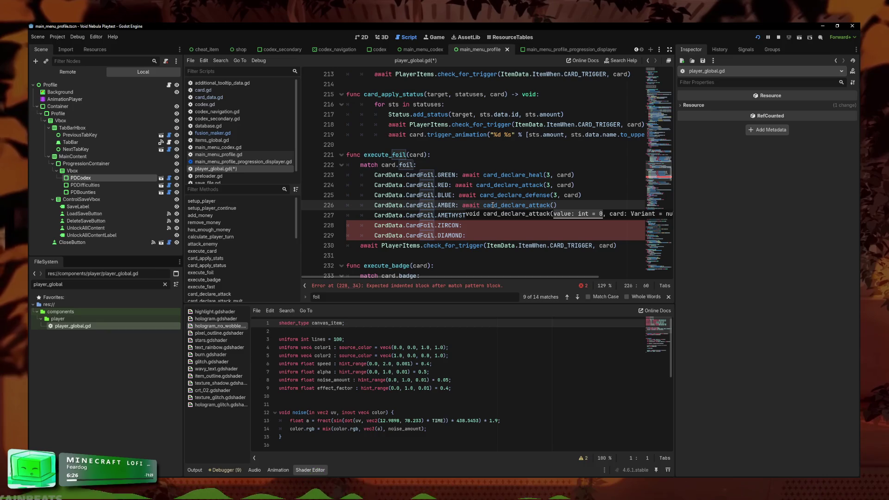
text(money )
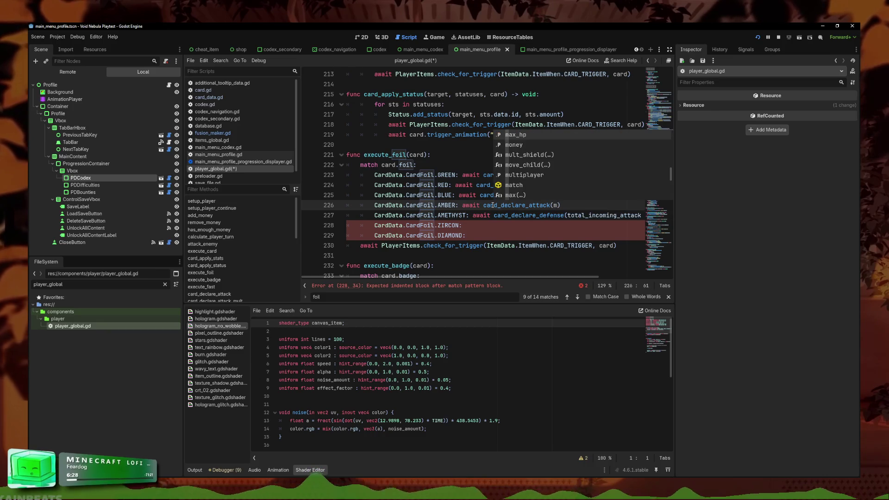
text(/)
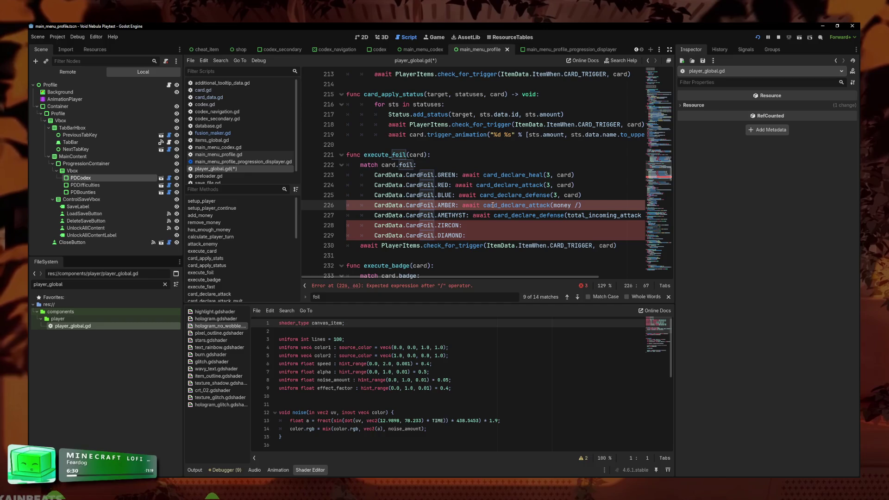
click(316, 468)
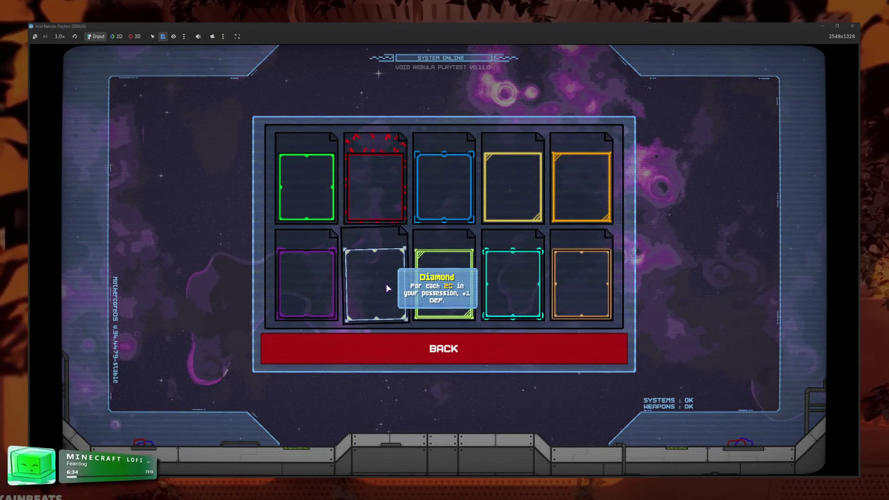
click(823, 25)
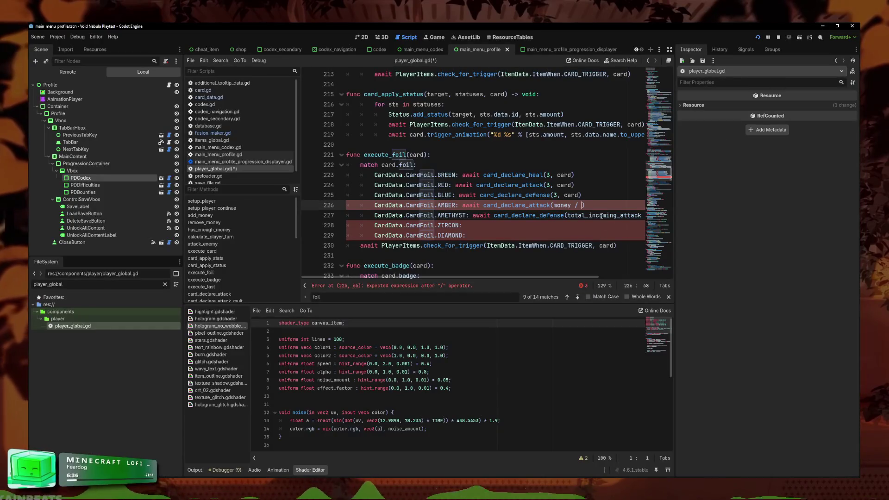
text(2))
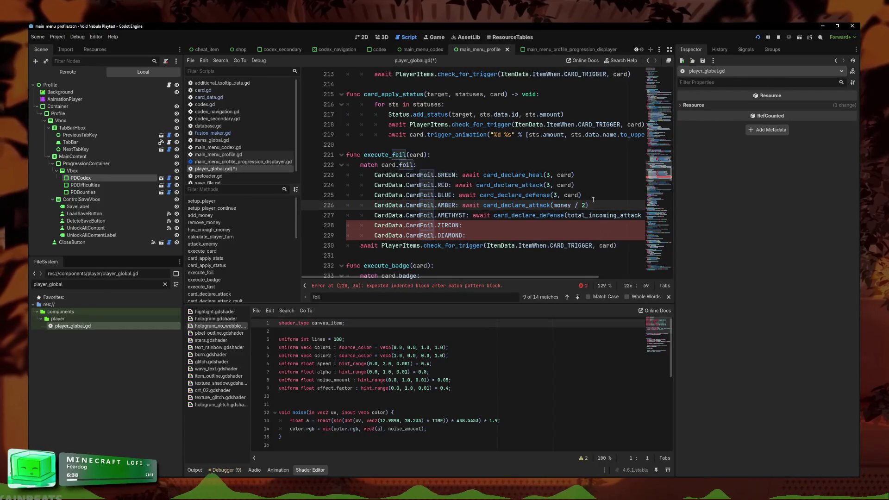
click(586, 202)
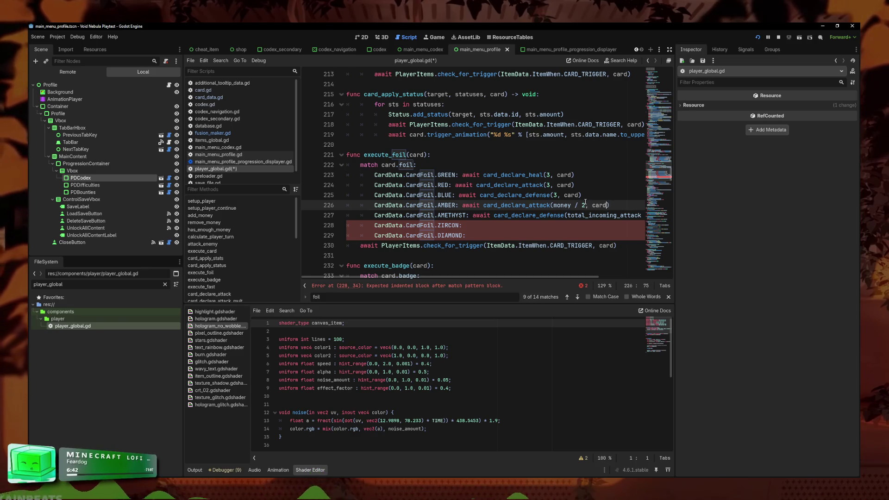
text(, card)
click(329, 462)
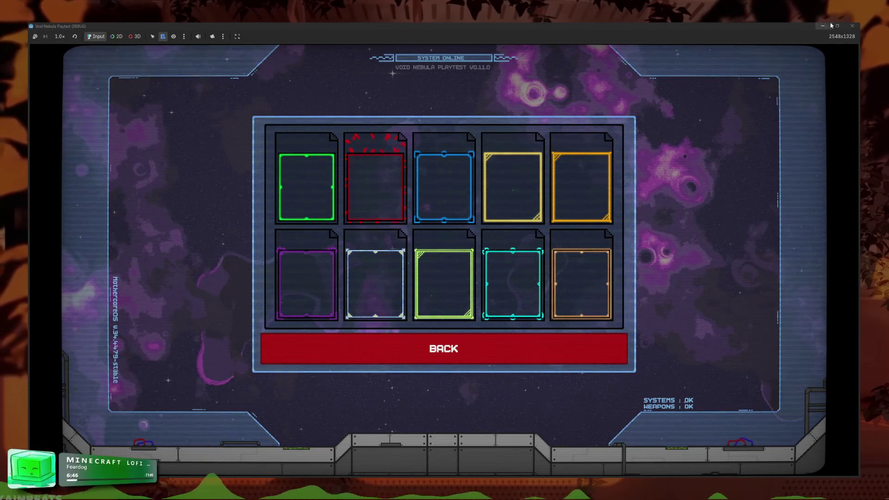
key(alt+Tab)
click(596, 206)
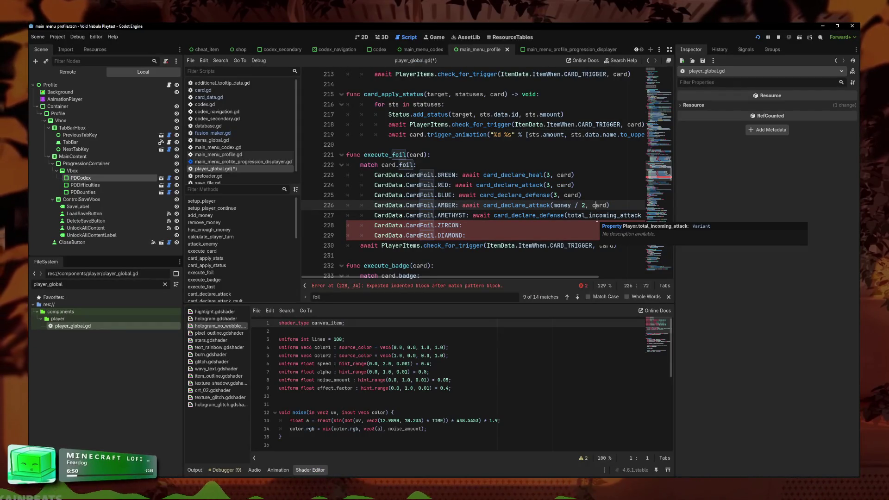
Step: Copy that call into the DIAMOND case as card_declare_defense(money / 2, card) and save
drag(611, 206, 462, 205)
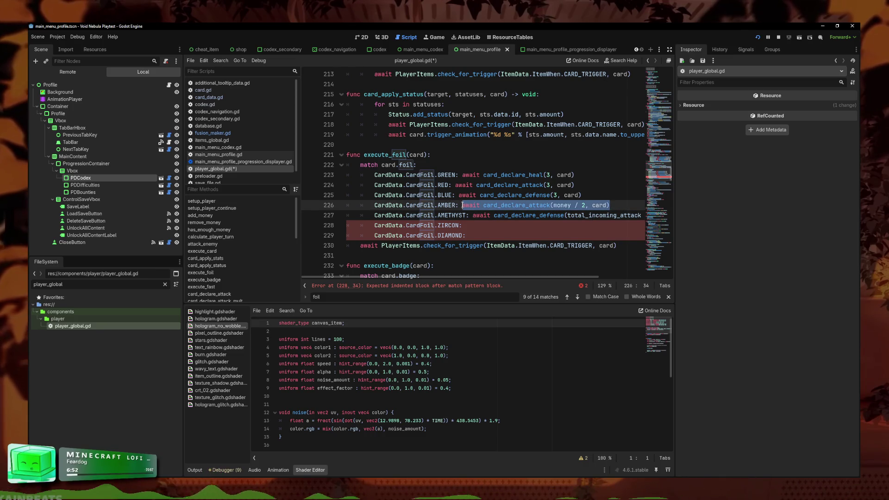
click(473, 232)
text(await card_declare_attack(money / 2, card))
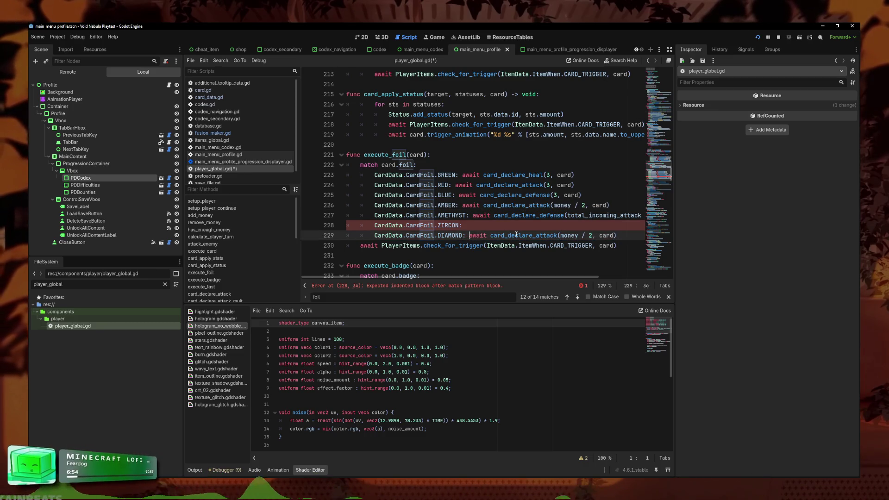
text(defense)
key(ctrl+s)
click(594, 235)
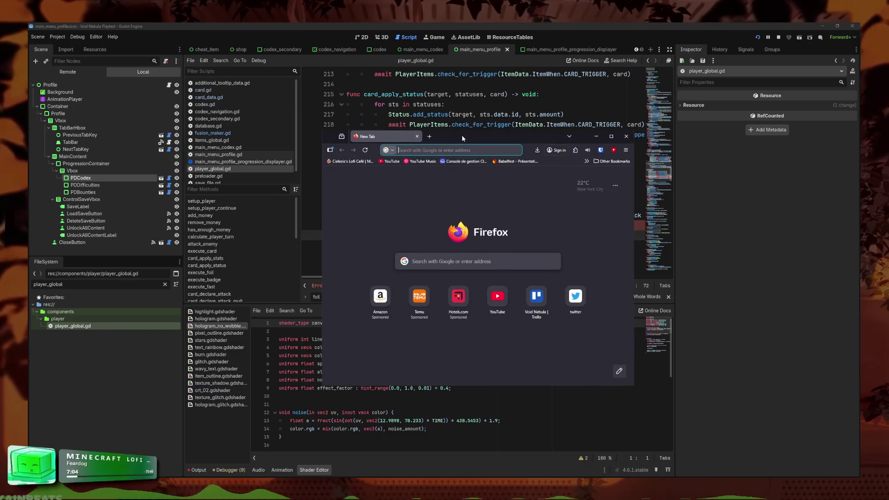
Step: Search 'calculatrice' in a maximized Firefox, then drag the browser aside to reveal Godot
double_click(460, 134)
text(calcu)
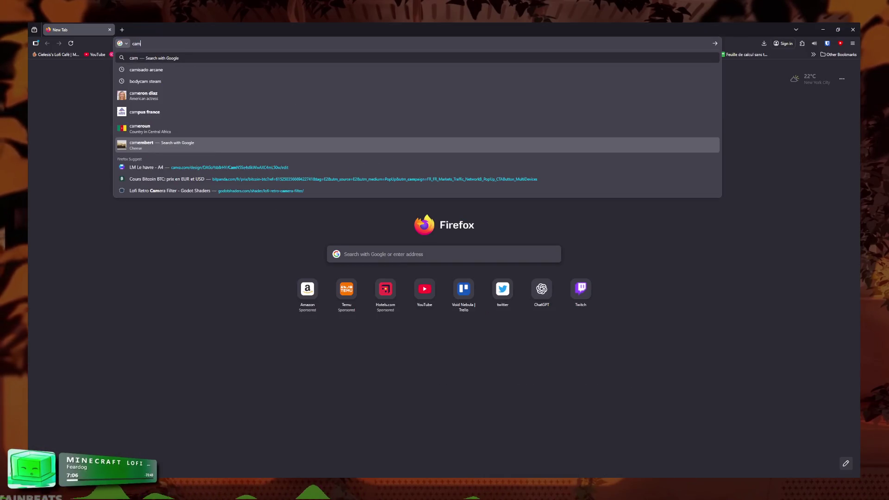
text(latrice)
key(Return)
mouse_move(458, 30)
mouse_down()
mouse_move(38, 201)
mouse_move(0, 204)
mouse_up()
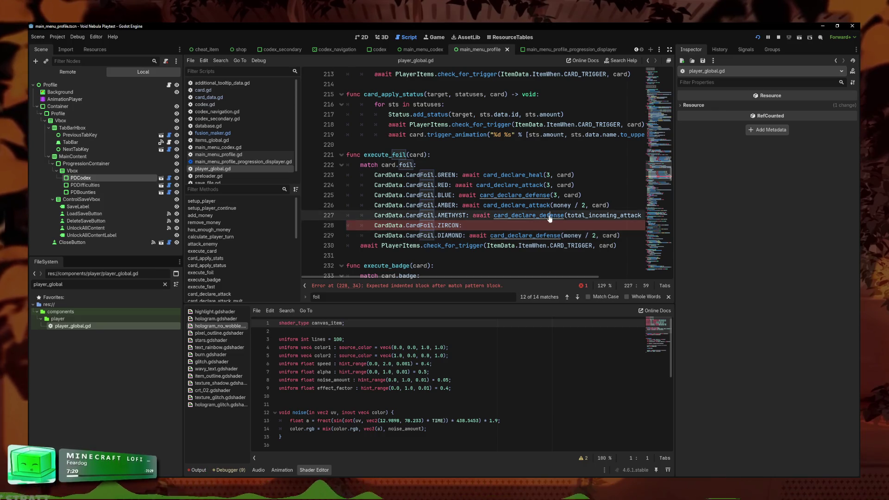
Step: Jump to the card_declare_defense definition and inspect its give_shield(value) body
ctrl+click(493, 235)
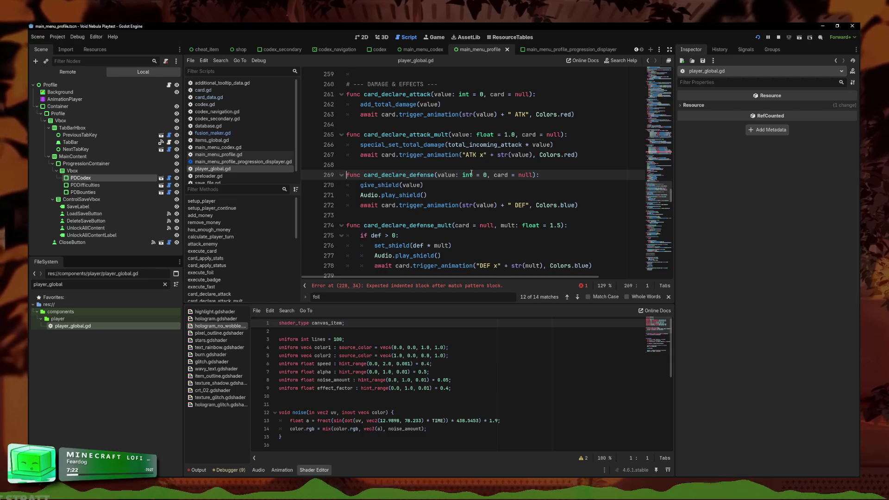
click(480, 191)
key(Up)
key(Up)
key(Down)
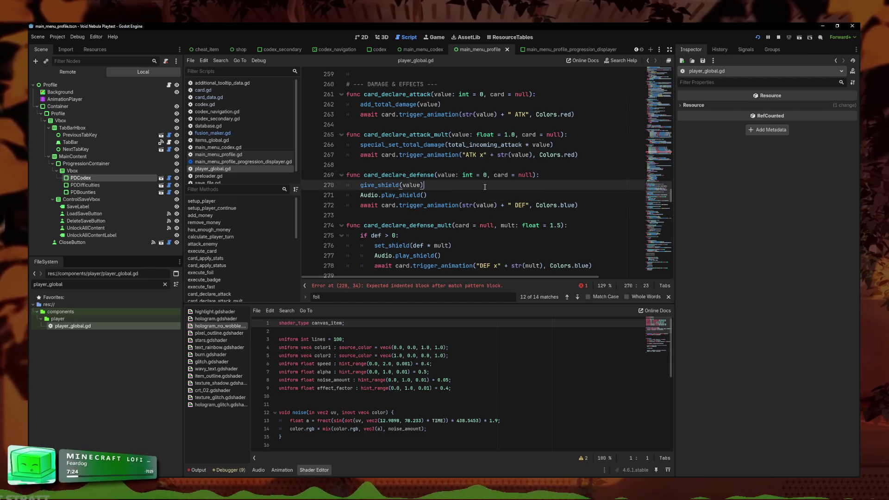
click(484, 175)
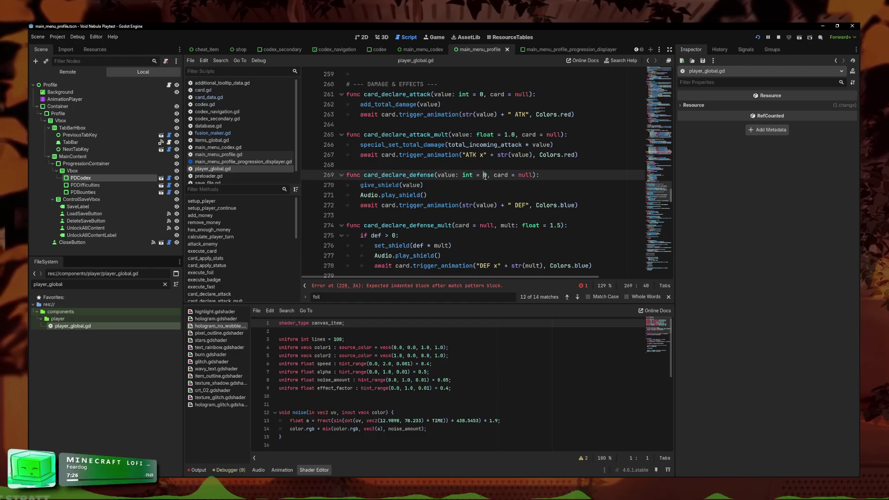
scroll(435, 88, up, 1)
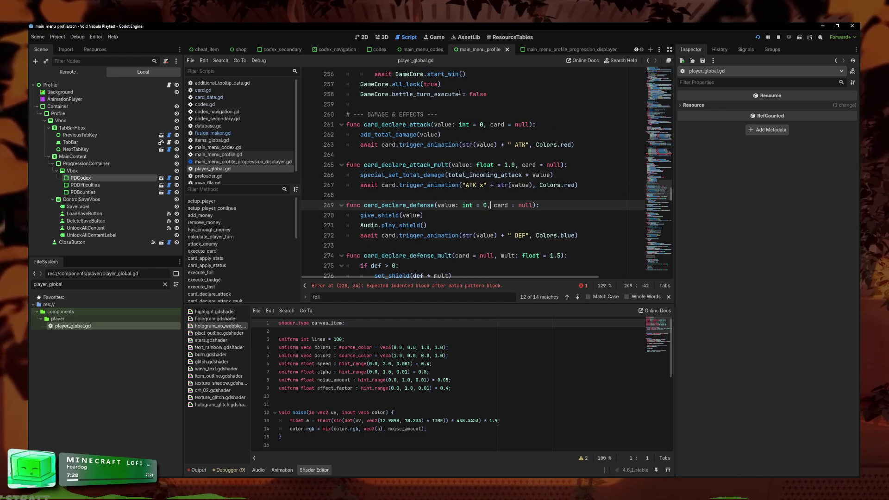
click(459, 211)
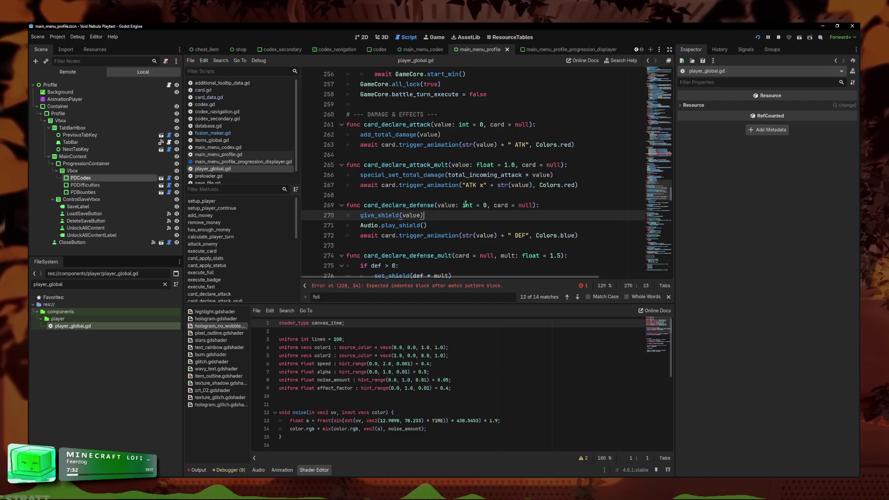
mouse_move(468, 204)
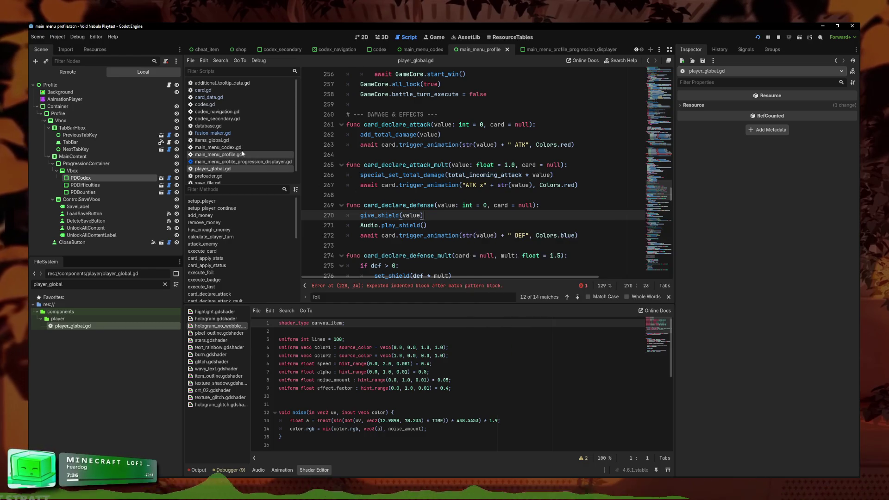
Step: Glance at fusion_maker.gd, return to player_global.gd, and jump to the line 228 error
click(213, 133)
click(226, 168)
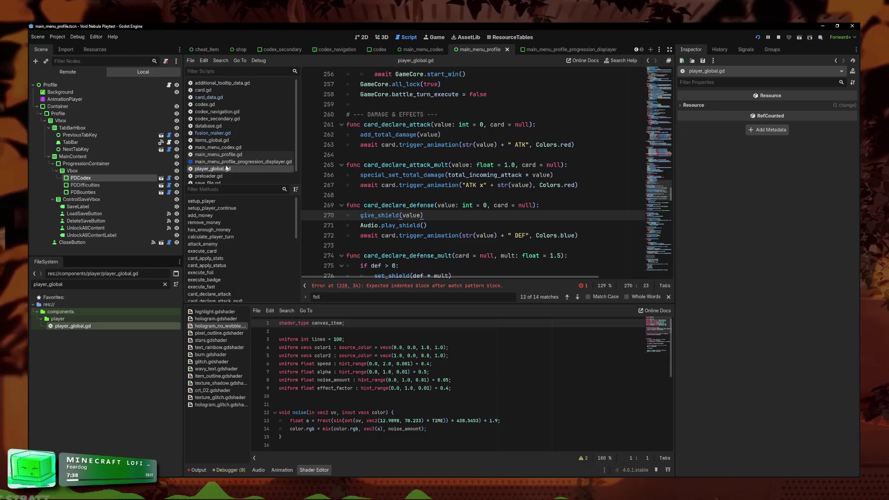
scroll(449, 195, up, 8)
click(403, 286)
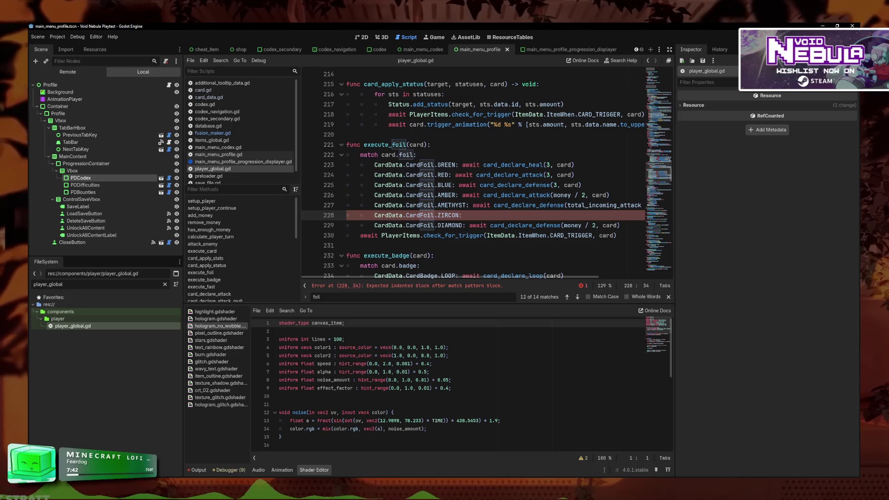
Step: Run the game to read the Zircon card text, then make the ZIRCON case call await card_declare_zircon()
key(F6)
mouse_move(581, 275)
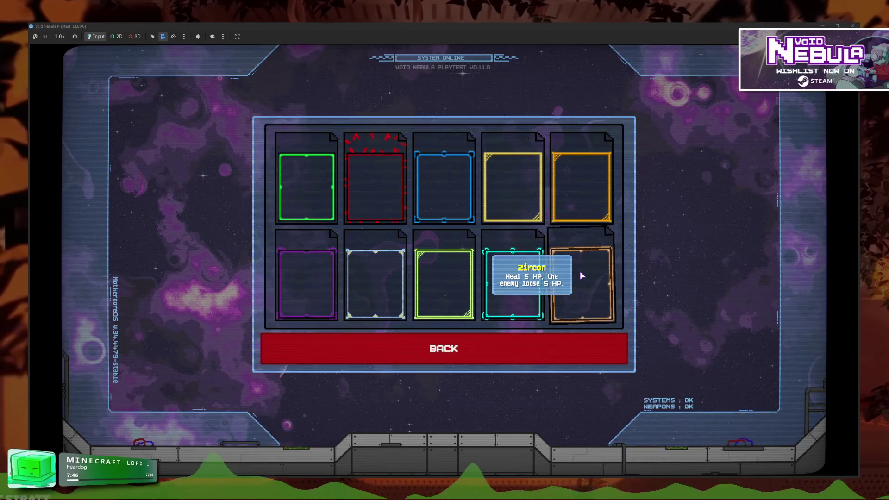
key(F8)
text(await )
text(dec)
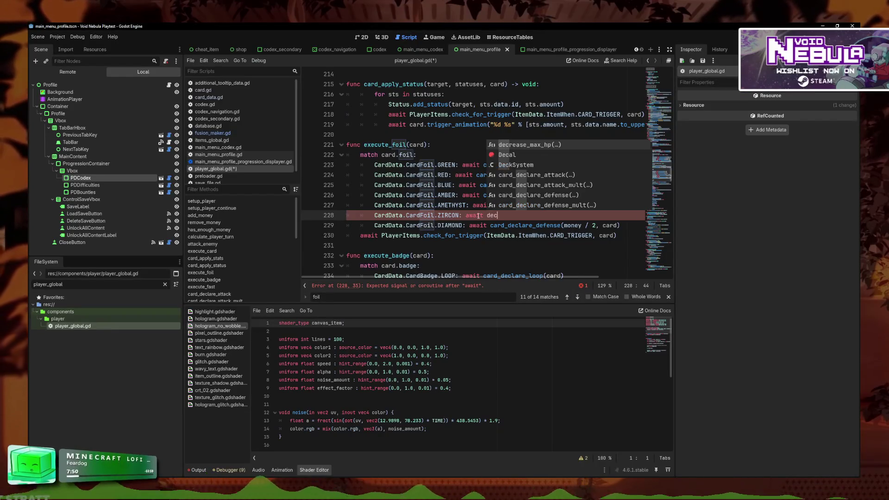
key(BackSpace)
key(BackSpace)
key(BackSpace)
text(card_decl)
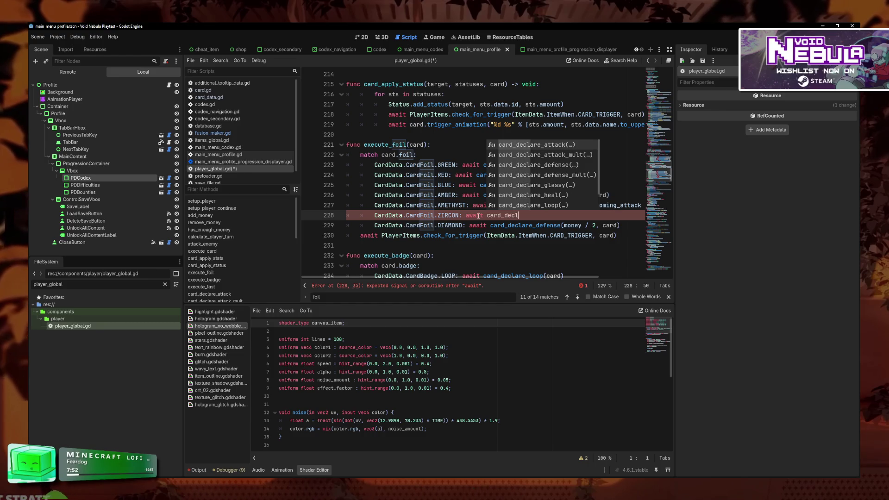
text(are_zircon(card)
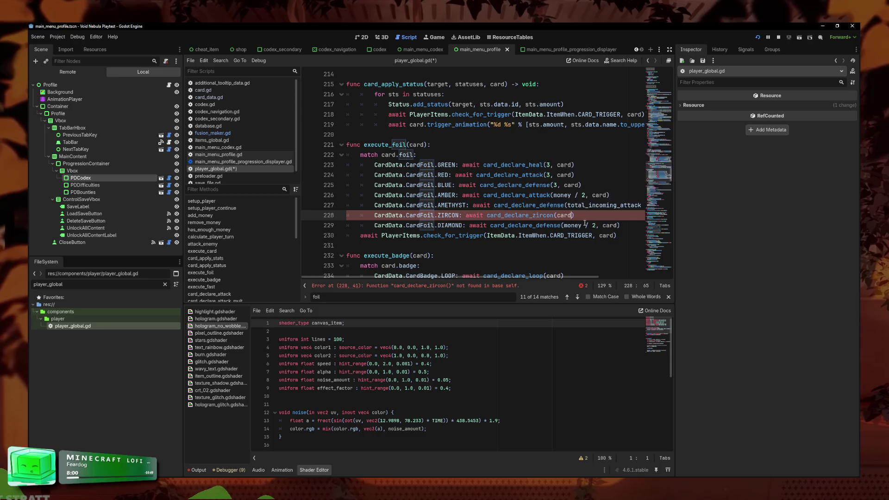
scroll(579, 213, down, 2)
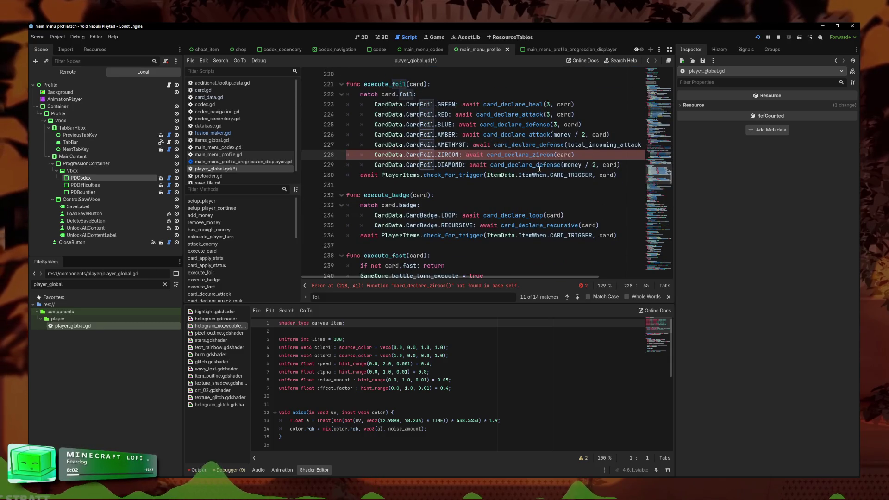
Step: Scroll to card_declare_money and add blank lines after it, above the badges effects section
scroll(417, 197, down, 13)
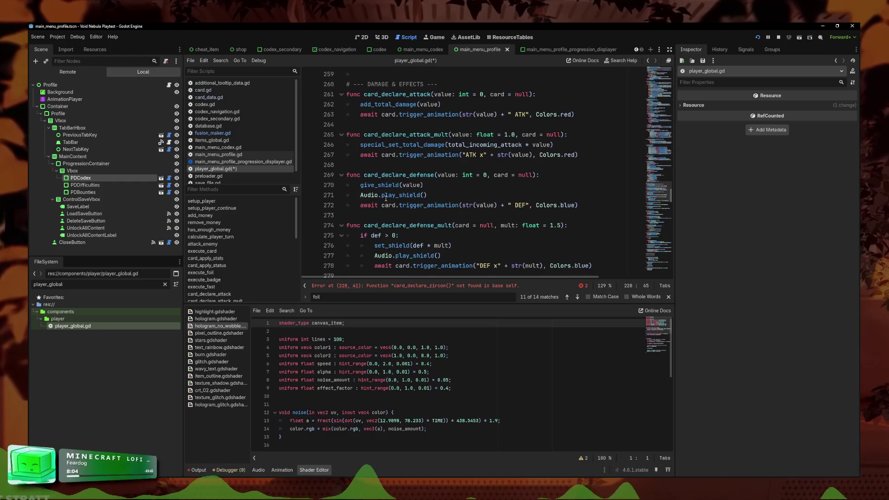
scroll(394, 186, down, 9)
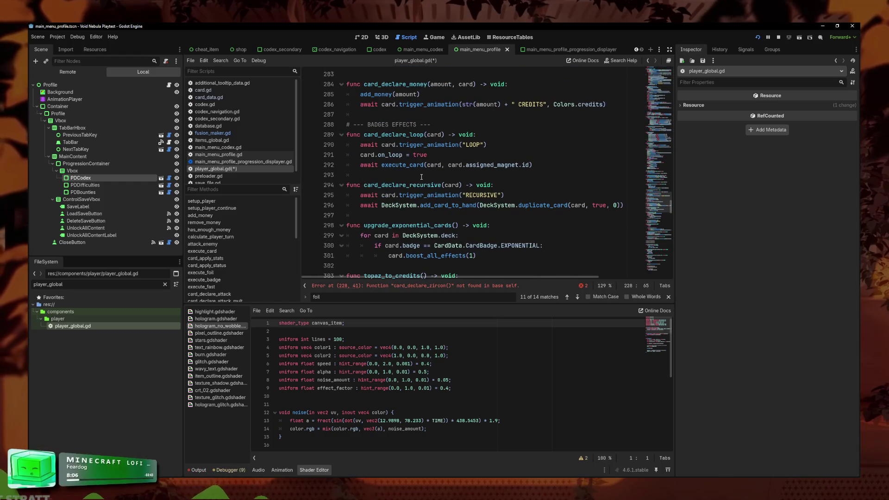
scroll(407, 160, down, 4)
scroll(463, 200, up, 3)
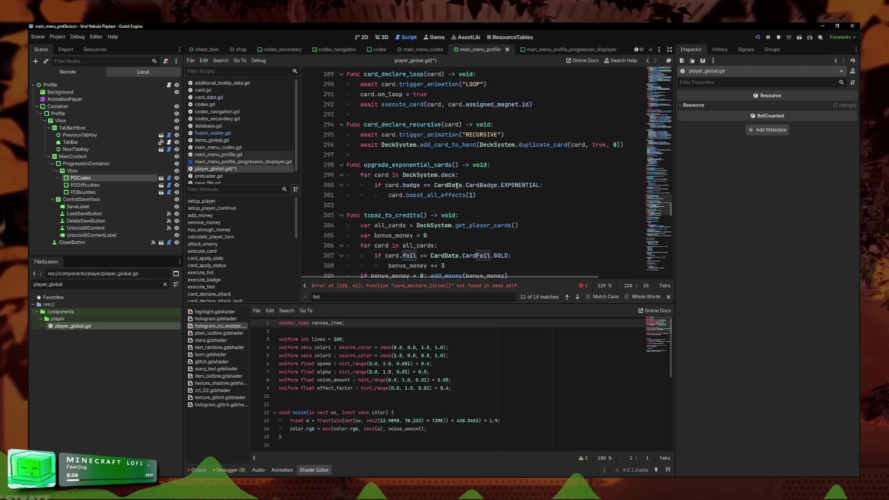
scroll(487, 221, down, 2)
scroll(468, 178, up, 3)
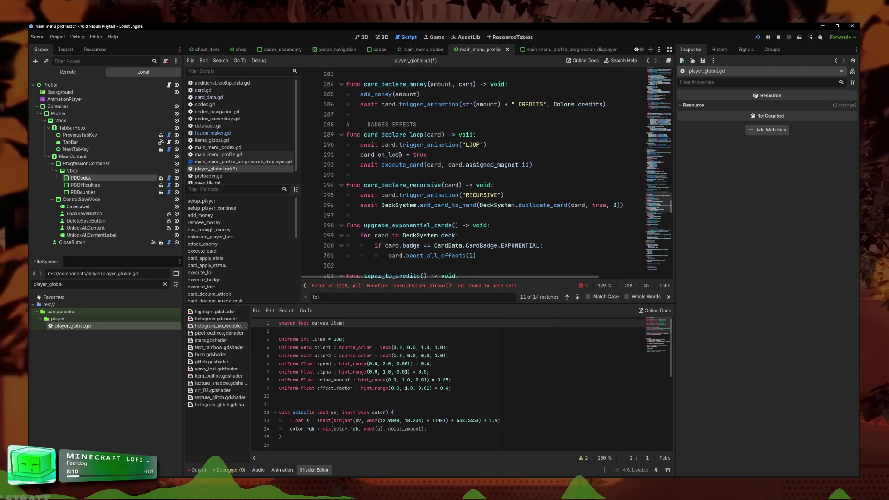
scroll(397, 199, up, 4)
click(398, 205)
click(402, 197)
click(385, 207)
key(Return)
key(Return)
key(Up)
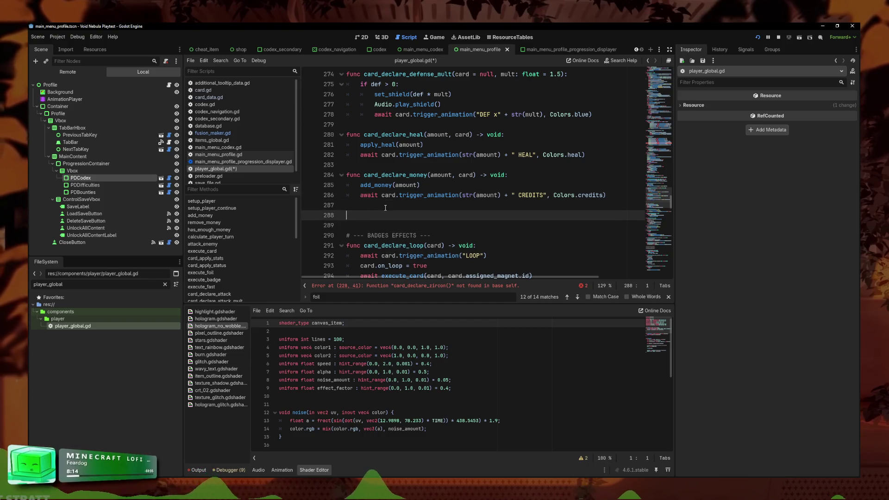
Step: Write the function header func card_declare_zircon(card) -> void
key(BackSpace)
key(BackSpace)
text(func car)
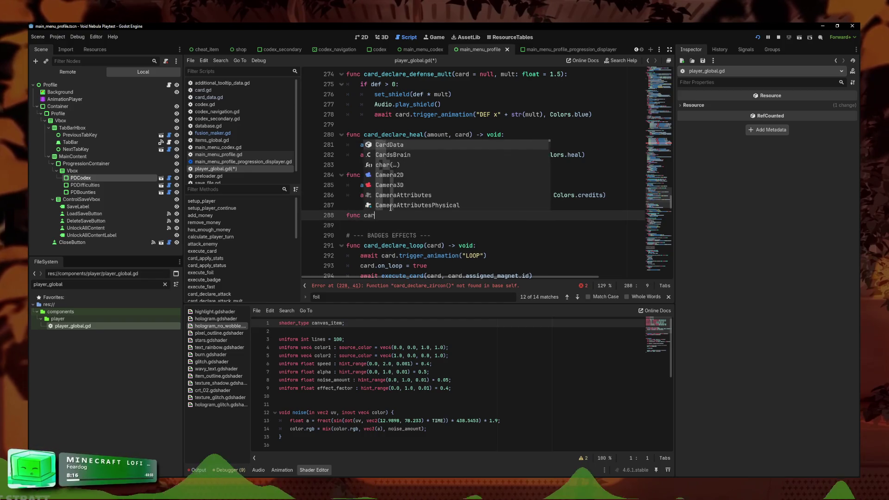
text(d_declasi)
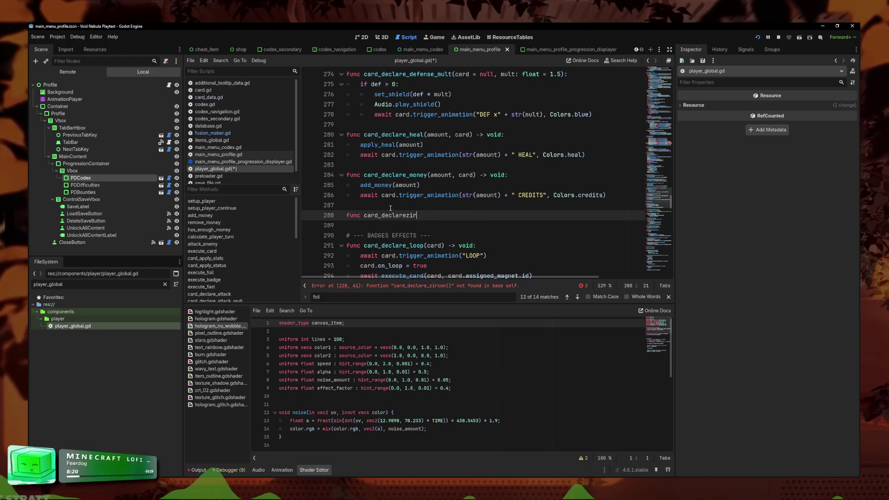
text(_zircon())
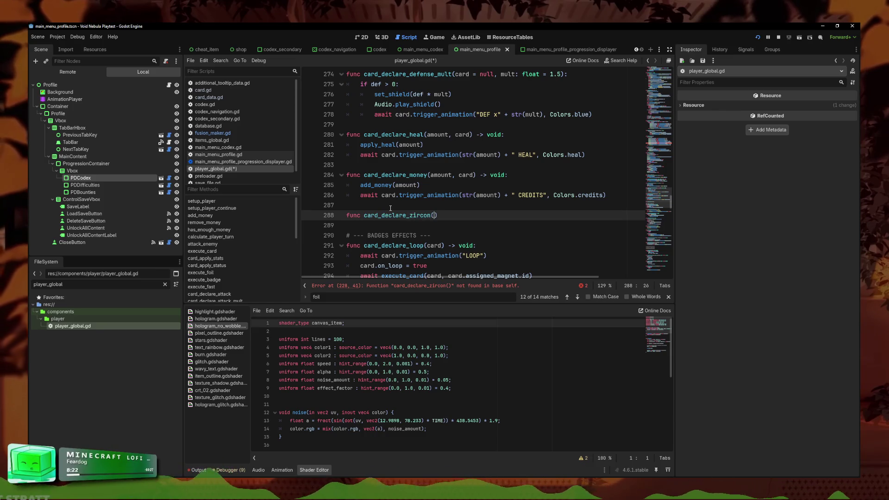
key(Left)
text(c)
key(Right)
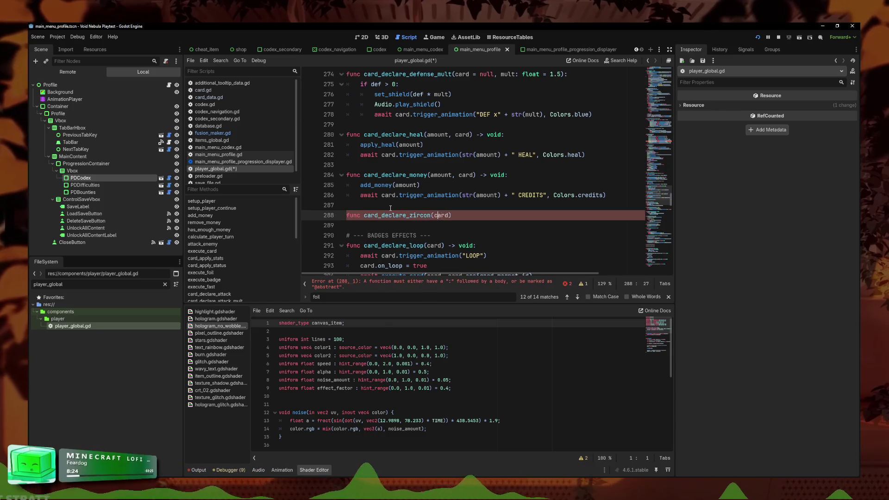
text(void:)
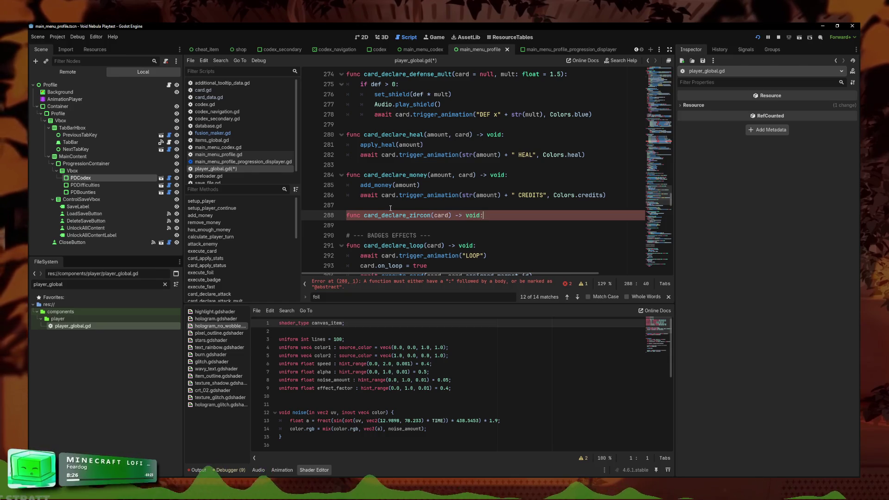
key(Down)
Step: Copy card_declare_money's credits animation line into the new function body
triple_click(598, 195)
key(ctrl+c)
click(597, 225)
key(ctrl+v)
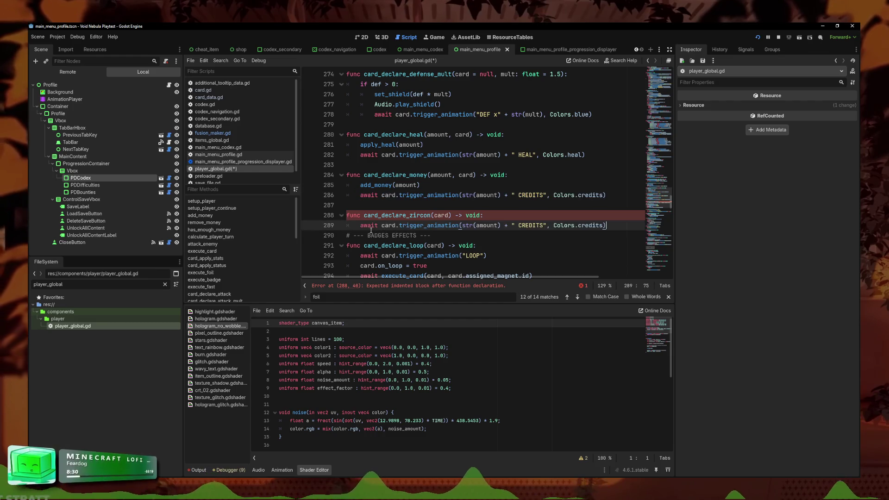
key(Return)
Step: Add apply_heal(5) as the first line of card_declare_zircon
click(512, 217)
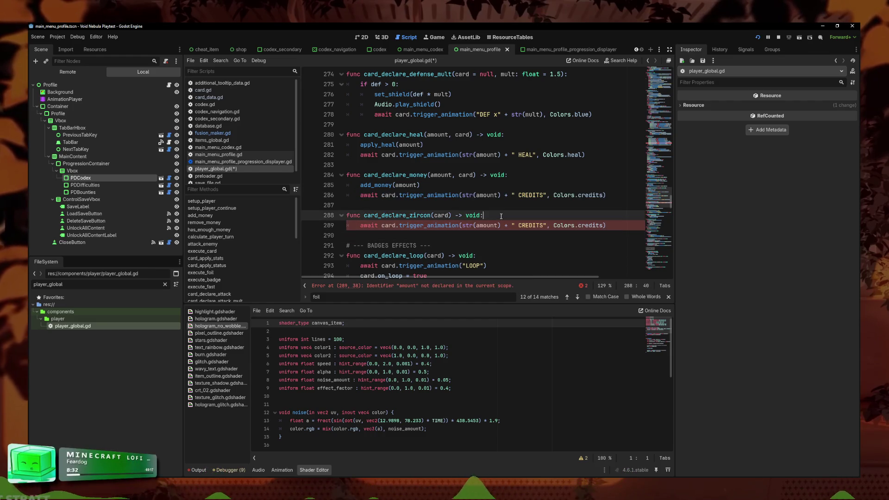
key(Return)
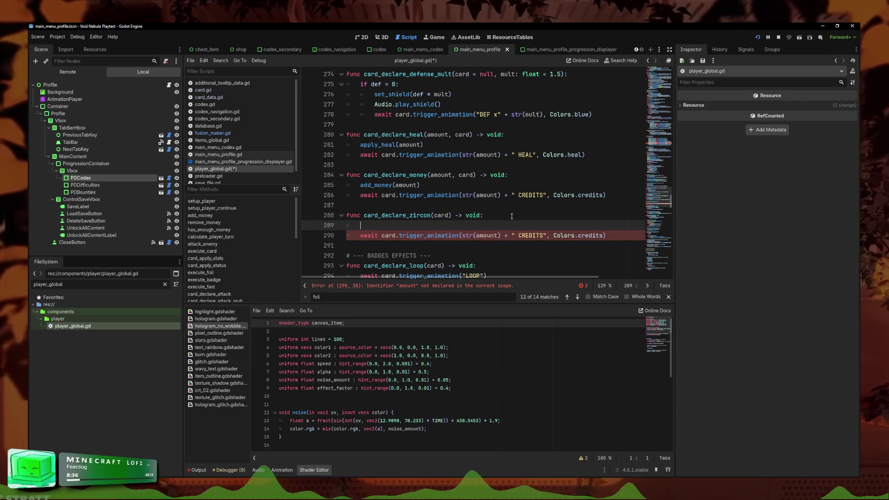
text(appl)
key(Return)
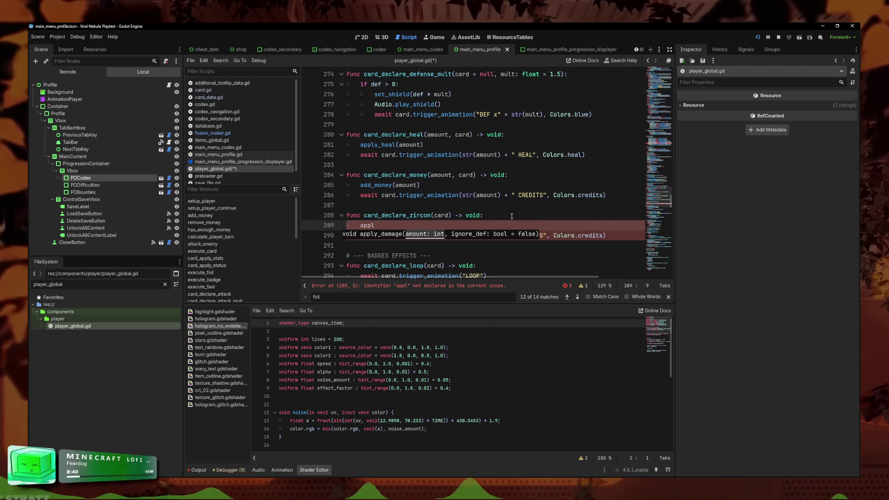
key(BackSpace)
text(ly)
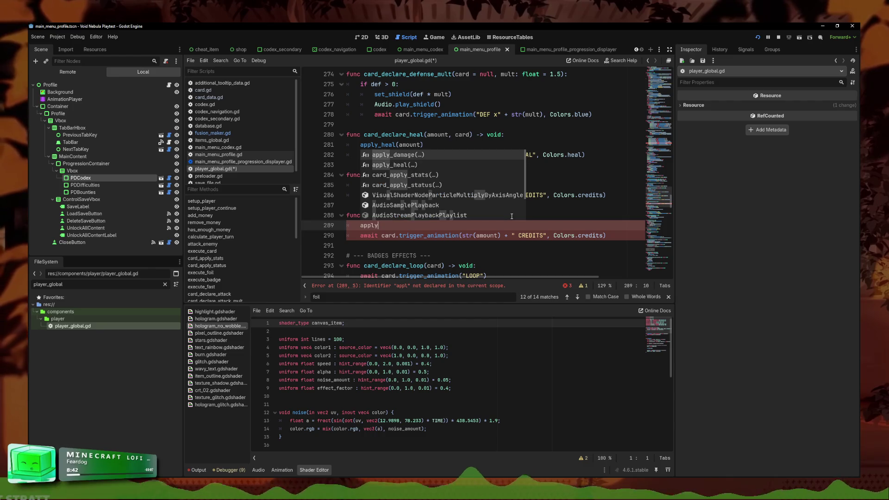
key(Return)
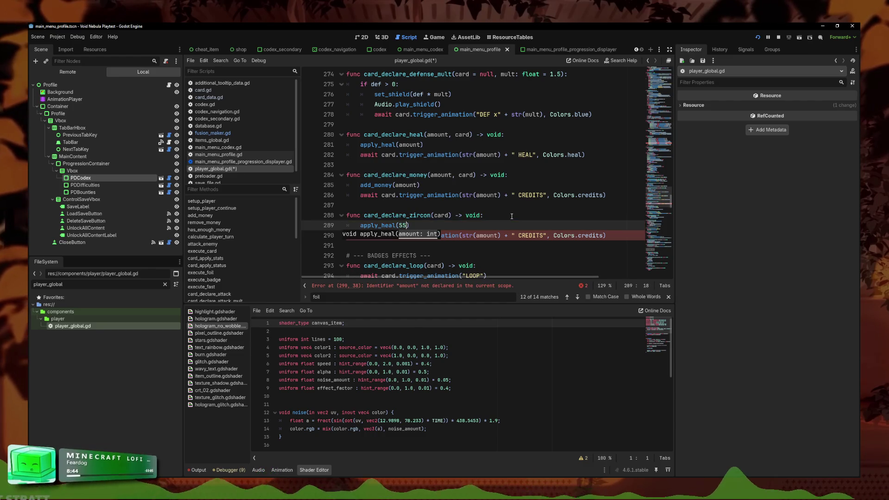
text(5)
Step: Replace the pasted line with the heal animation call, labelled "5 HEAL" in Colors.heal
drag(606, 235, 361, 237)
key(ctrl+v)
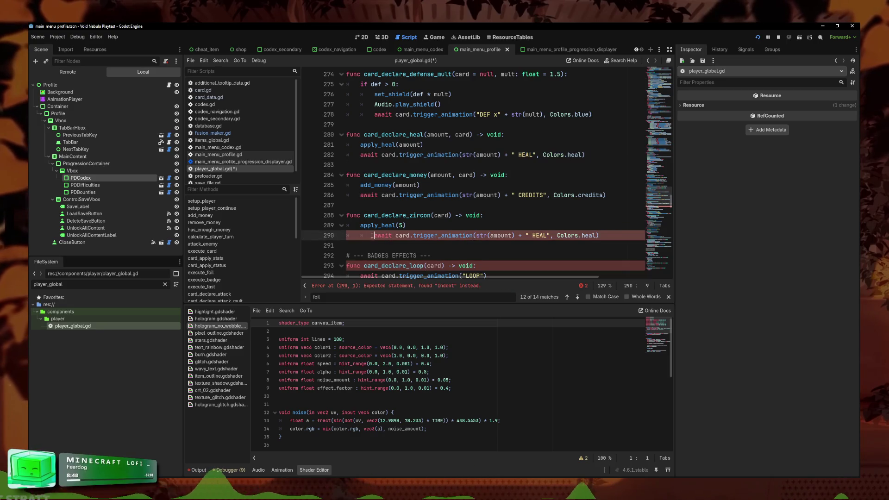
drag(500, 235, 463, 235)
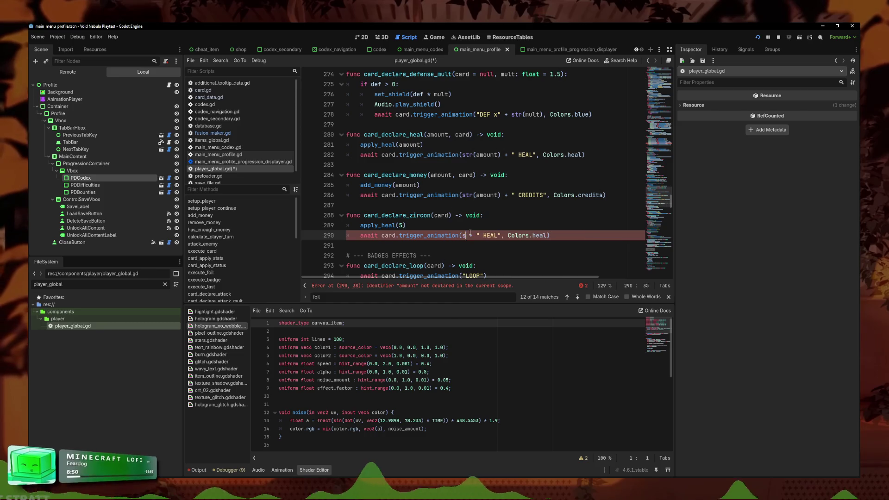
key(BackSpace)
click(471, 236)
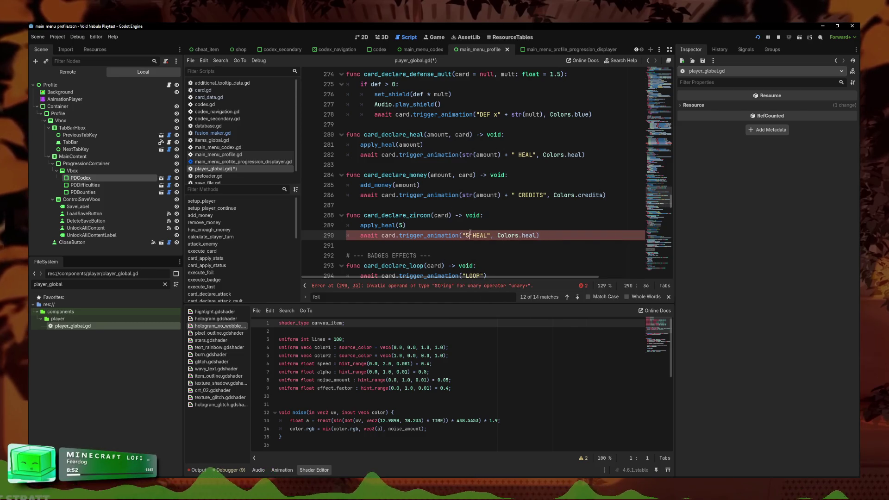
key(Right)
text(5)
drag(548, 237, 357, 241)
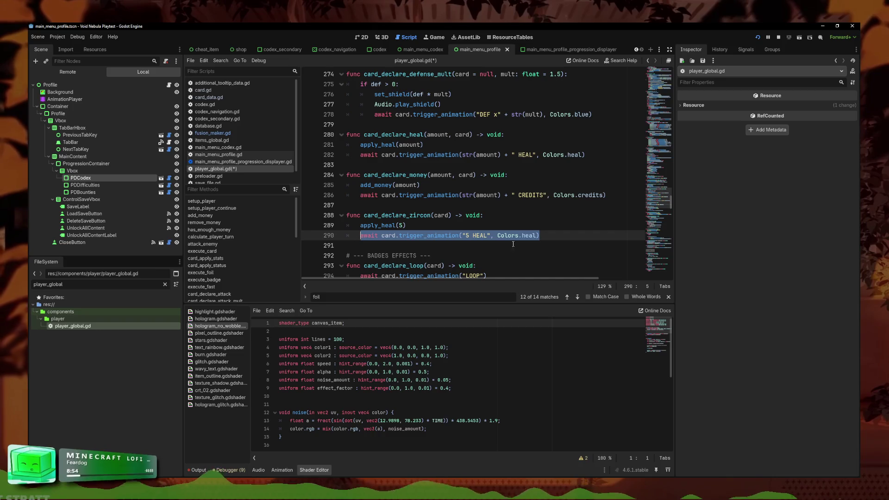
click(553, 236)
click(572, 245)
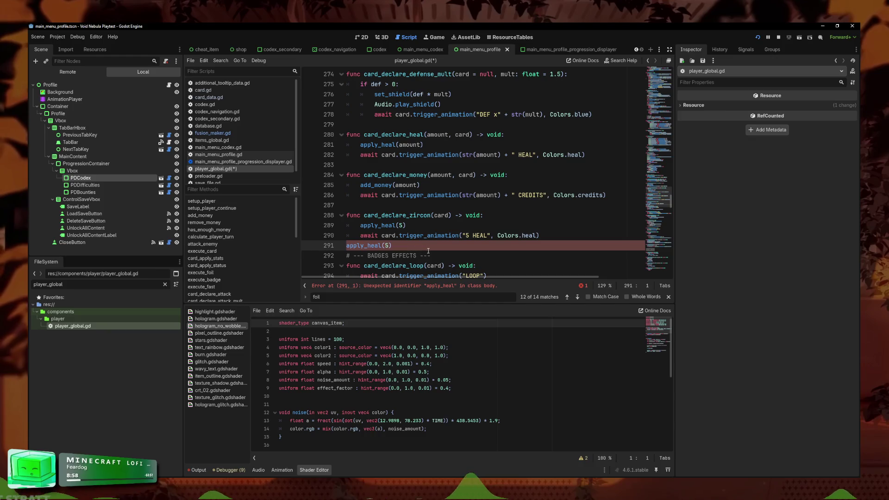
text(apply_heal(5))
Step: Delete the duplicated apply_heal line from card_declare_zircon
click(427, 250)
key(Return)
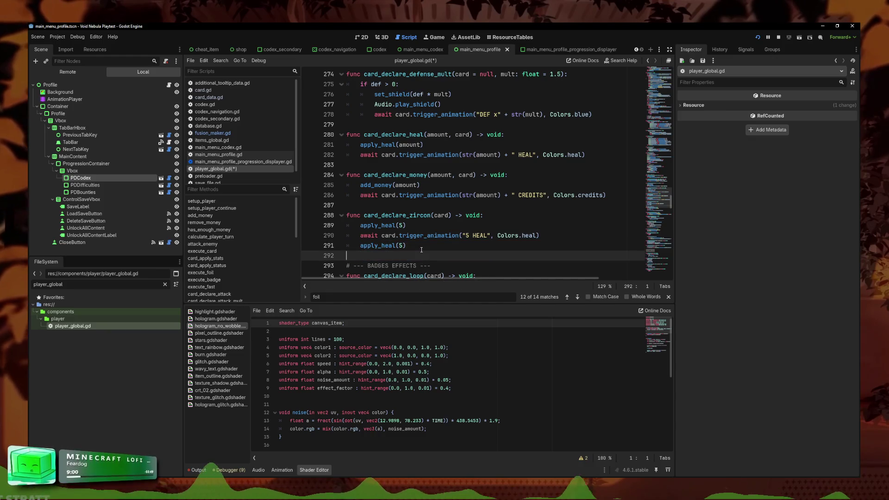
scroll(422, 250, down, 1)
click(444, 217)
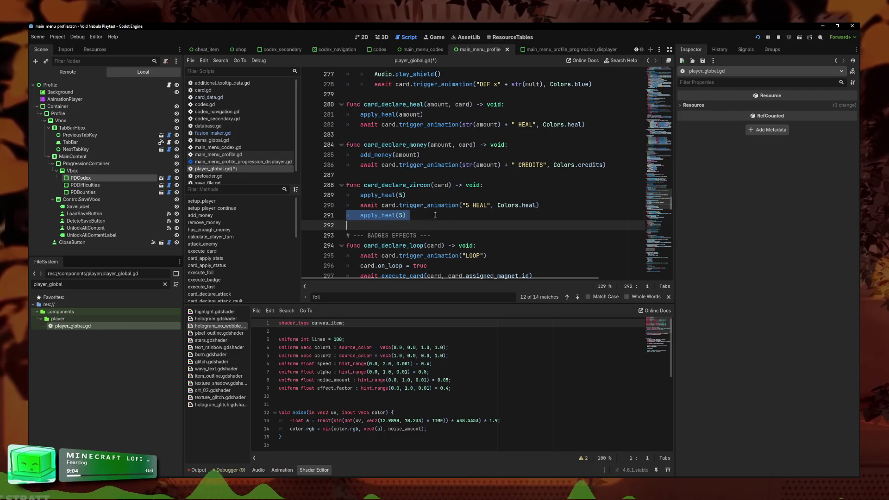
drag(445, 217, 314, 215)
key(BackSpace)
key(BackSpace)
Step: Add Enemy.apply_damage(5, true) on a new line right after apply_heal(5)
click(424, 197)
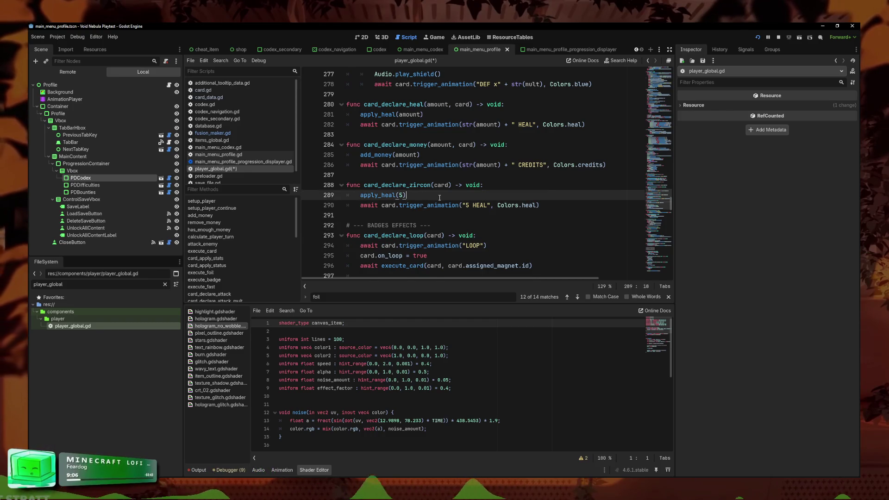
key(Return)
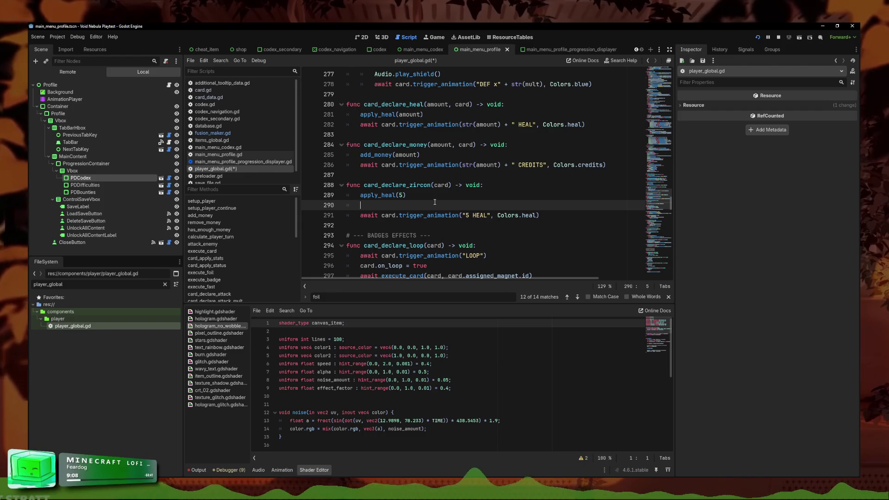
text(Enemy.remove)
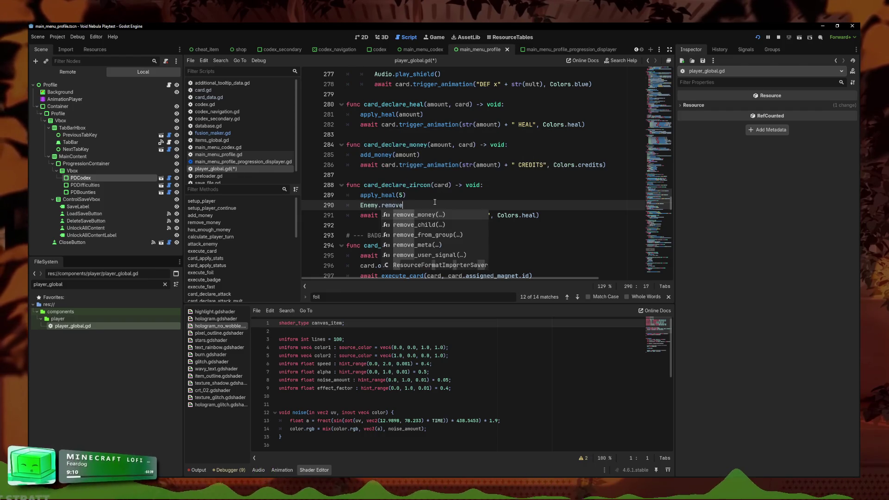
key(BackSpace)
key(BackSpace)
key(BackSpace)
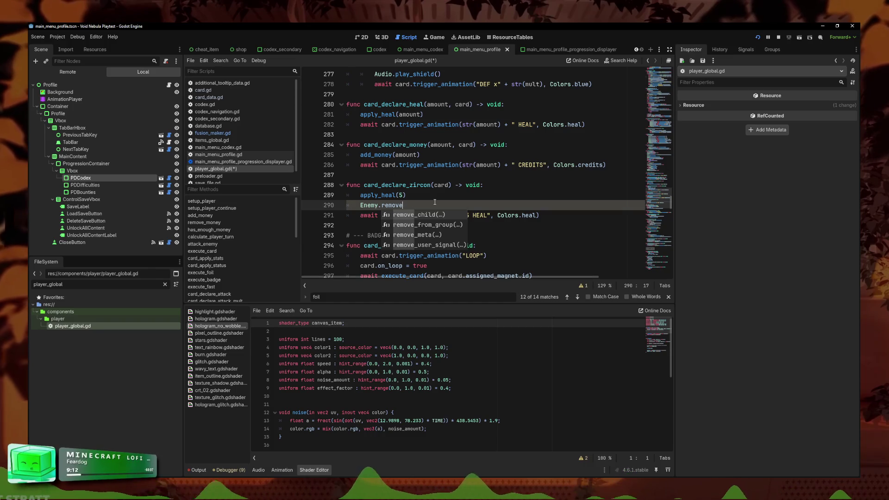
text(appl)
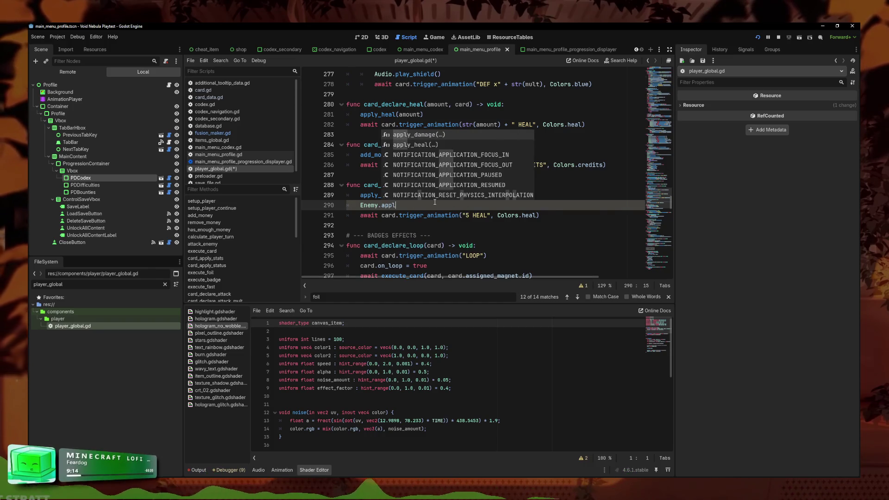
key(Return)
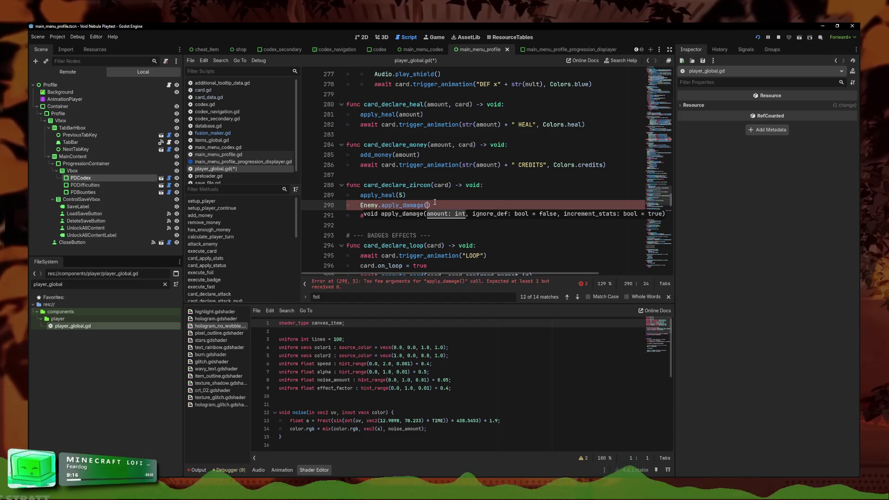
text(5, true)
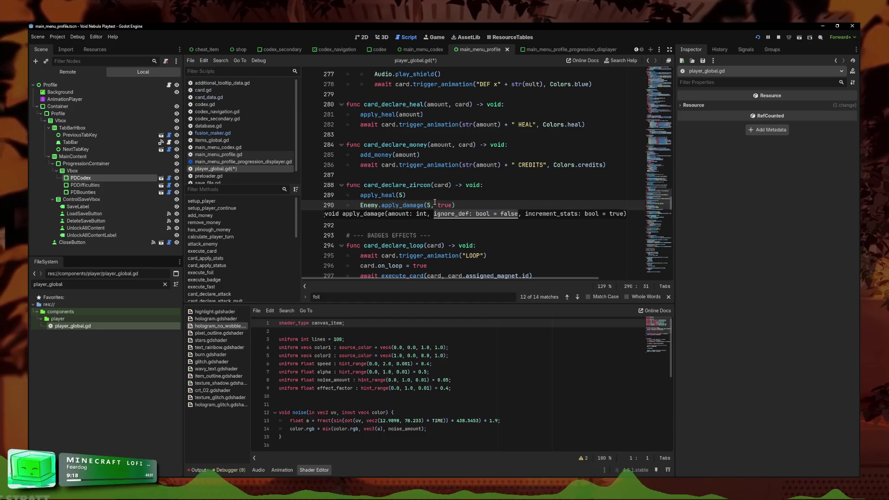